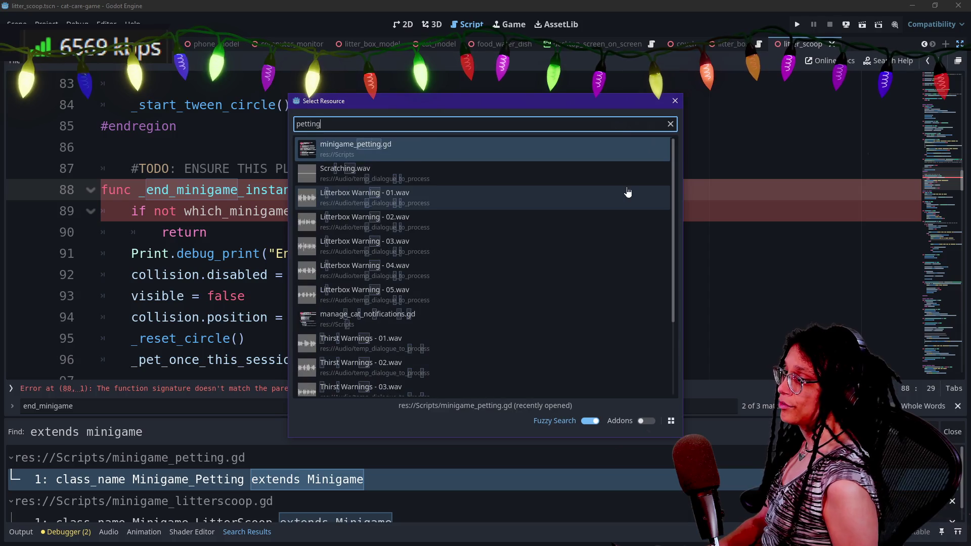
- Search Quick Open for 'minigame' to bring up the minigame.gd base script
{"action": "key", "text": "ctrl+alt+o"}
{"action": "type", "text": "minigame"}
{"action": "key", "text": "Return"}
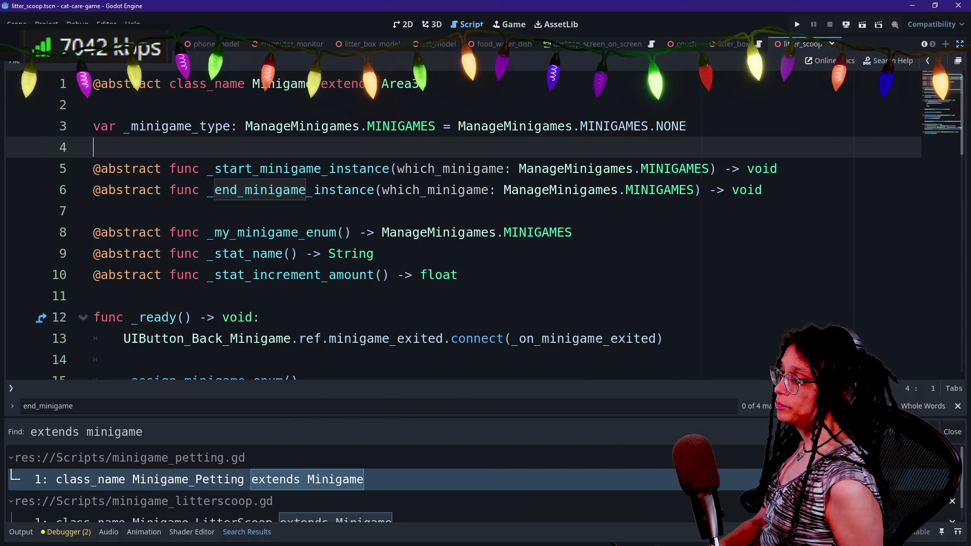
- Browse the Minigame class declarations, including _my_minigame_enum, through line 16
{"action": "left_click", "coordinate": [94, 83]}
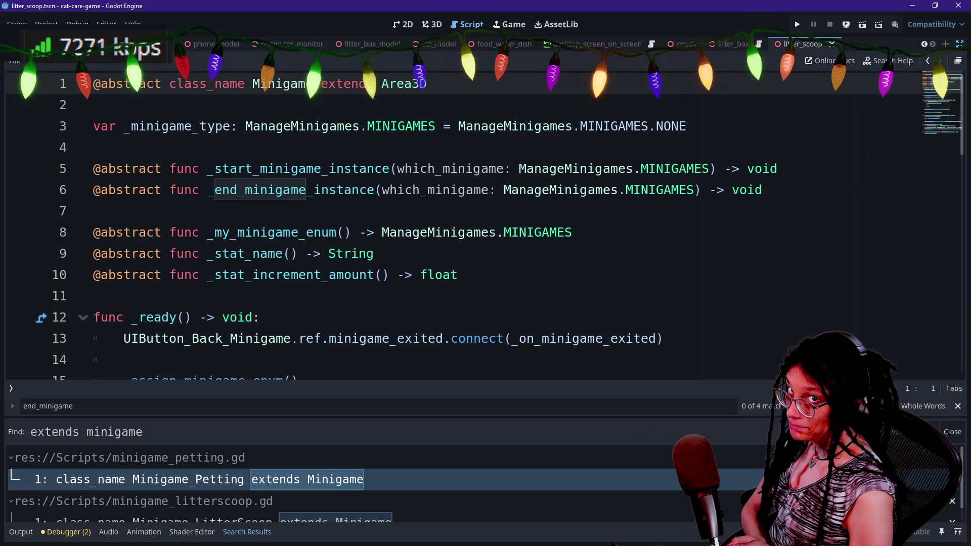
{"action": "left_click", "coordinate": [94, 147]}
{"action": "key", "text": "Down"}
{"action": "key", "text": "Down"}
{"action": "key", "text": "Up"}
{"action": "key", "text": "Up"}
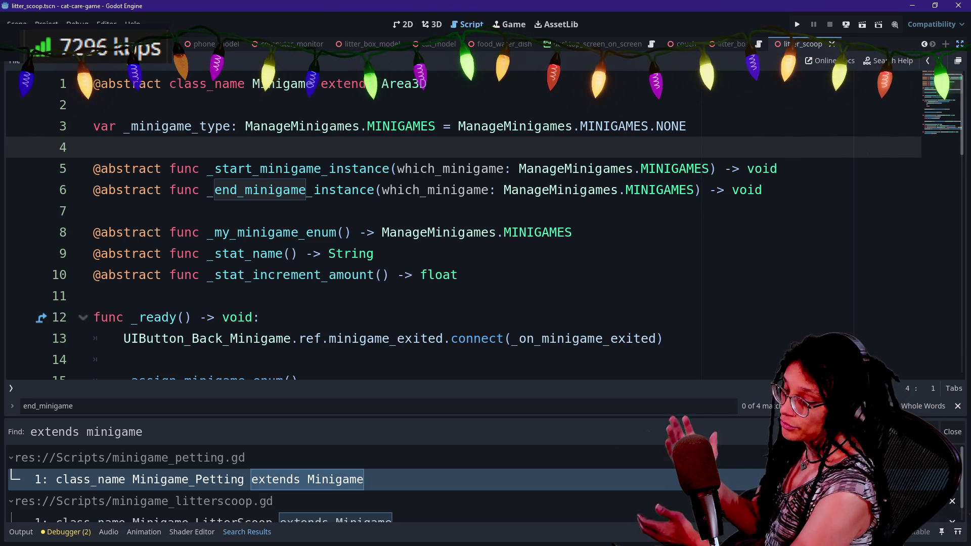
{"action": "key", "text": "Down"}
{"action": "key", "text": "Down"}
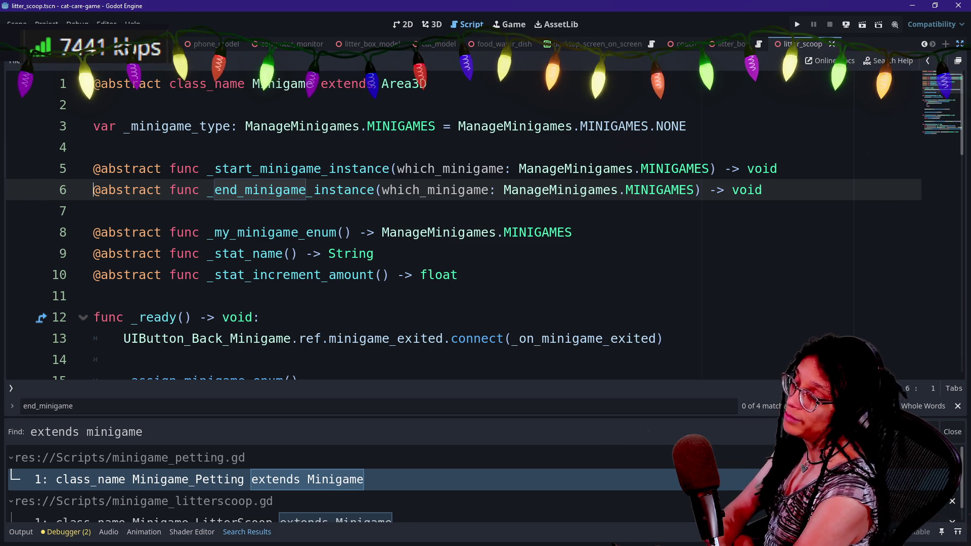
{"action": "left_click", "coordinate": [313, 233]}
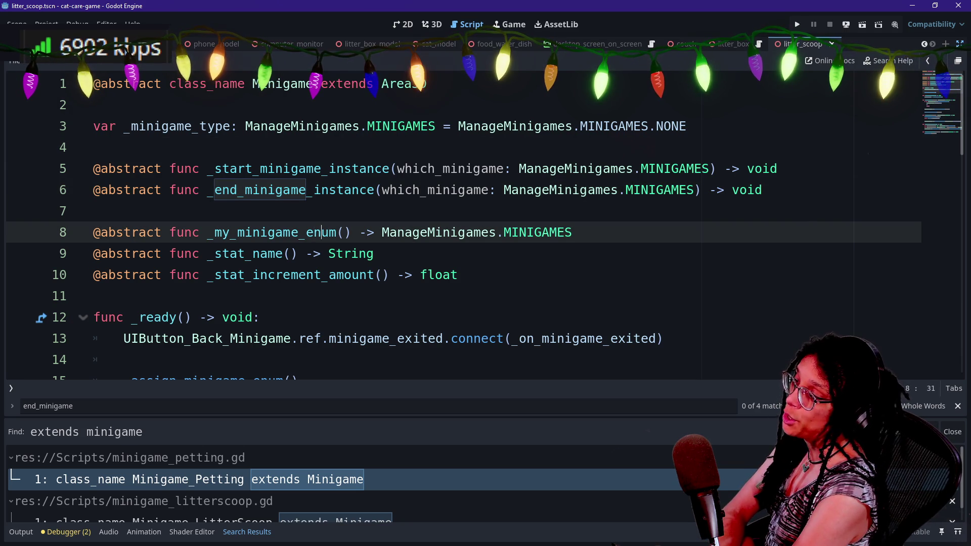
{"action": "scroll", "coordinate": [313, 232], "scroll_direction": "down", "scroll_amount": 2}
{"action": "left_click", "coordinate": [124, 275]}
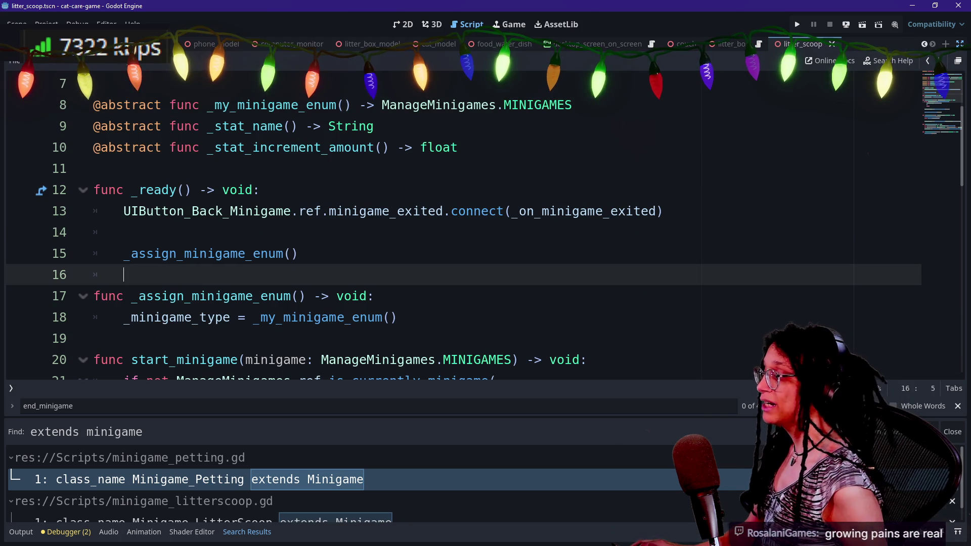
- Read through lines 19–25 of minigame.gd, including the MINIGAMES.NONE check
{"action": "scroll", "coordinate": [124, 274], "scroll_direction": "down", "scroll_amount": 1}
{"action": "left_click", "coordinate": [124, 275]}
{"action": "key", "text": "Down"}
{"action": "key", "text": "Down"}
{"action": "key", "text": "Down"}
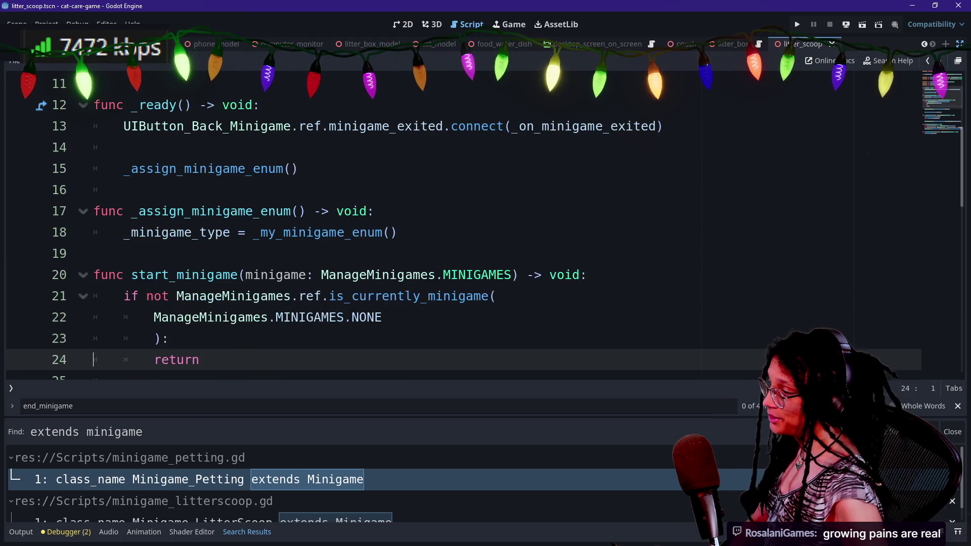
{"action": "key", "text": "Down"}
{"action": "key", "text": "Up"}
{"action": "key", "text": "Up"}
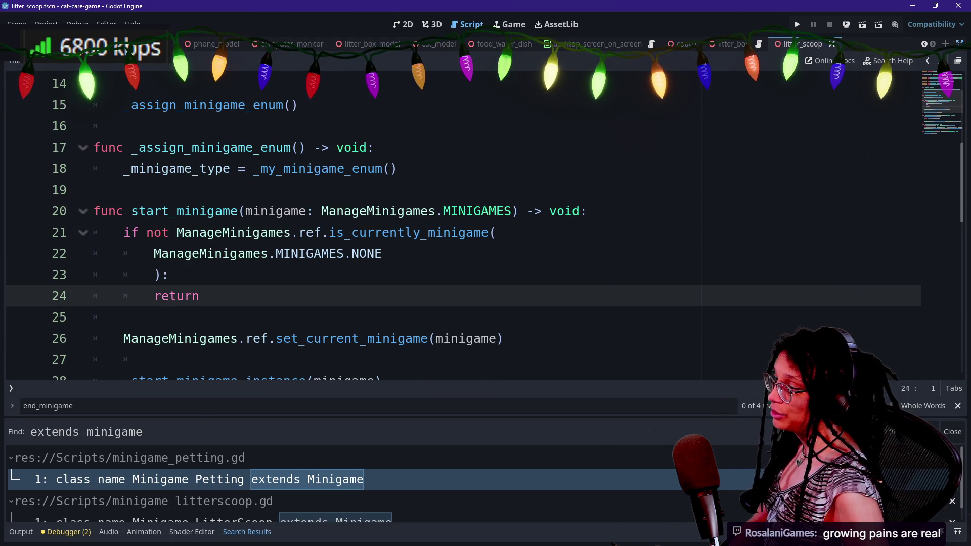
{"action": "left_click", "coordinate": [94, 317]}
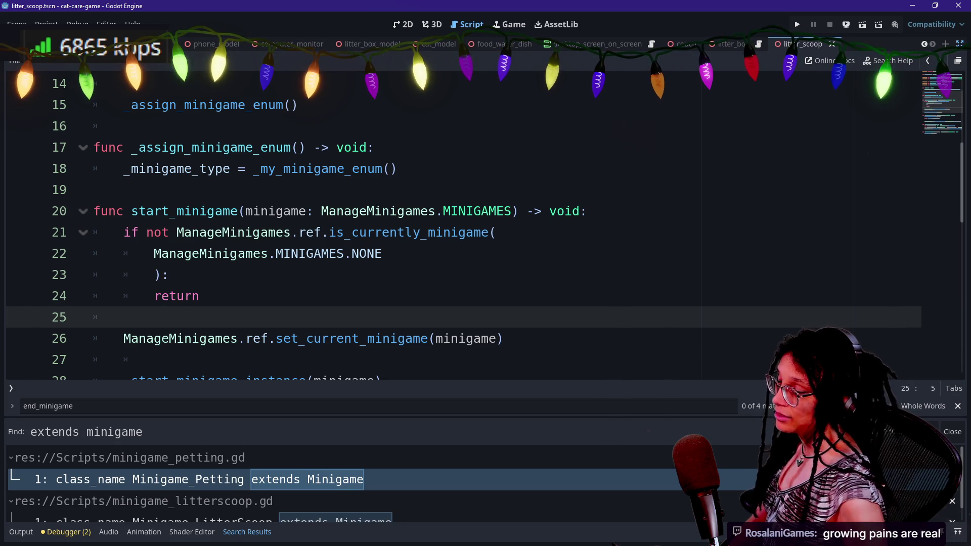
{"action": "left_click", "coordinate": [360, 253]}
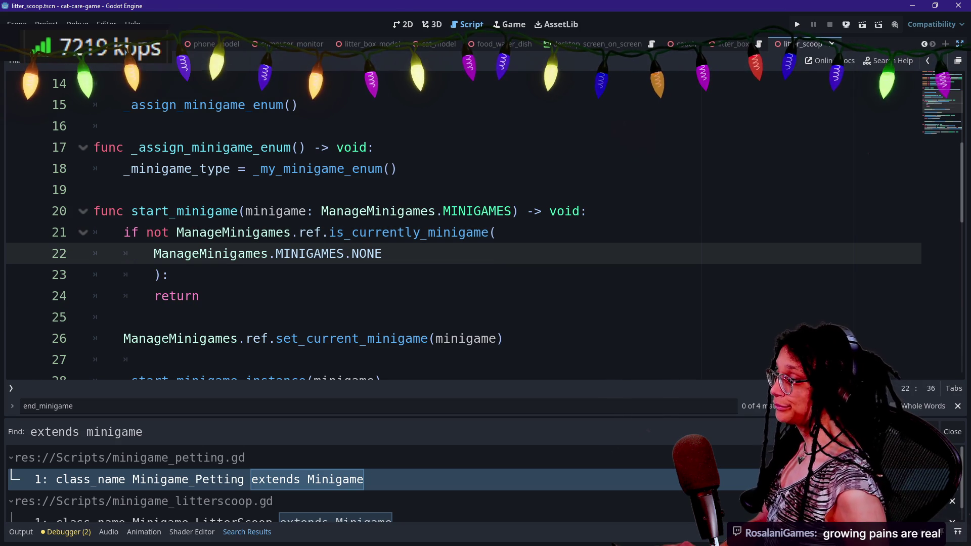
{"action": "left_click", "coordinate": [168, 274]}
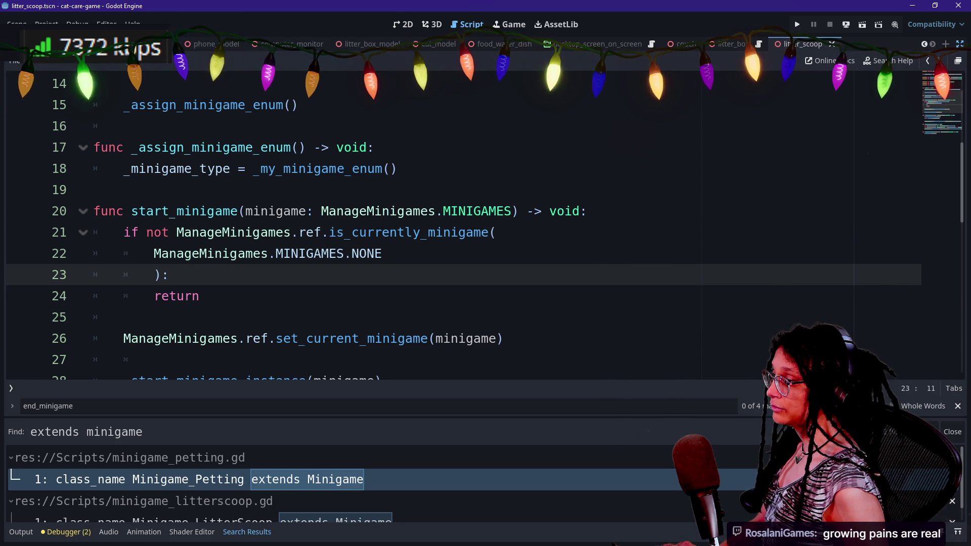
{"action": "scroll", "coordinate": [404, 298], "scroll_direction": "down", "scroll_amount": 3}
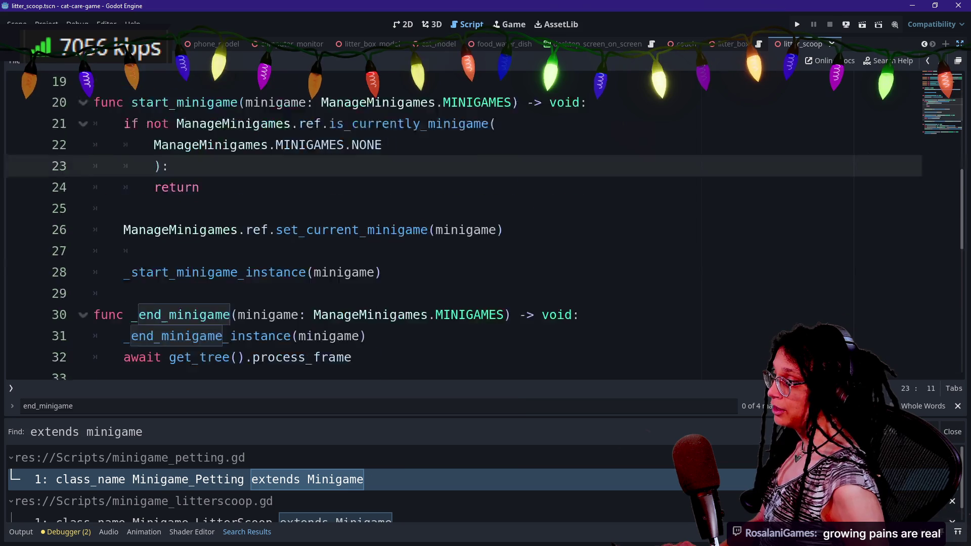
- Delete the which_minigame parameter from the abstract _end_minigame_instance declaration
{"action": "right_click", "coordinate": [405, 299]}
{"action": "left_click", "coordinate": [294, 259]}
{"action": "left_click", "coordinate": [294, 258], "text": "ctrl"}
{"action": "scroll", "coordinate": [295, 259], "scroll_direction": "down", "scroll_amount": 1}
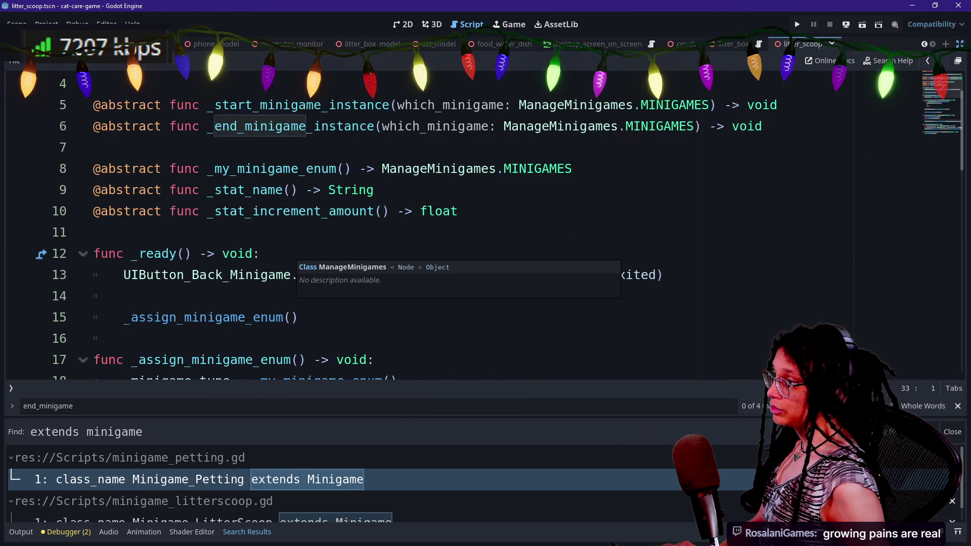
{"action": "left_click_drag", "start_coordinate": [383, 126], "coordinate": [702, 126]}
{"action": "key", "text": "BackSpace"}
- Remove the minigame argument from the _end_minigame_instance call on line 31, then switch to GitHub Desktop
{"action": "left_click", "coordinate": [93, 147]}
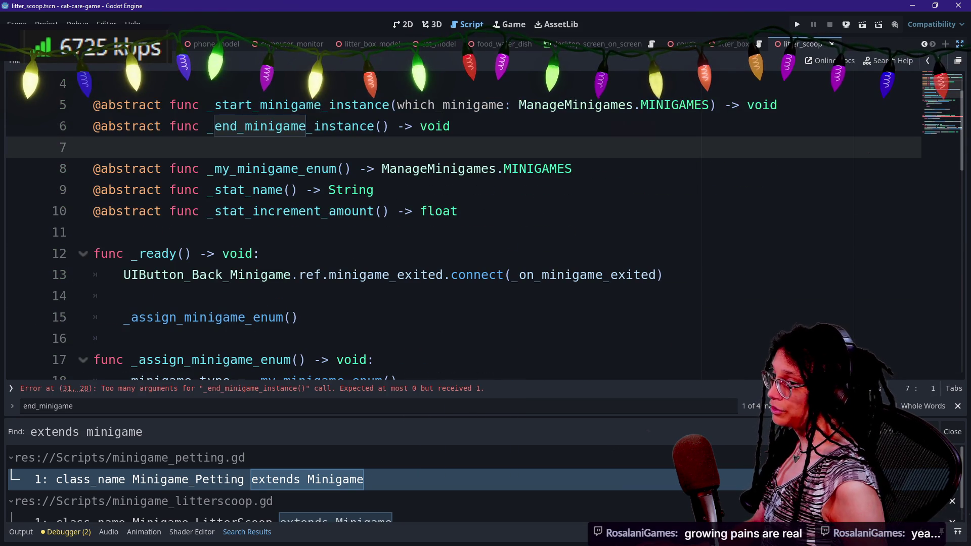
{"action": "scroll", "coordinate": [456, 227], "scroll_direction": "down", "scroll_amount": 8}
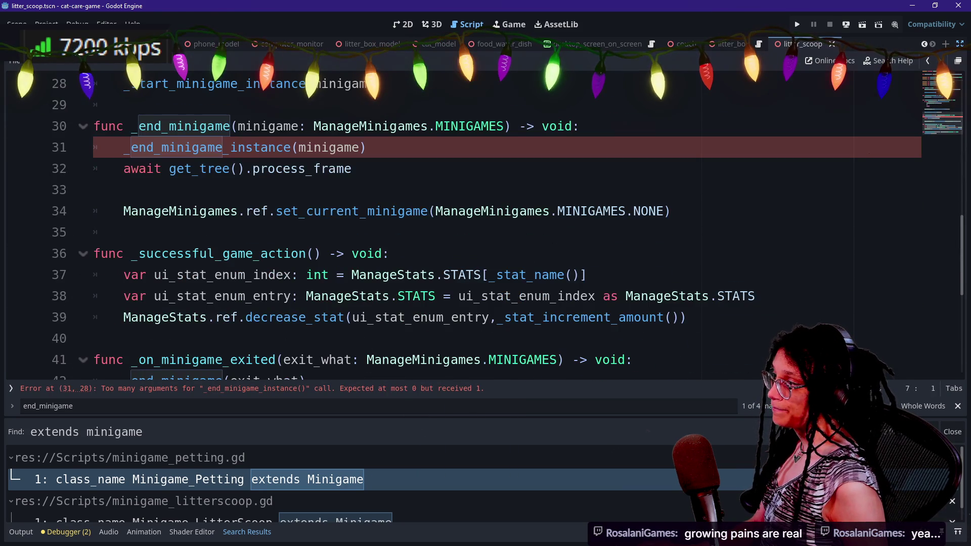
{"action": "scroll", "coordinate": [81, 216], "scroll_direction": "up", "scroll_amount": 1}
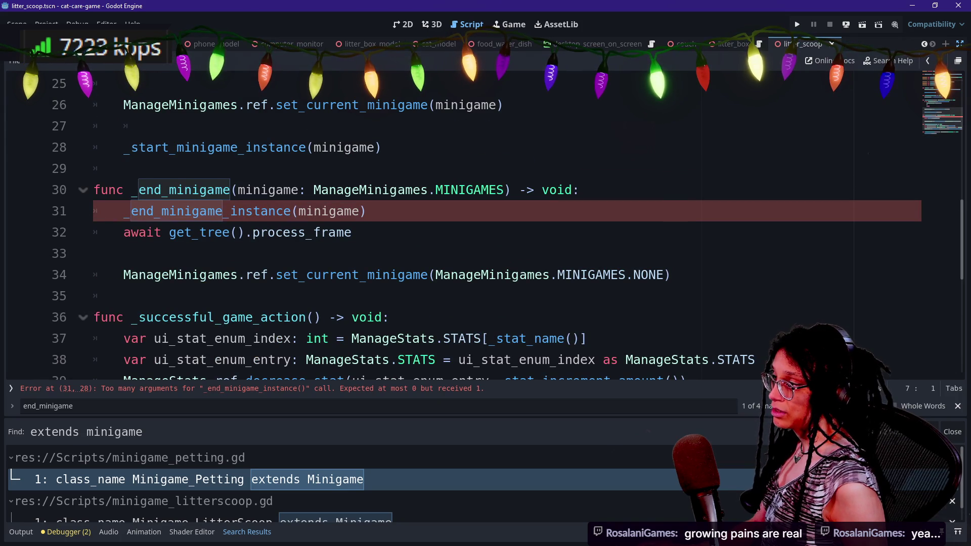
{"action": "double_click", "coordinate": [330, 211]}
{"action": "key", "text": "BackSpace"}
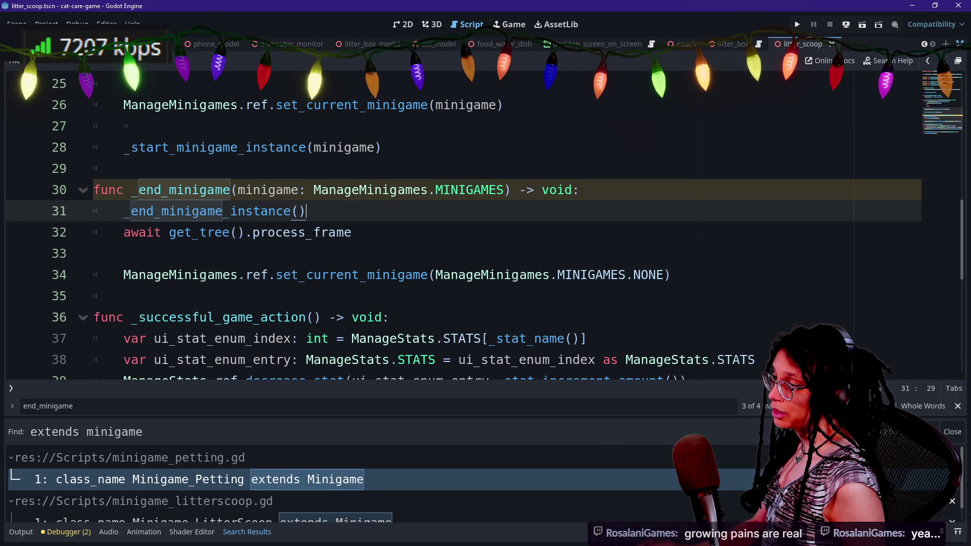
{"action": "key", "text": "alt+Tab"}
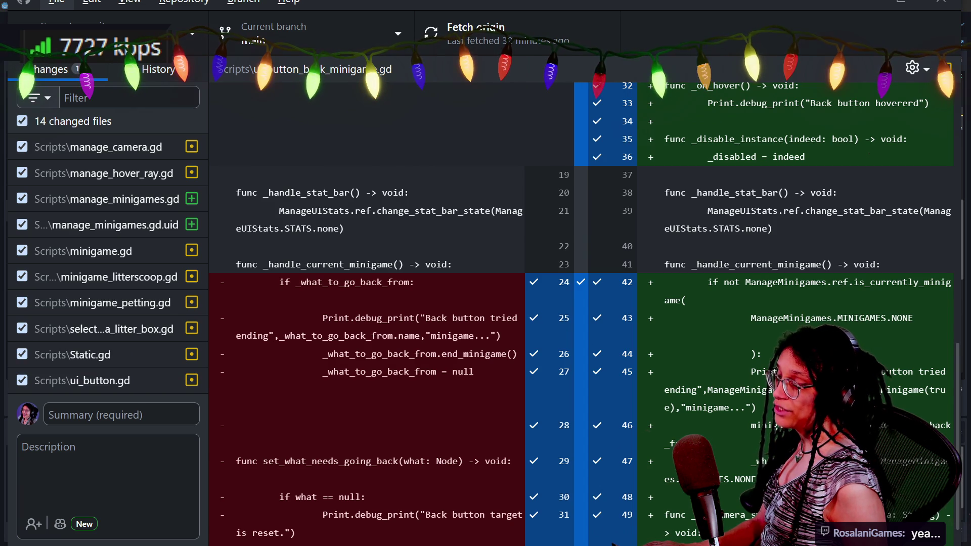
- Review the Scripts\minigame.gd diff in GitHub Desktop and return to Godot
{"action": "left_click", "coordinate": [83, 251]}
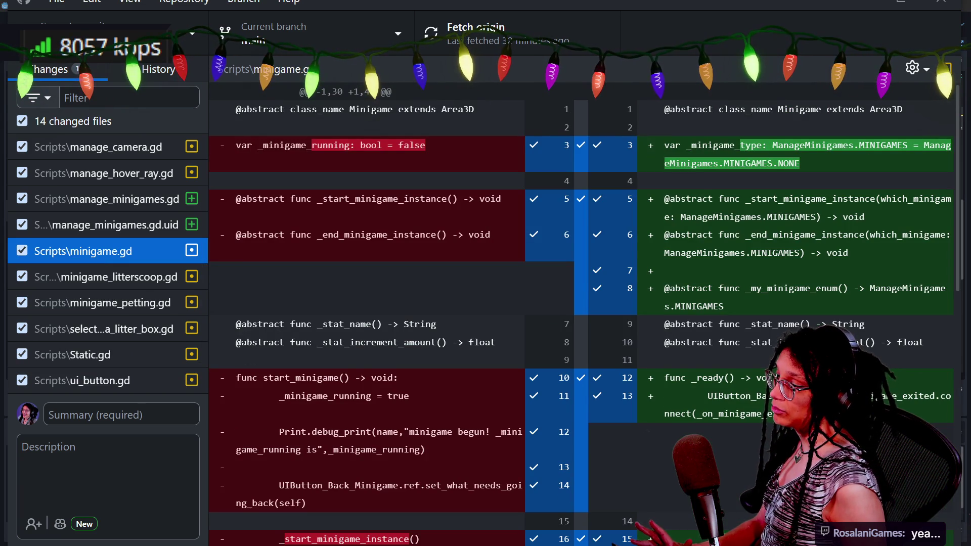
{"action": "key", "text": "alt+Tab"}
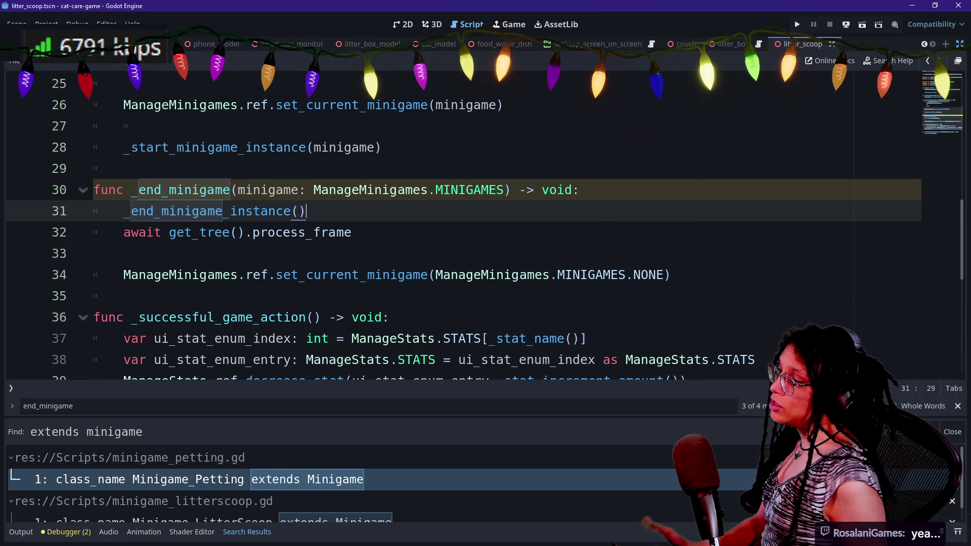
- Paste the if/return minigame-type guard under the _end_minigame signature with correct indentation
{"action": "left_click", "coordinate": [579, 190]}
{"action": "type", "text": "if not which_minigame == _minigame_type: \t\treturn"}
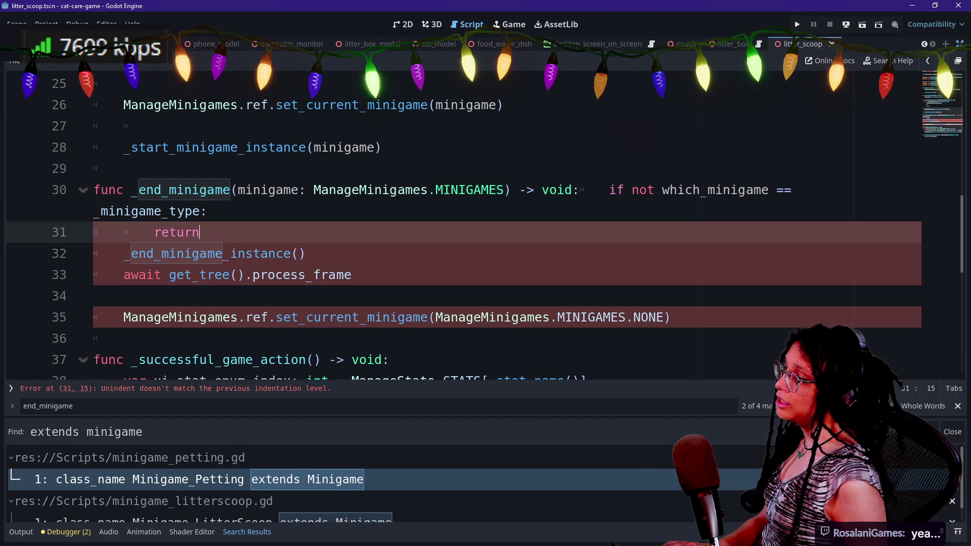
{"action": "key", "text": "ctrl+z"}
{"action": "key", "text": "Return"}
{"action": "type", "text": "if not which_minigame == _minigame_type: \t\treturn"}
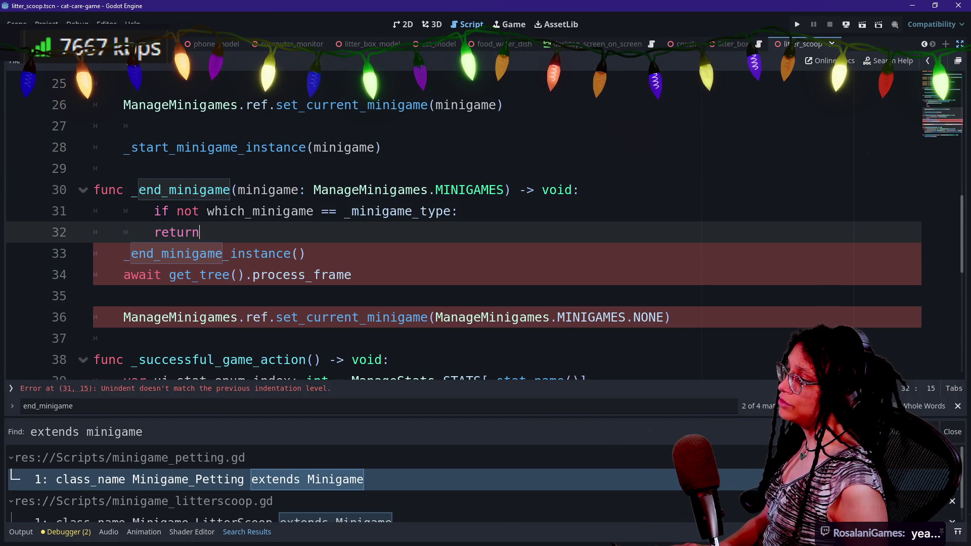
{"action": "key", "text": "Up"}
{"action": "key", "text": "Home"}
{"action": "key", "text": "BackSpace"}
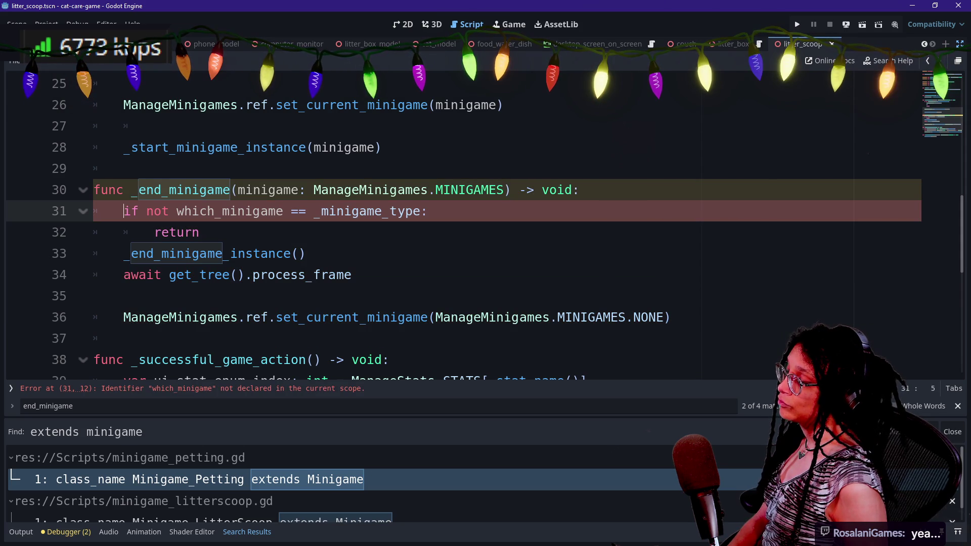
- Rename which_minigame to minigame in the guard, add a blank line, save, and run the project
{"action": "left_click_drag", "start_coordinate": [176, 211], "coordinate": [291, 211]}
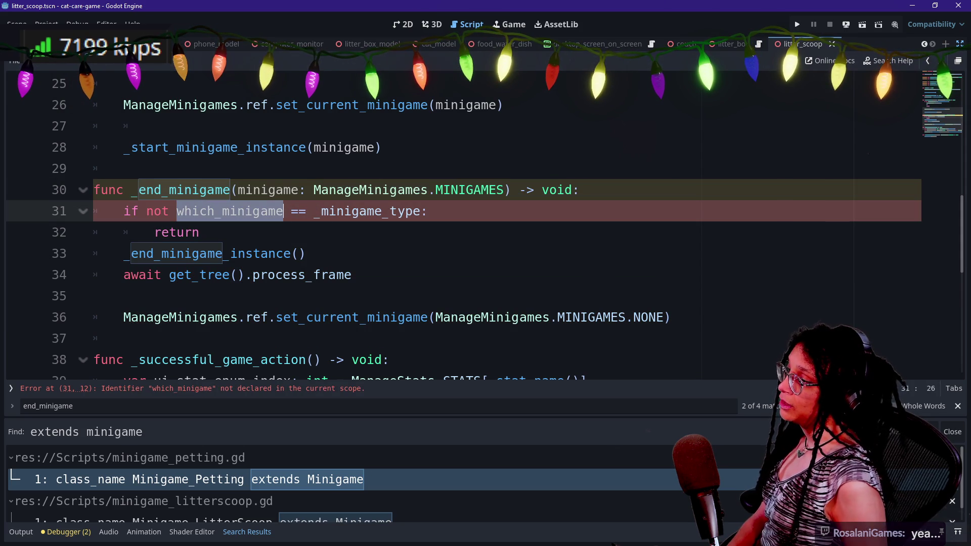
{"action": "type", "text": "minigame"}
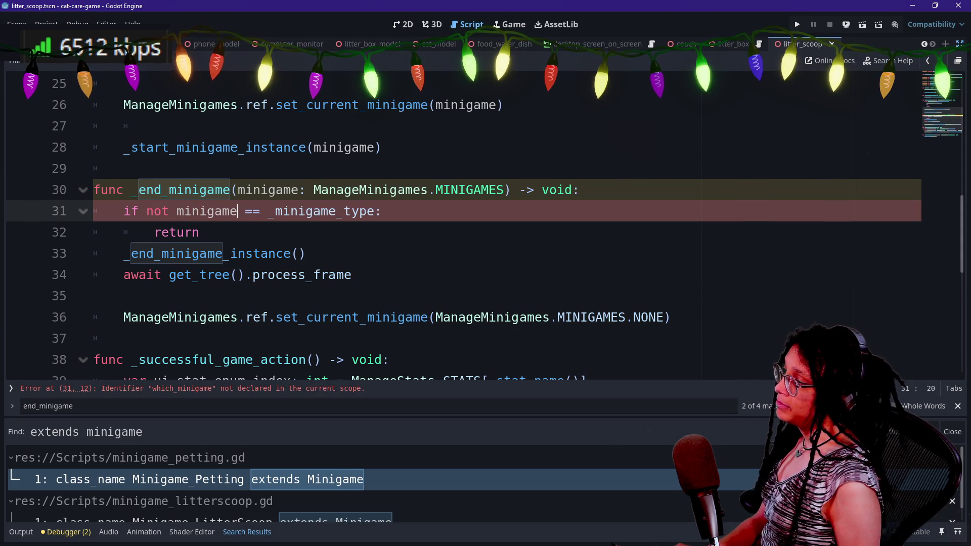
{"action": "left_click", "coordinate": [73, 216]}
{"action": "key", "text": "End"}
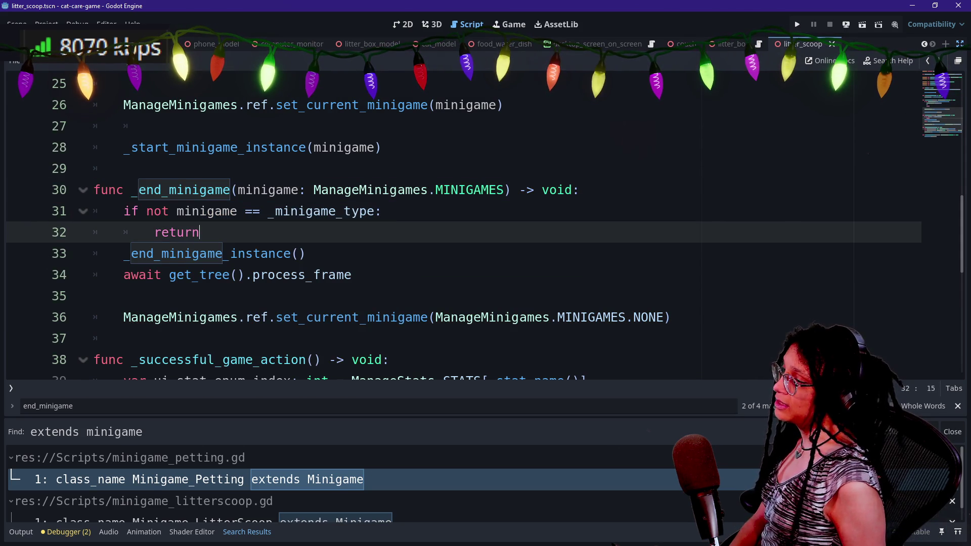
{"action": "key", "text": "Return"}
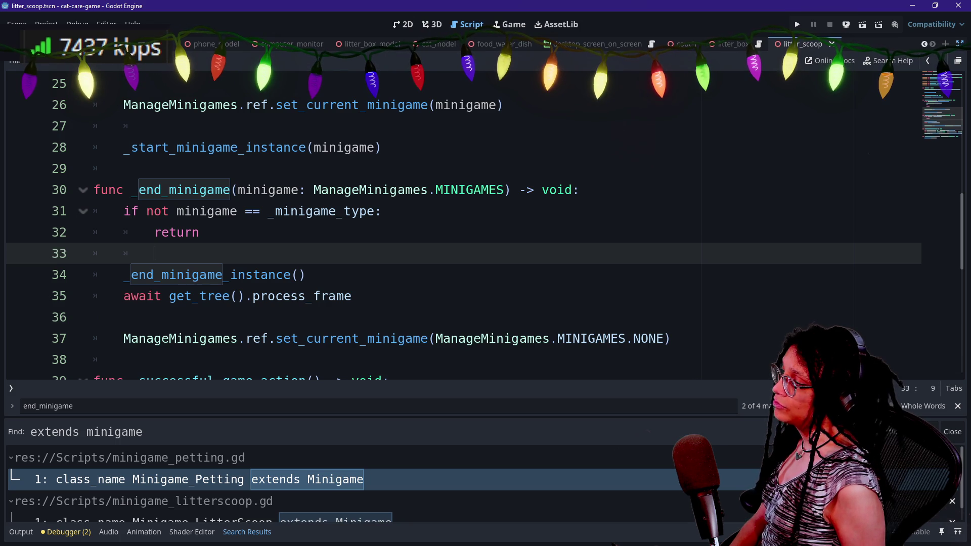
{"action": "left_click_drag", "start_coordinate": [123, 275], "coordinate": [527, 339]}
{"action": "left_click", "coordinate": [528, 338]}
{"action": "key", "text": "ctrl+s"}
{"action": "left_click", "coordinate": [794, 25]}
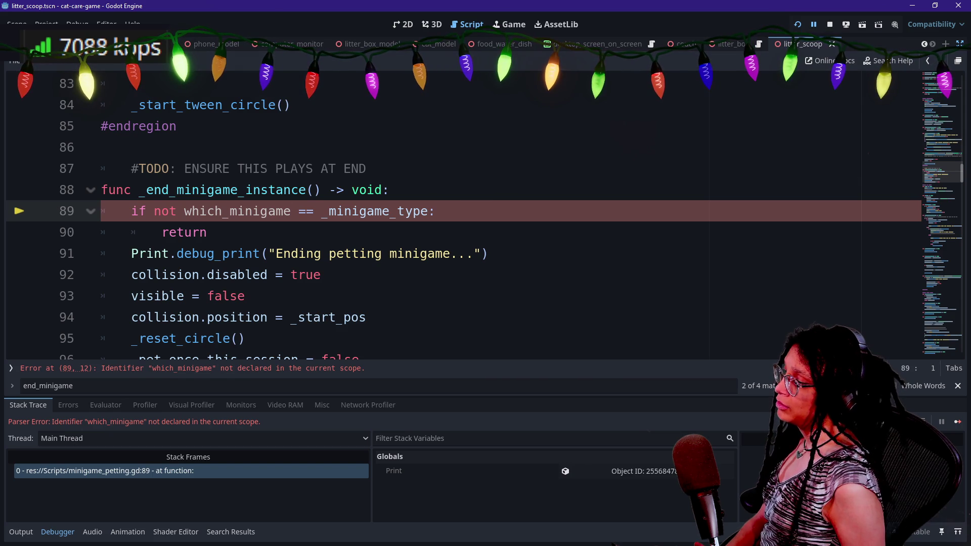
- Delete the leftover which_minigame guard from the petting script and relaunch the game
{"action": "key", "text": "Down"}
{"action": "key", "text": "End"}
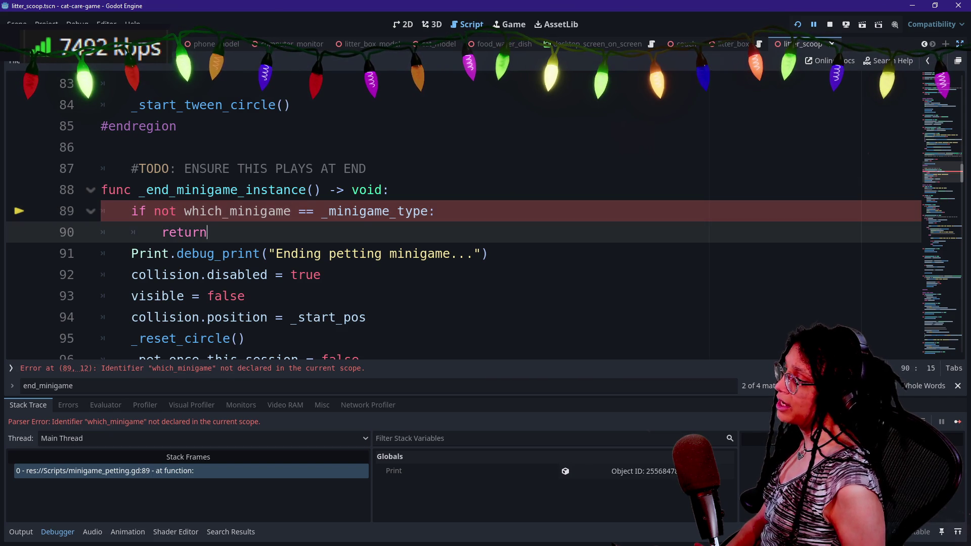
{"action": "key", "text": "shift+Up"}
{"action": "key", "text": "shift+Up"}
{"action": "key", "text": "shift+End"}
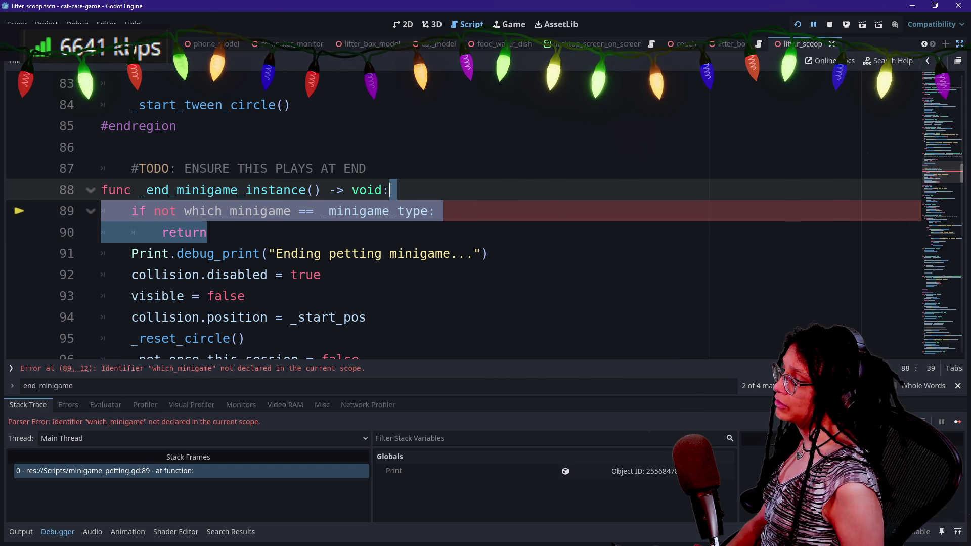
{"action": "key", "text": "BackSpace"}
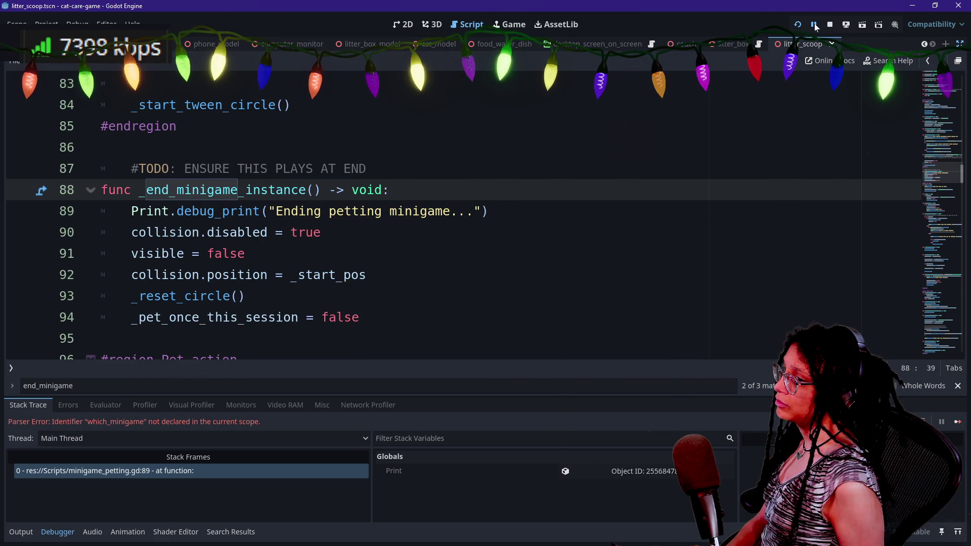
{"action": "left_click", "coordinate": [807, 21]}
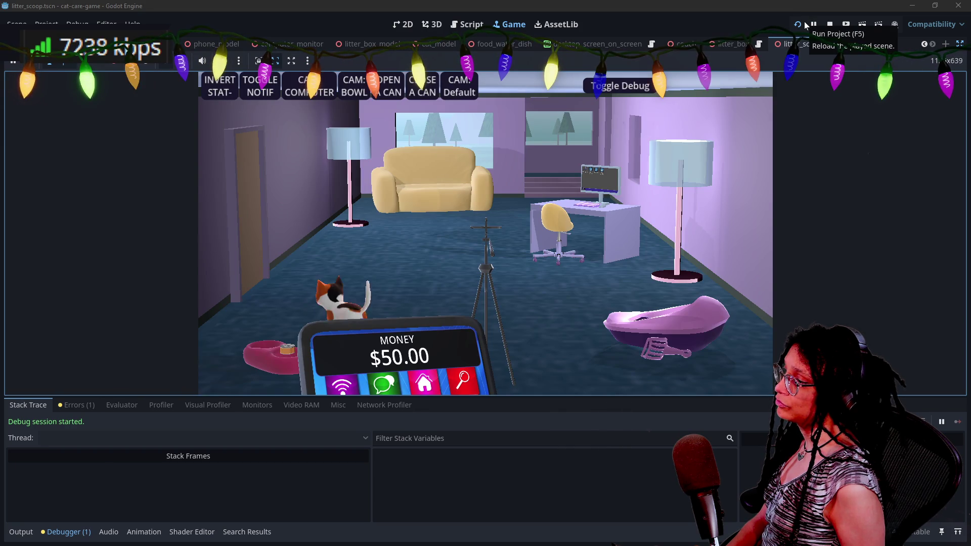
- Test the litter box, couch and tripod camera close-ups in the running game
{"action": "left_click", "coordinate": [672, 323]}
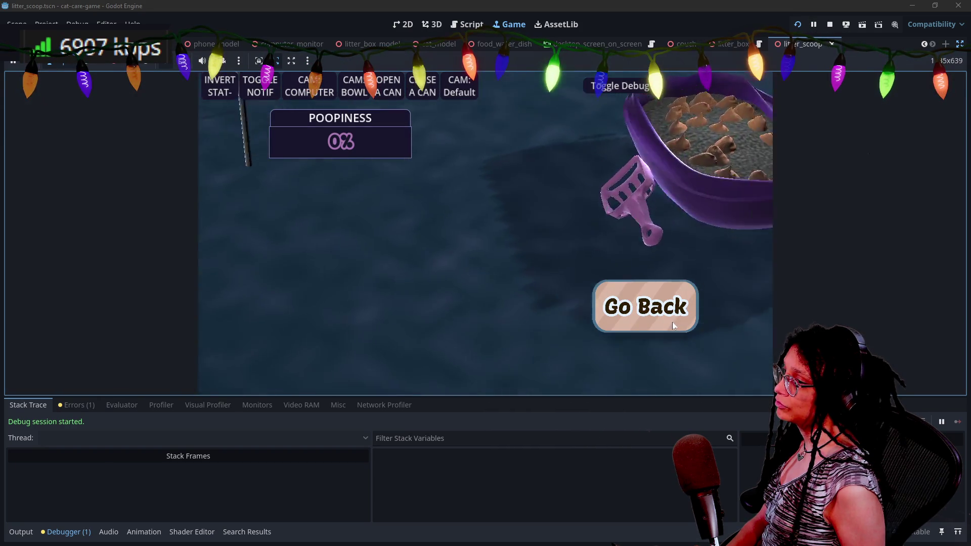
{"action": "left_click", "coordinate": [660, 320]}
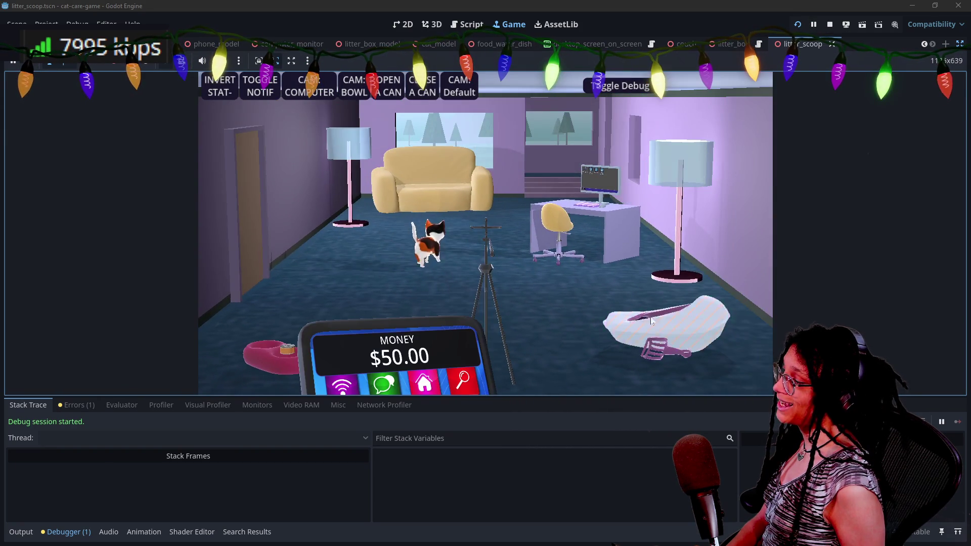
{"action": "left_click", "coordinate": [466, 193]}
{"action": "left_click", "coordinate": [605, 311]}
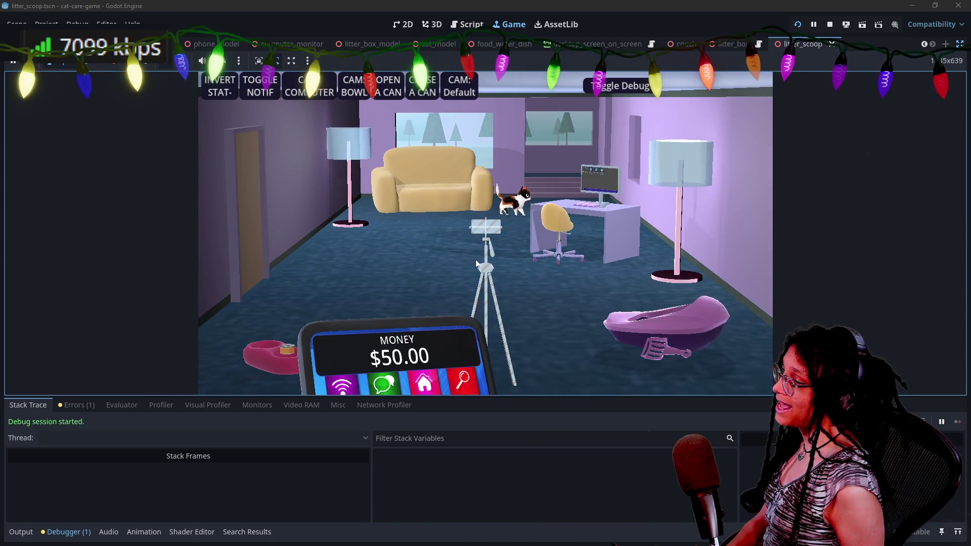
{"action": "left_click", "coordinate": [476, 264]}
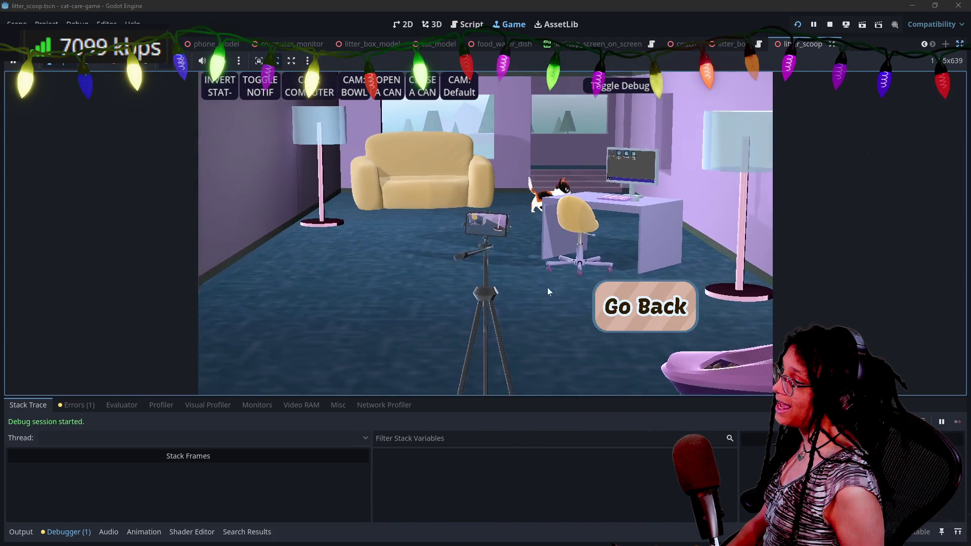
{"action": "left_click", "coordinate": [636, 312]}
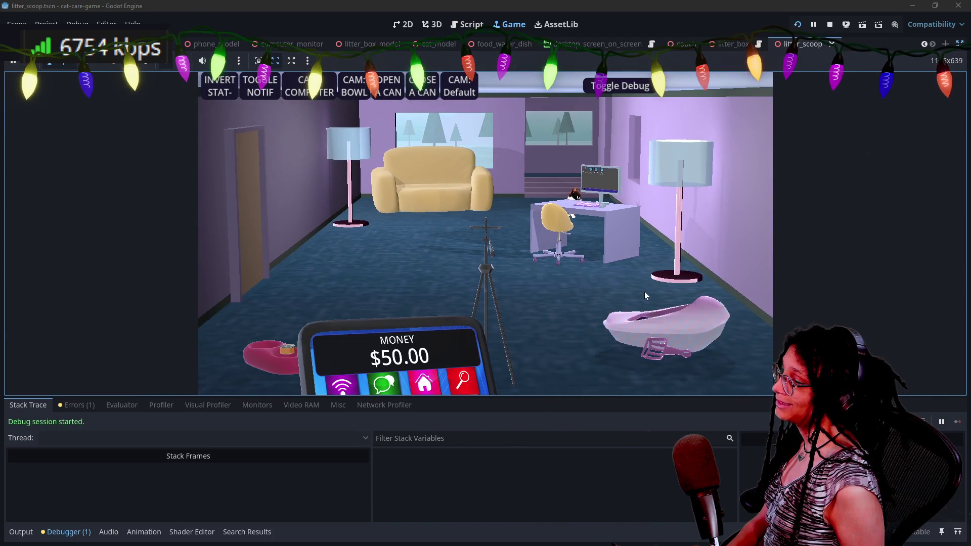
{"action": "left_click", "coordinate": [645, 297]}
{"action": "left_click", "coordinate": [636, 305]}
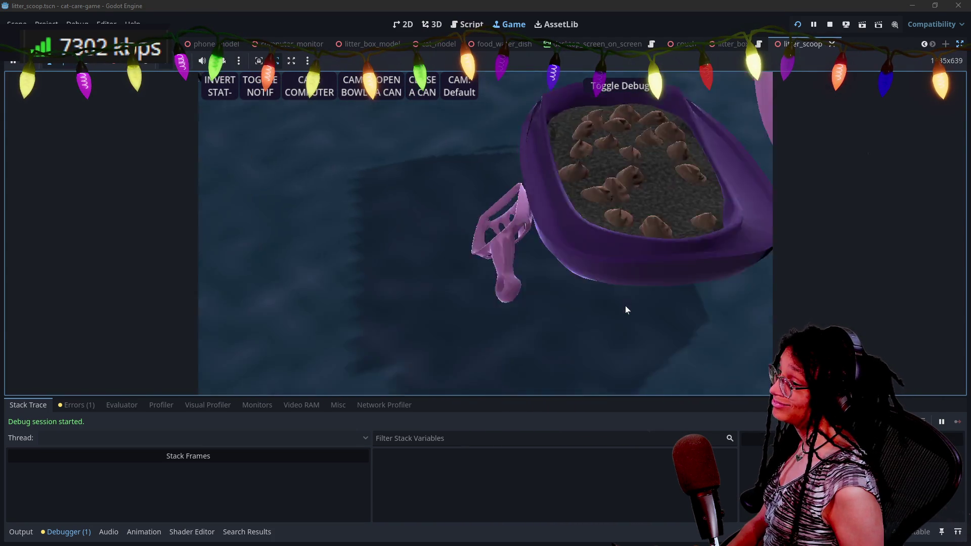
{"action": "left_click", "coordinate": [642, 320]}
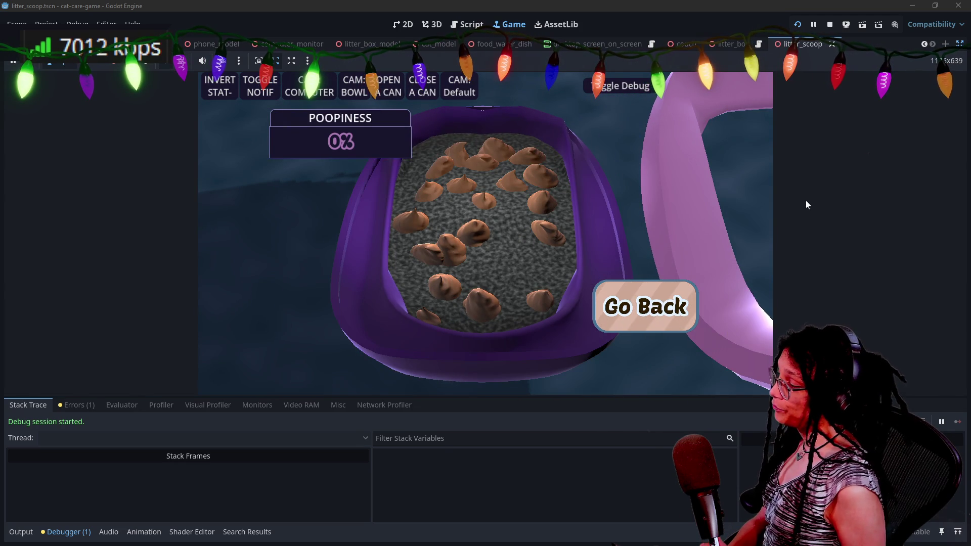
- Rename the unused active_camera parameter to _active_camera from the Errors list, save, and return to the game
{"action": "left_click", "coordinate": [76, 405]}
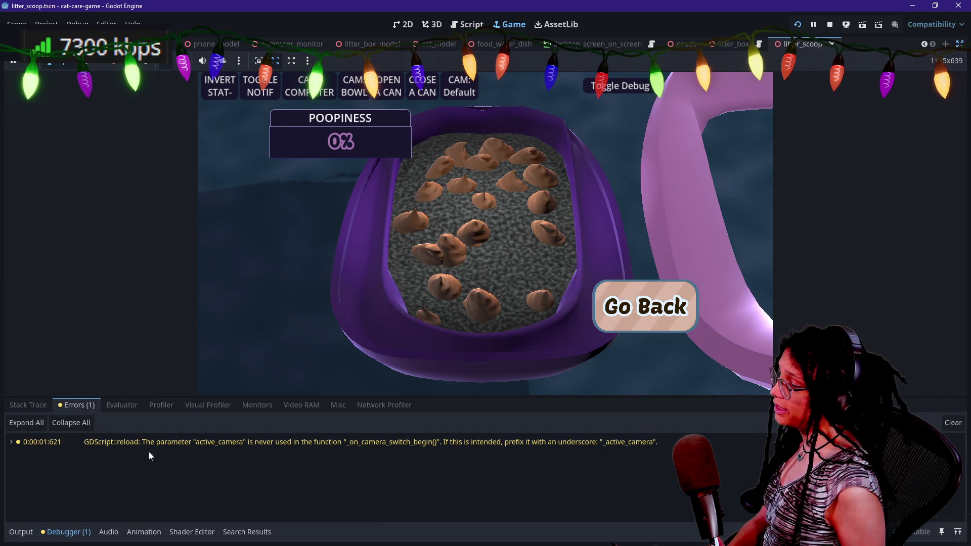
{"action": "double_click", "coordinate": [150, 441]}
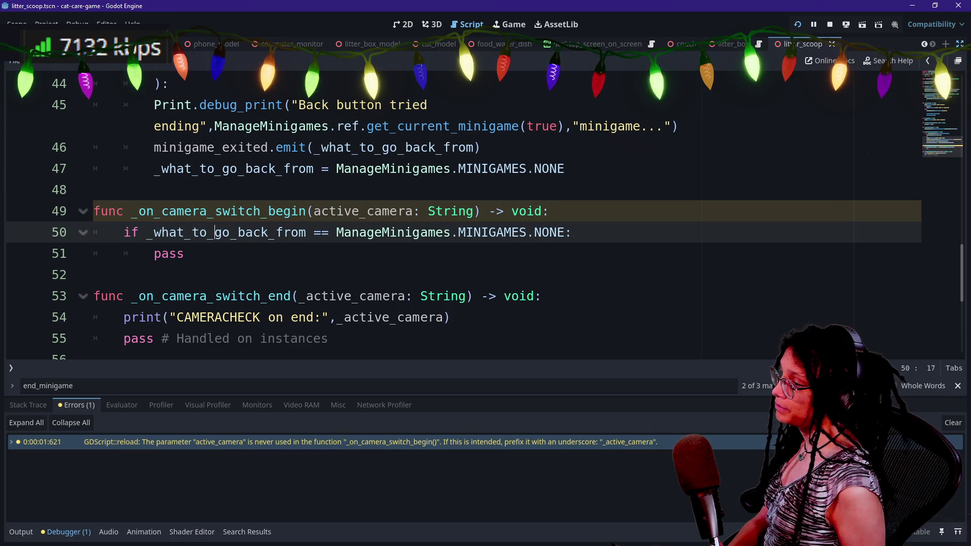
{"action": "type", "text": ")"}
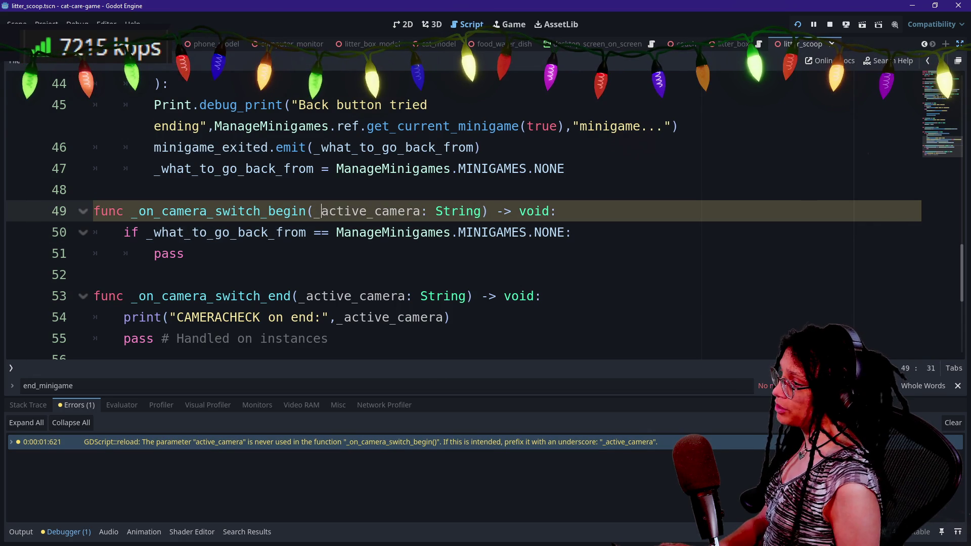
{"action": "key", "text": "BackSpace"}
{"action": "type", "text": "_"}
{"action": "key", "text": "ctrl+s"}
{"action": "left_click", "coordinate": [508, 27]}
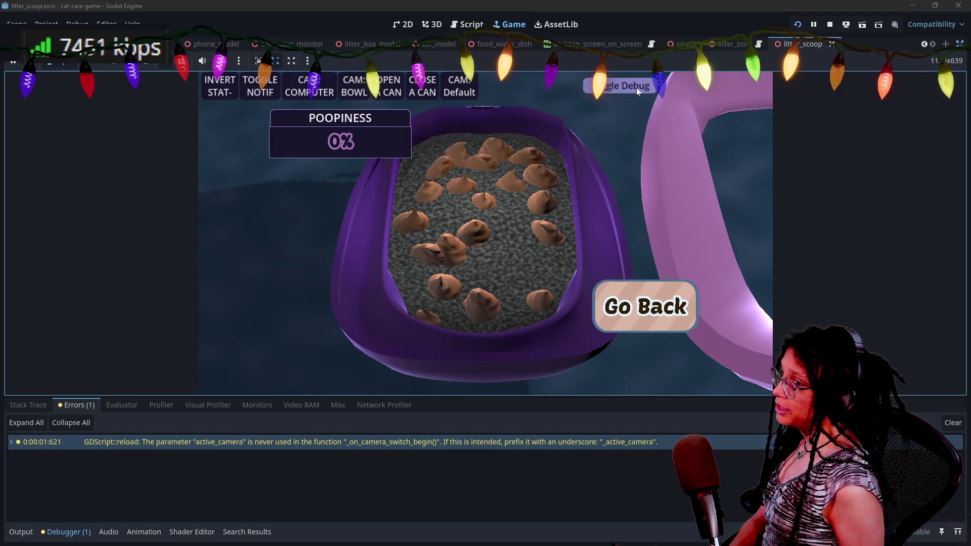
- Leave the litter box close-up, zoom back in, then go back out to the room view
{"action": "left_click", "coordinate": [650, 287]}
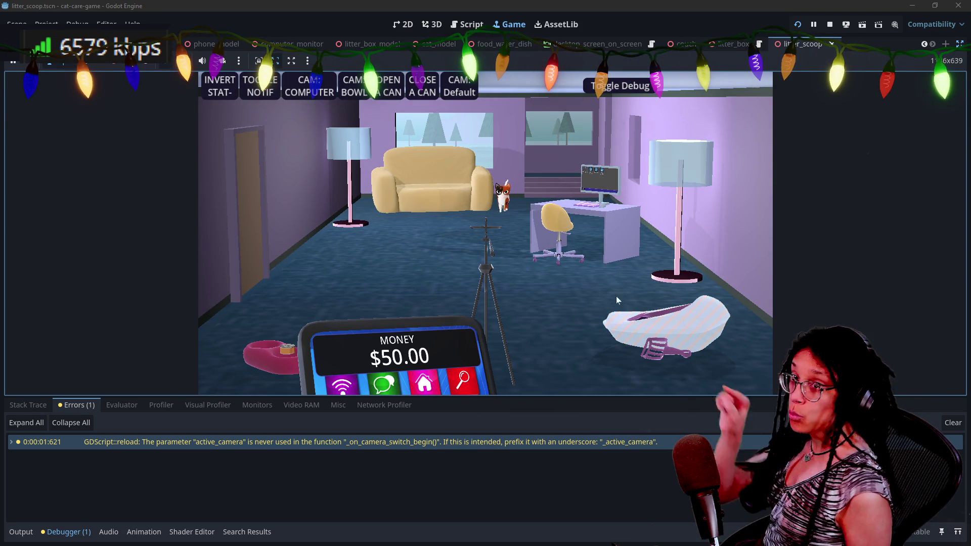
{"action": "left_click", "coordinate": [653, 319]}
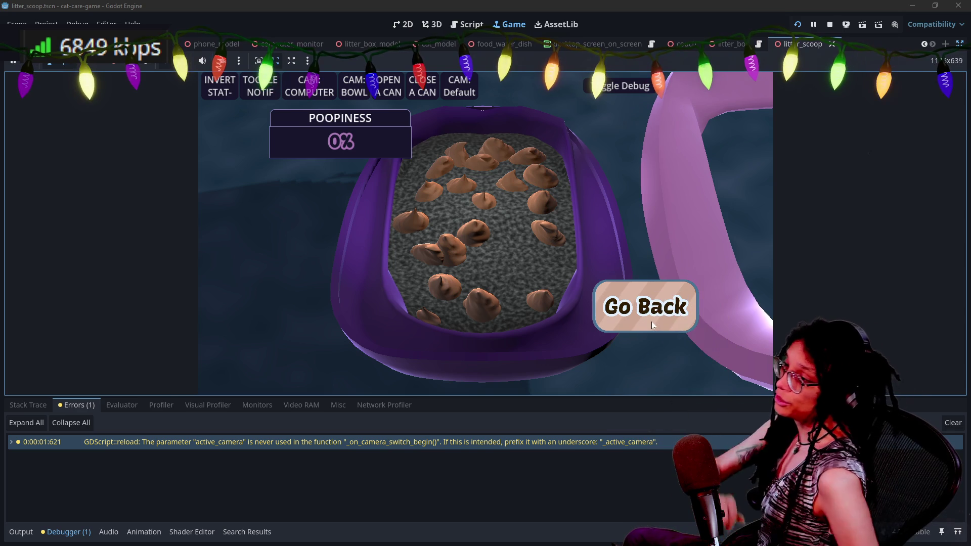
{"action": "left_click", "coordinate": [652, 323]}
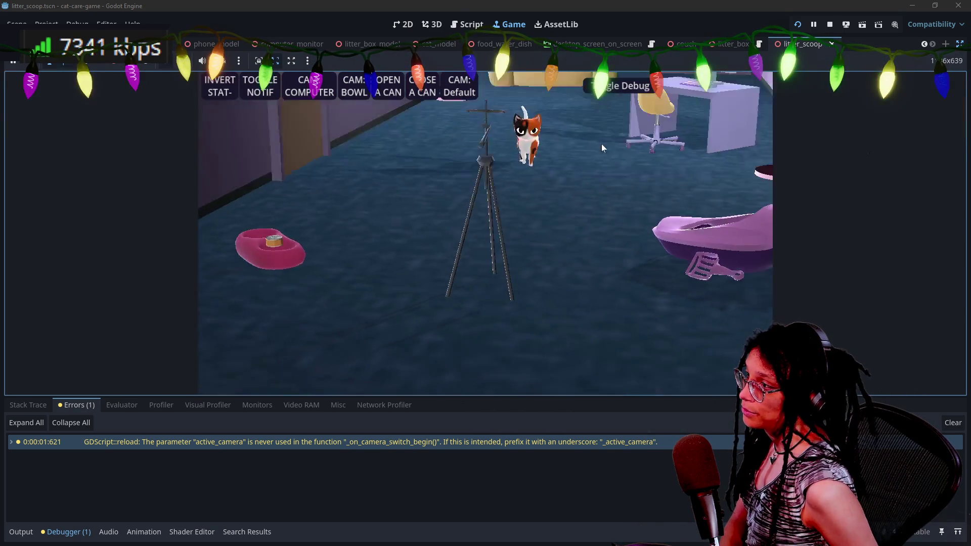
- Return to the script editor and search Quick Open for 'back', cancelling without opening a file
{"action": "key", "text": "ctrl+F3"}
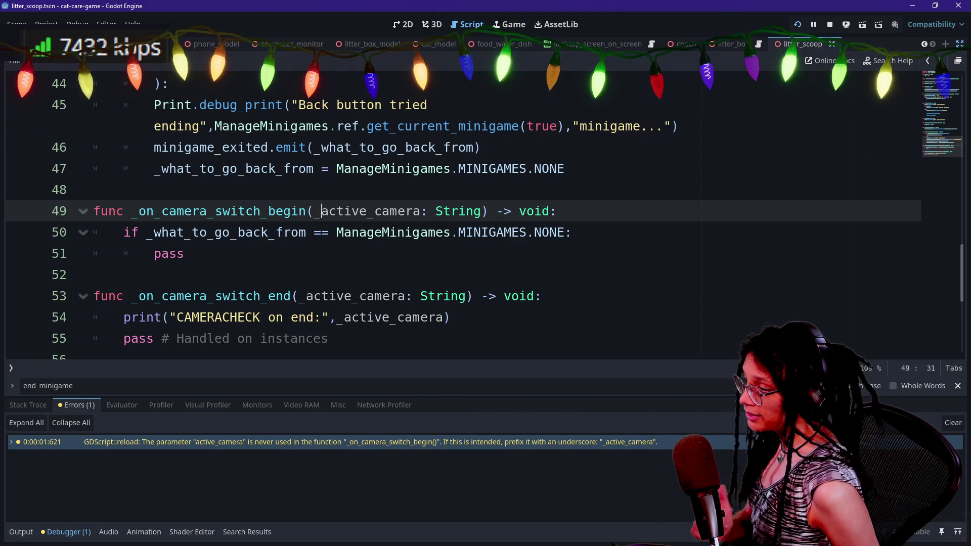
{"action": "left_click", "coordinate": [322, 296]}
{"action": "key", "text": "shift+alt+o"}
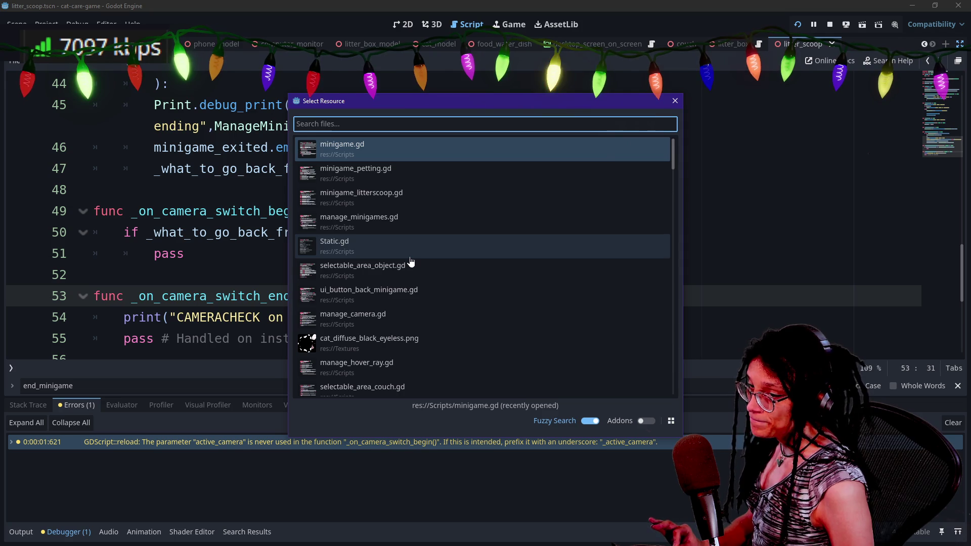
{"action": "type", "text": "ui"}
{"action": "key", "text": "BackSpace"}
{"action": "key", "text": "BackSpace"}
{"action": "type", "text": "back"}
{"action": "key", "text": "Down"}
{"action": "key", "text": "Down"}
{"action": "key", "text": "Escape"}
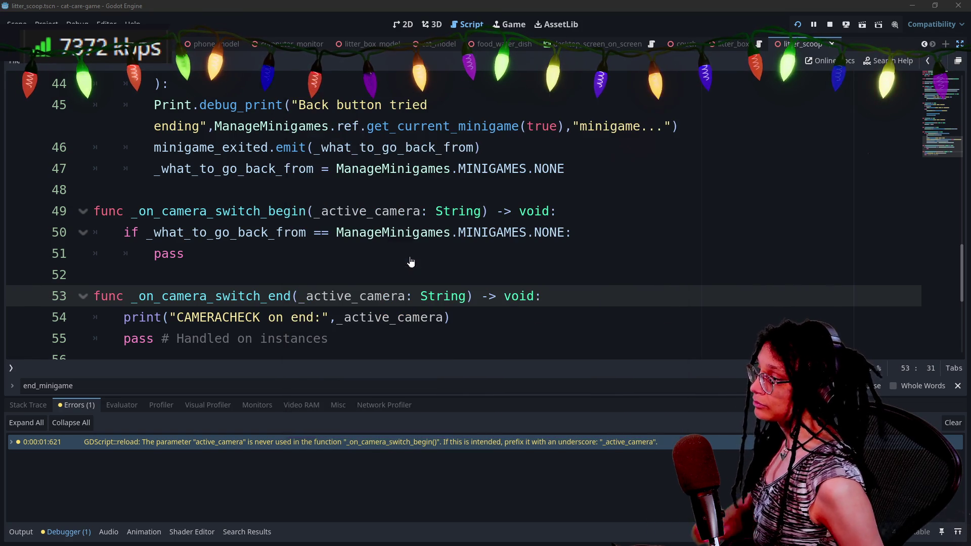
- Review the camera-switch functions on lines 49–55 of the back-button script
{"action": "scroll", "coordinate": [455, 202], "scroll_direction": "down", "scroll_amount": 2}
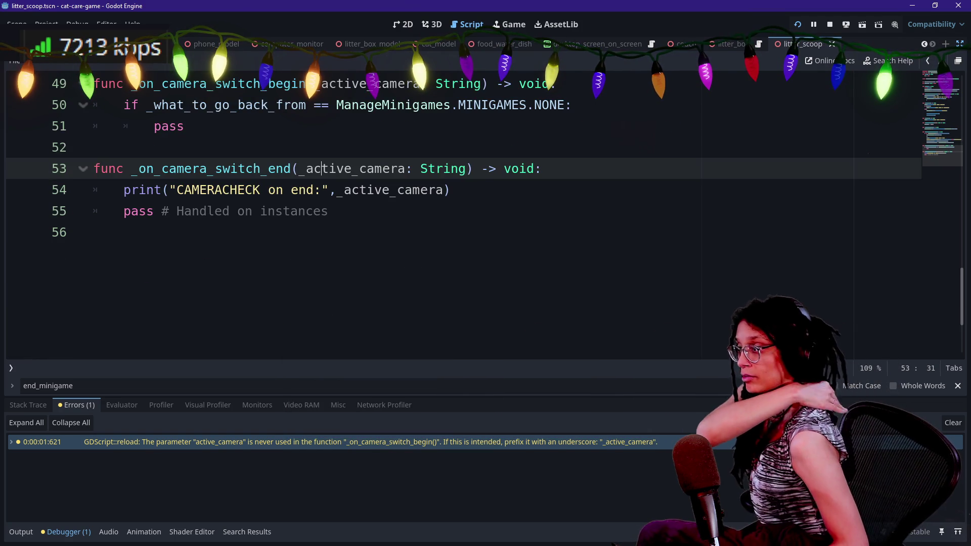
{"action": "scroll", "coordinate": [456, 202], "scroll_direction": "up", "scroll_amount": 2}
{"action": "key", "text": "Up"}
{"action": "key", "text": "Up"}
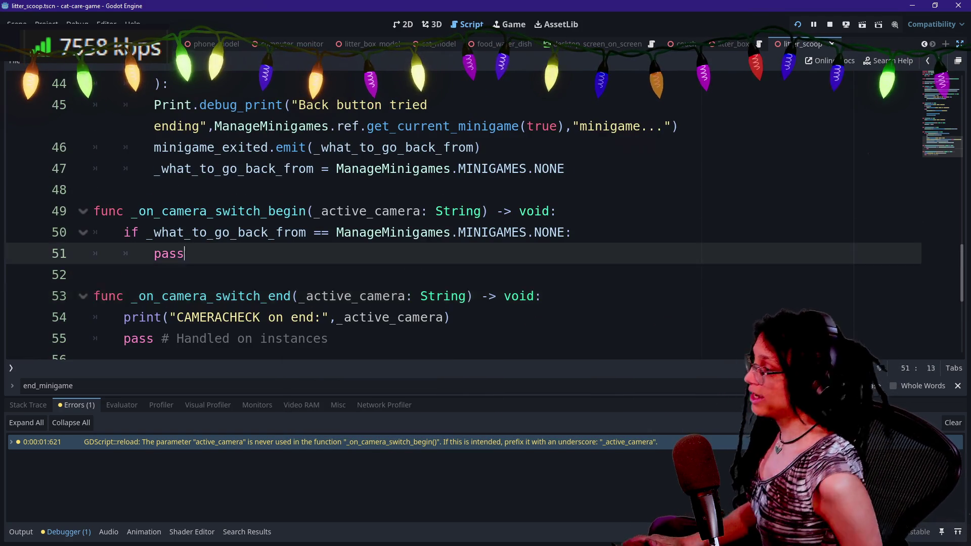
{"action": "key", "text": "shift+Up"}
{"action": "key", "text": "shift+Down"}
{"action": "key", "text": "shift+Home"}
{"action": "key", "text": "Left"}
{"action": "key", "text": "shift+End"}
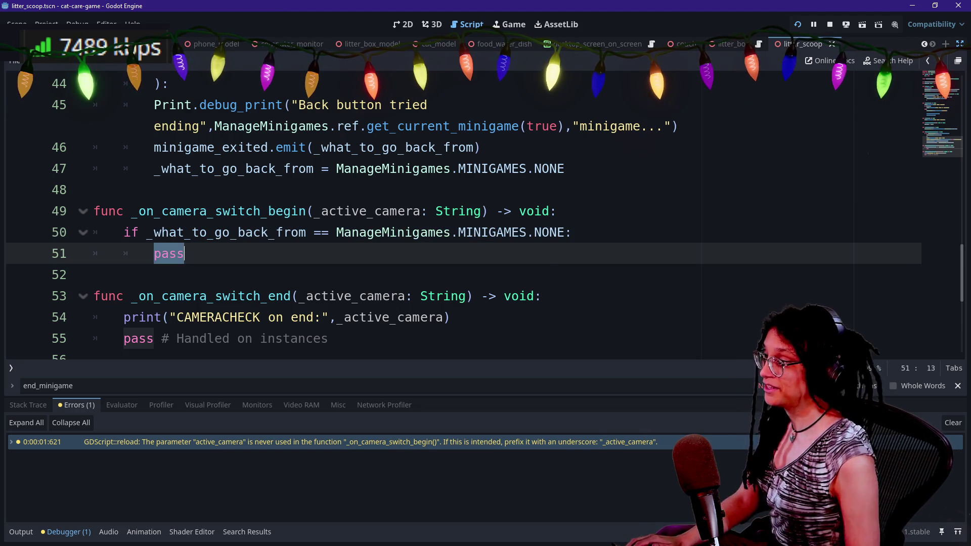
{"action": "key", "text": "Right"}
{"action": "left_click_drag", "start_coordinate": [123, 338], "coordinate": [276, 338]}
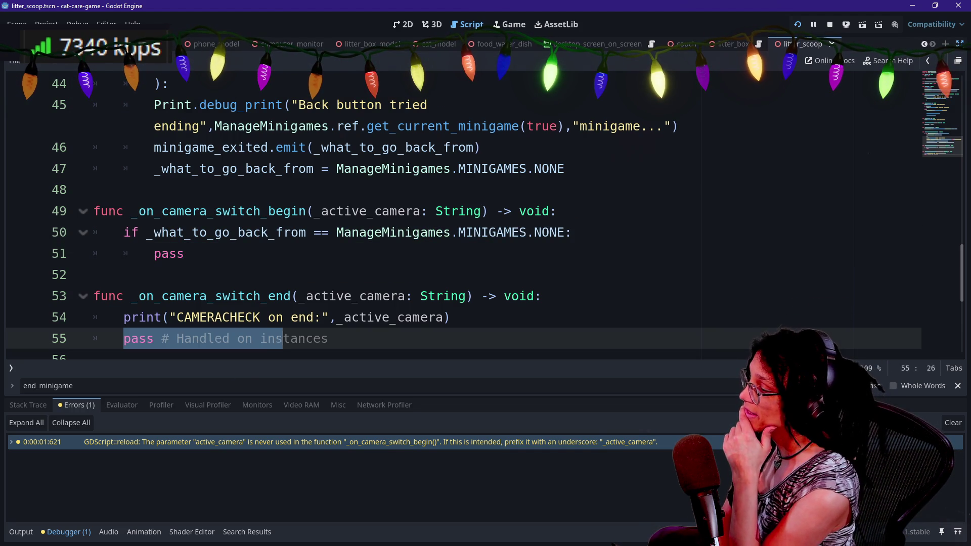
{"action": "key", "text": "End"}
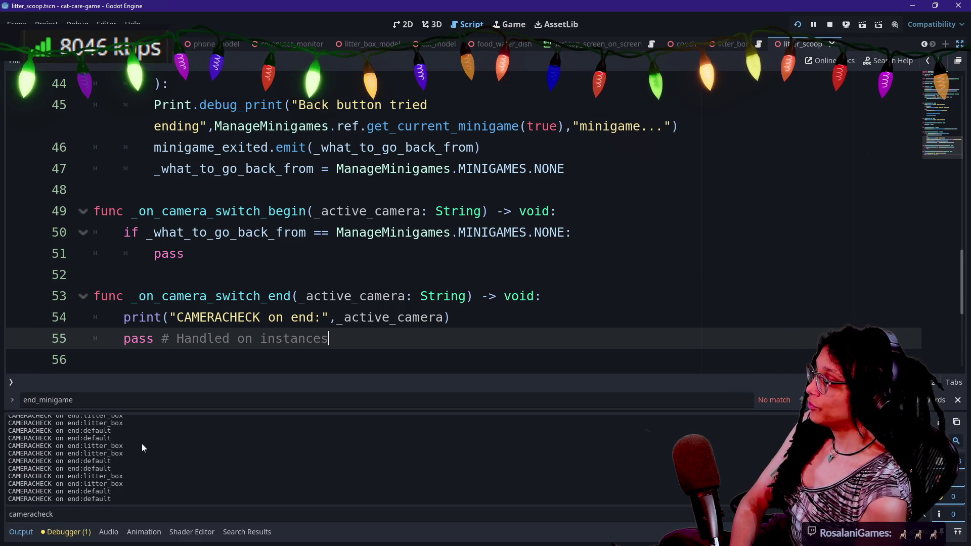
- Select the litter_box camera name in the CAMERACHECK output entries
{"action": "scroll", "coordinate": [144, 442], "scroll_direction": "up", "scroll_amount": 3}
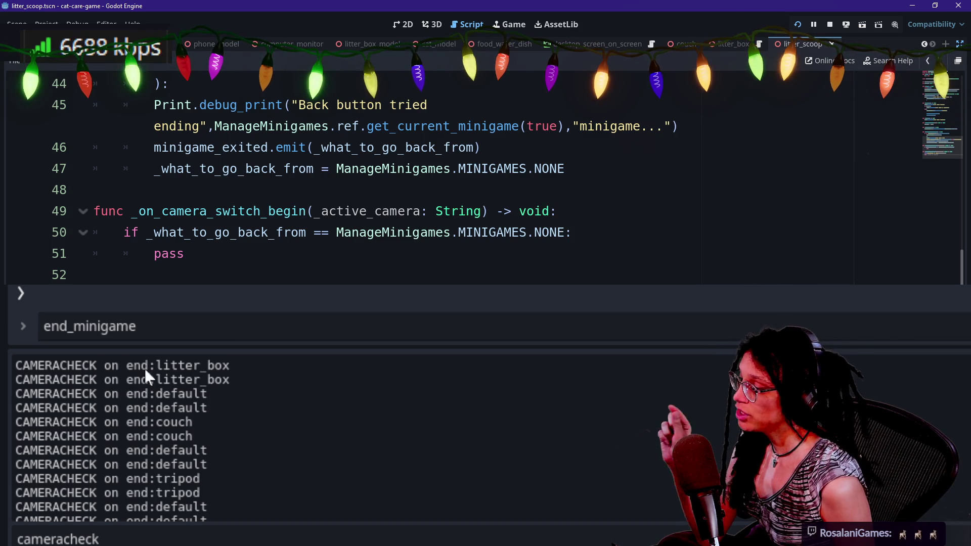
{"action": "left_click_drag", "start_coordinate": [149, 367], "coordinate": [256, 363]}
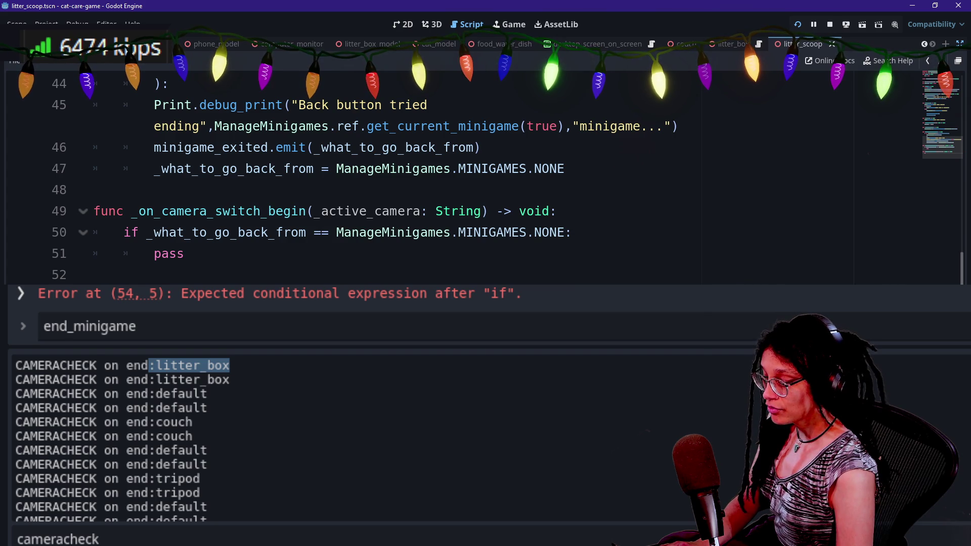
- Build the if condition's ManageMinigames.ref call using autocomplete
{"action": "type", "text": "Man"}
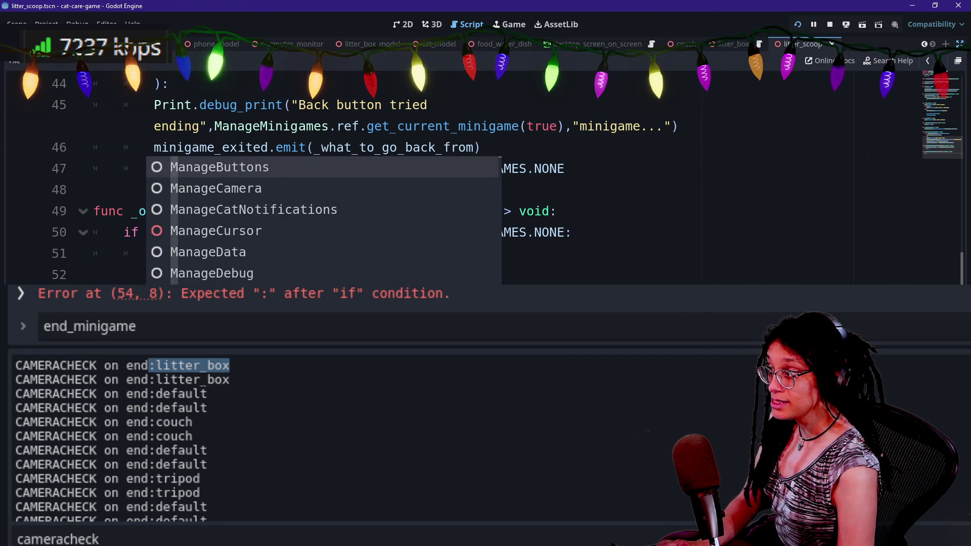
{"action": "type", "text": "ageMi"}
{"action": "key", "text": "Return"}
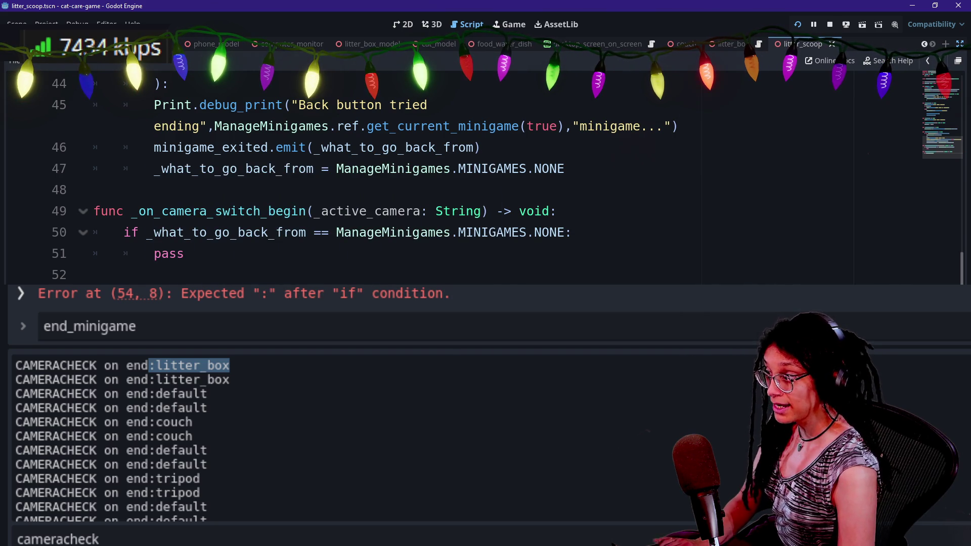
{"action": "type", "text": "."}
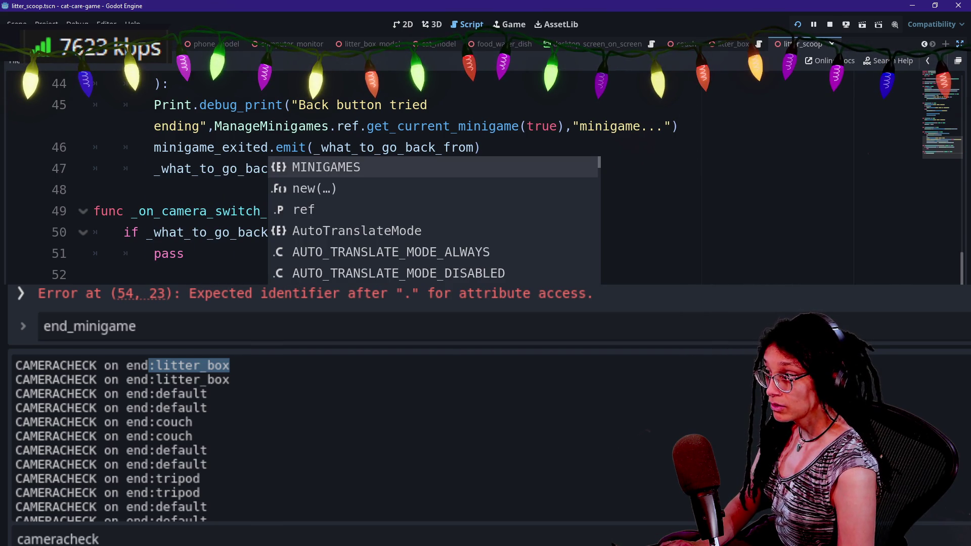
{"action": "key", "text": "Down"}
{"action": "key", "text": "Down"}
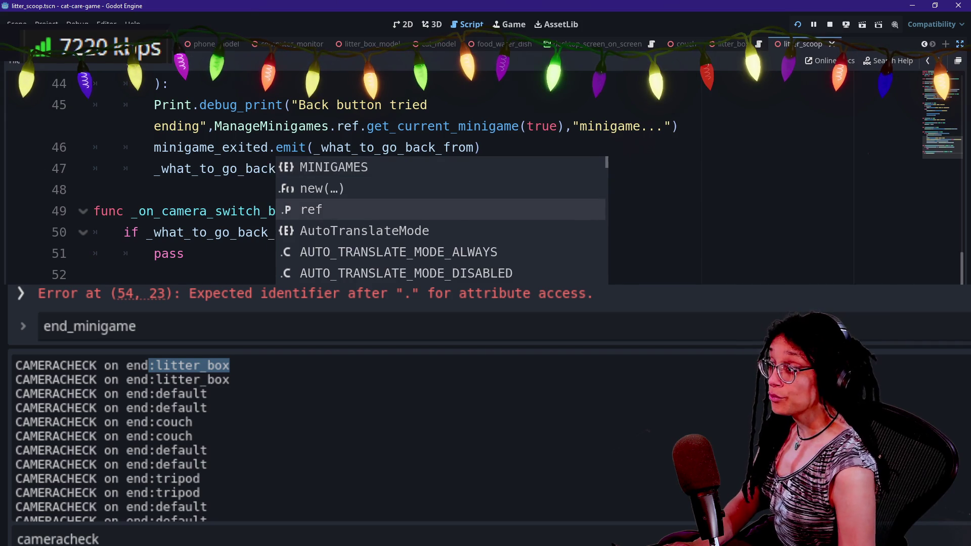
{"action": "key", "text": "Return"}
{"action": "type", "text": "."}
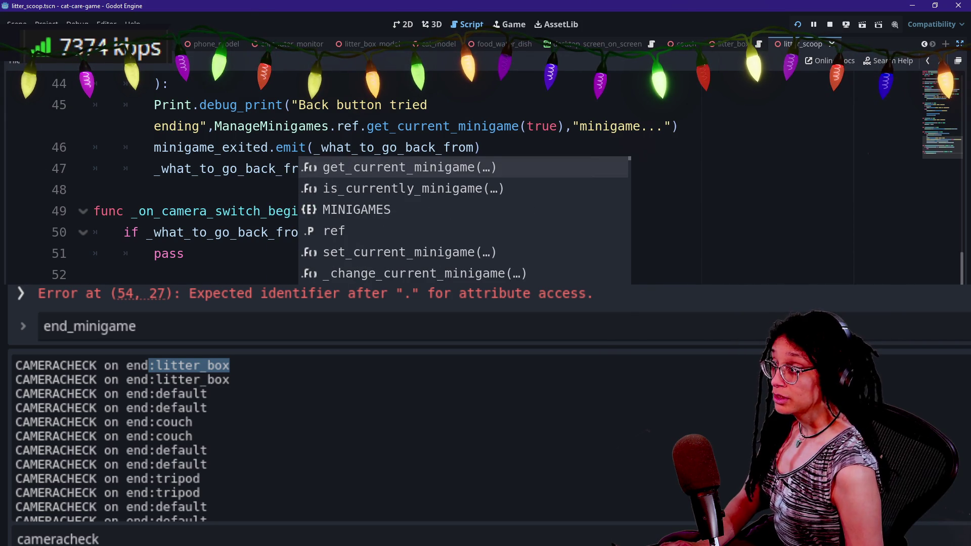
{"action": "key", "text": "Return"}
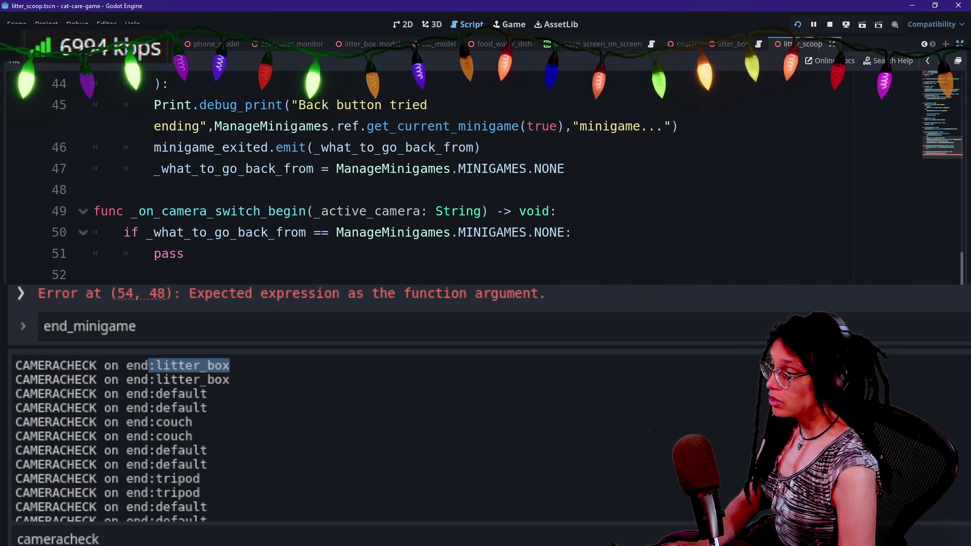
{"action": "type", "text": "i"}
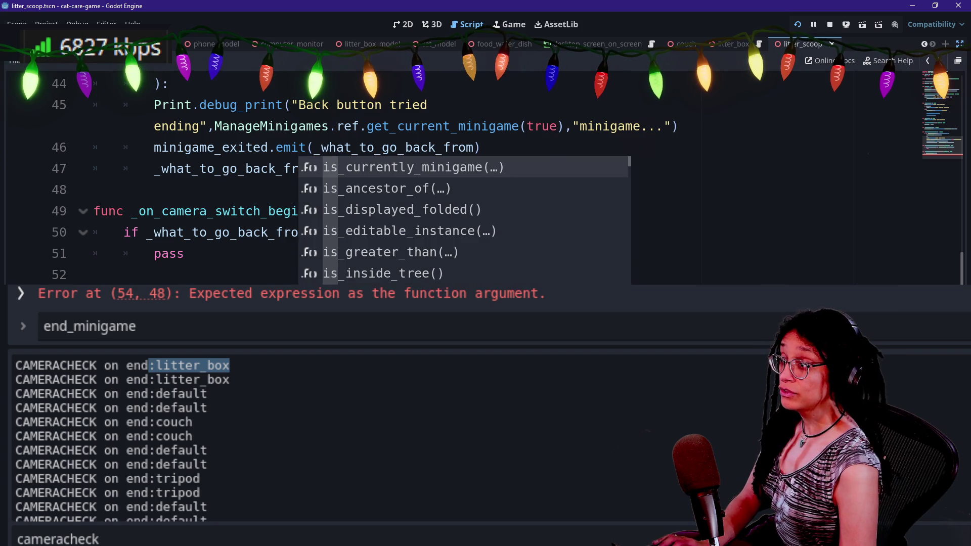
{"action": "key", "text": "BackSpace"}
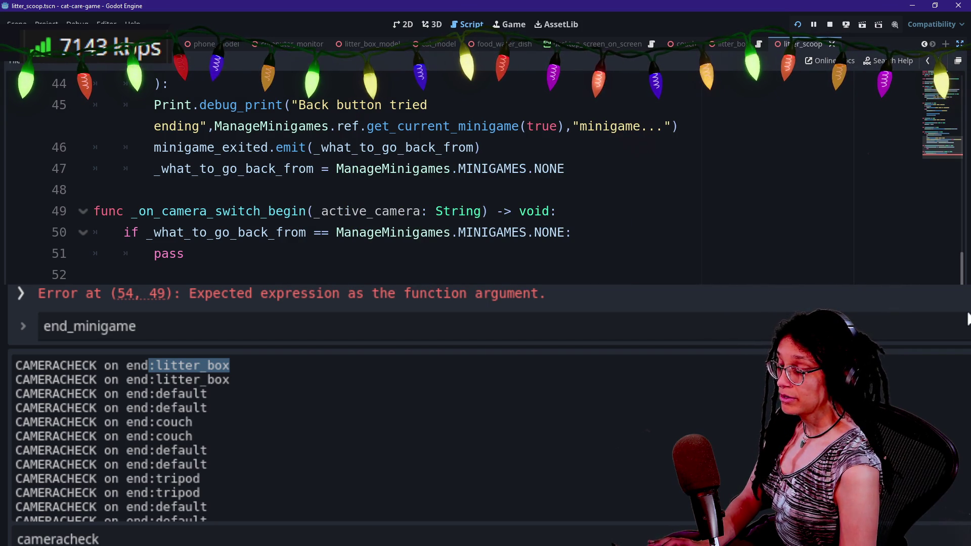
- Pass ManageMinigames.MINIGAMES.NONE as the argument, split the condition over lines, and add return
{"action": "type", "text": "ManageMin"}
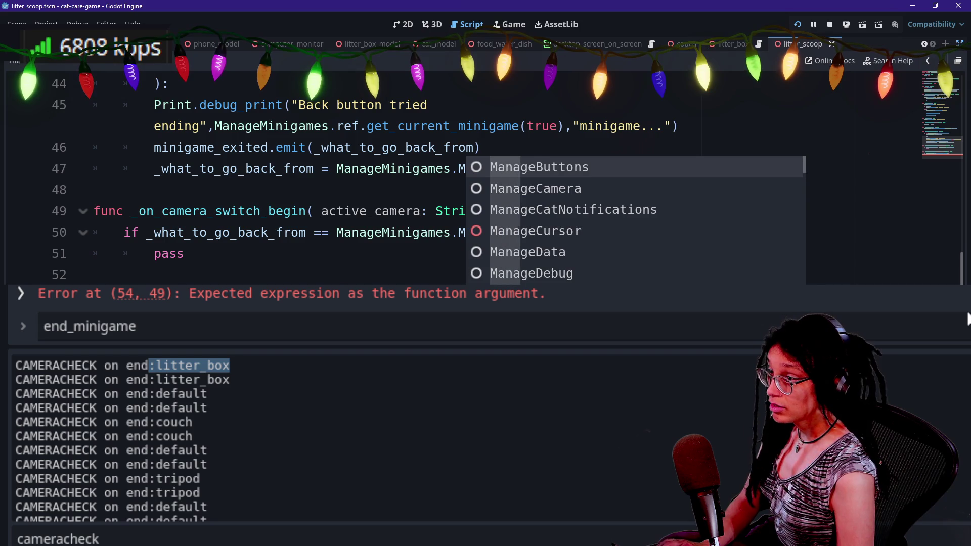
{"action": "key", "text": "Return"}
{"action": "type", "text": "."}
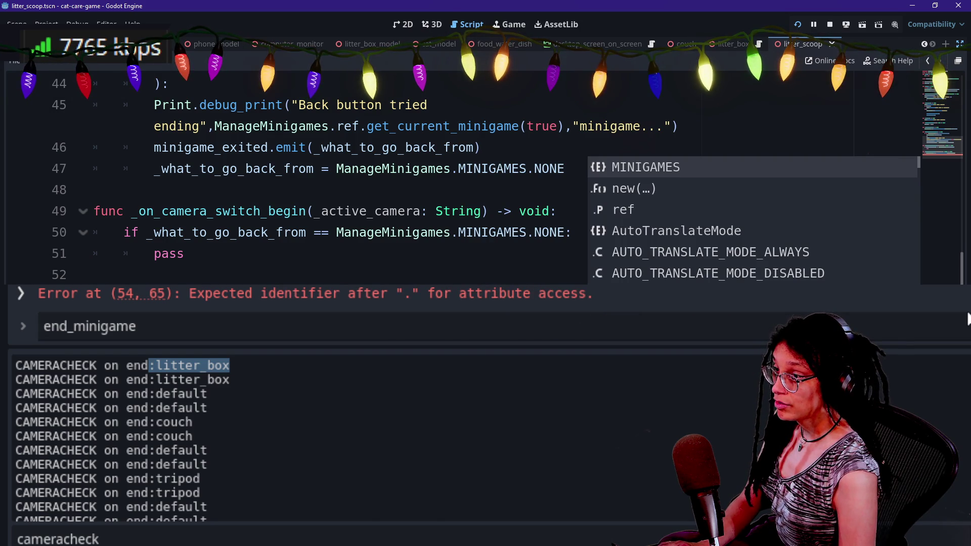
{"action": "key", "text": "Escape"}
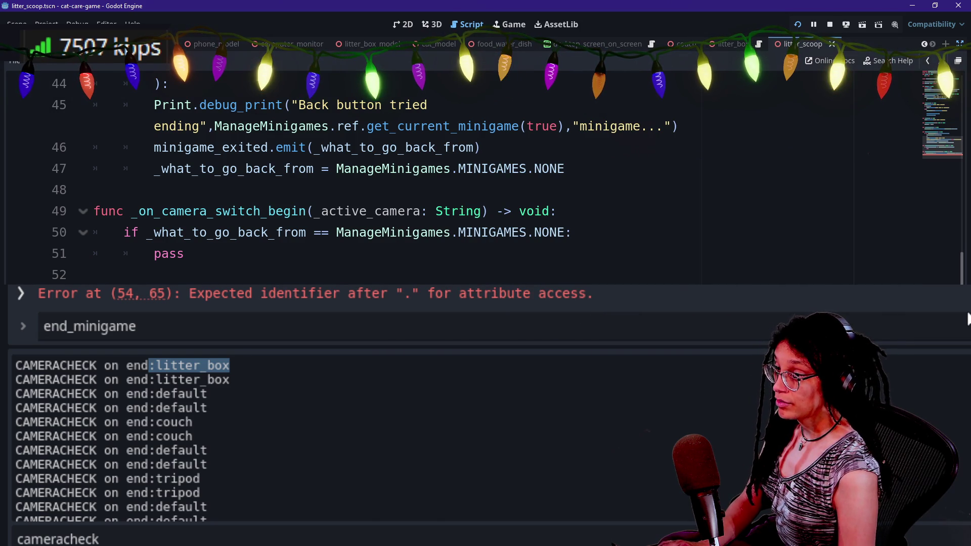
{"action": "type", "text": "MINIGAMES.NONE):"}
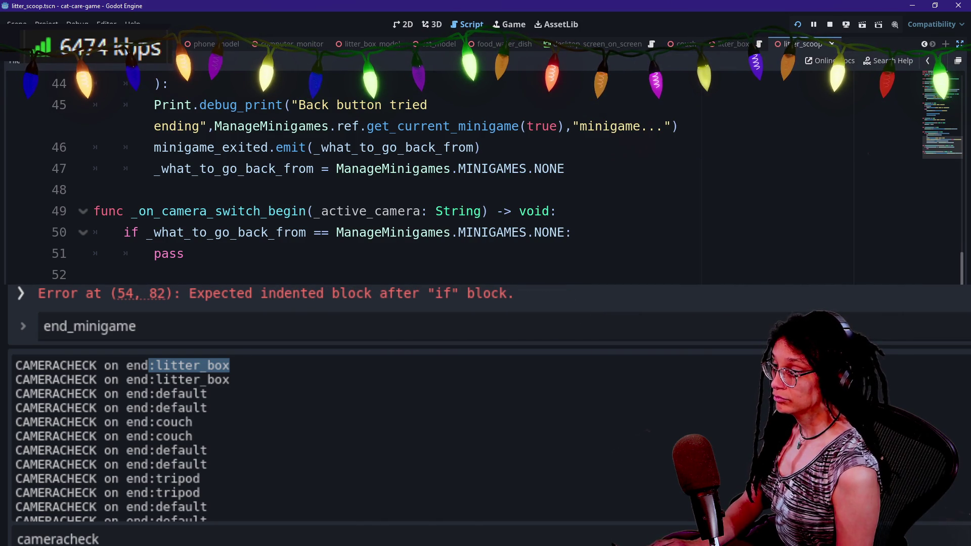
{"action": "key", "text": "Return"}
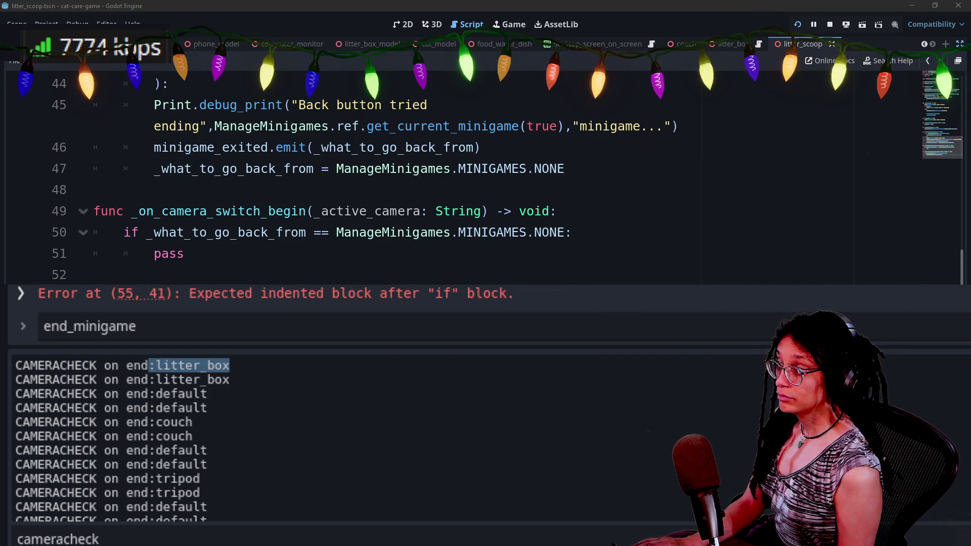
{"action": "key", "text": "Return"}
{"action": "key", "text": "Return"}
{"action": "type", "text": "return"}
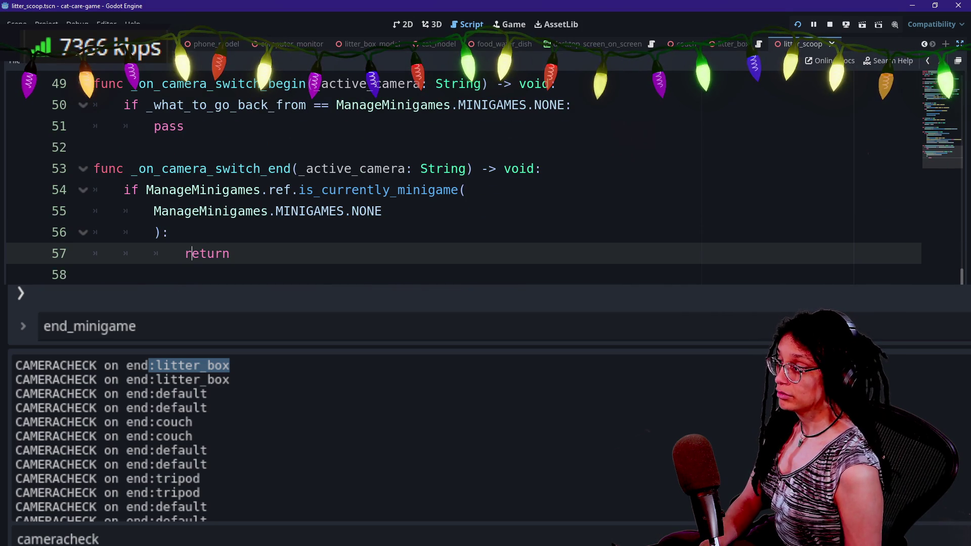
{"action": "left_click", "coordinate": [167, 232]}
{"action": "left_click", "coordinate": [185, 253]}
{"action": "key", "text": "Return"}
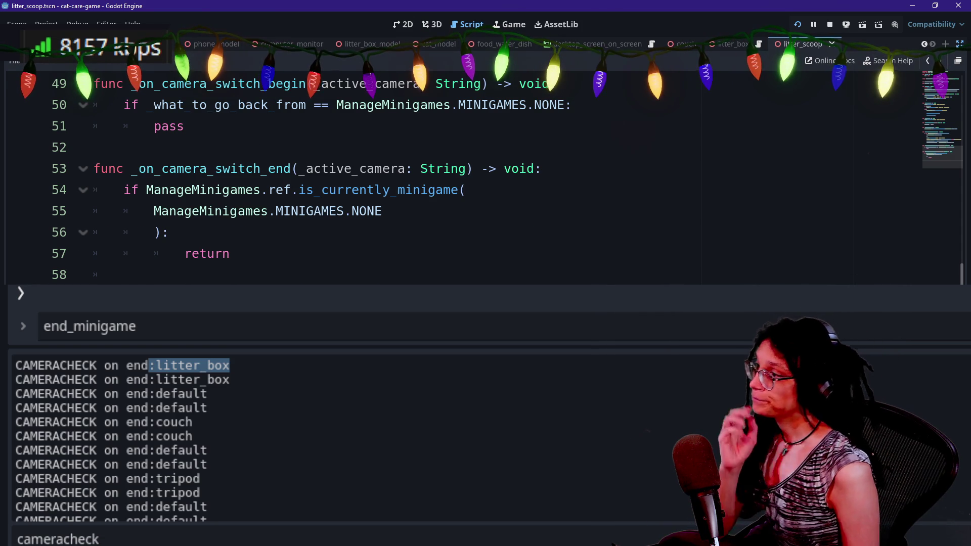
- Review the back button script unchanged, then switch to GitHub Desktop's minigame.gd diff
{"action": "scroll", "coordinate": [354, 177], "scroll_direction": "up", "scroll_amount": 4}
{"action": "scroll", "coordinate": [354, 177], "scroll_direction": "down", "scroll_amount": 2}
{"action": "scroll", "coordinate": [354, 177], "scroll_direction": "up", "scroll_amount": 4}
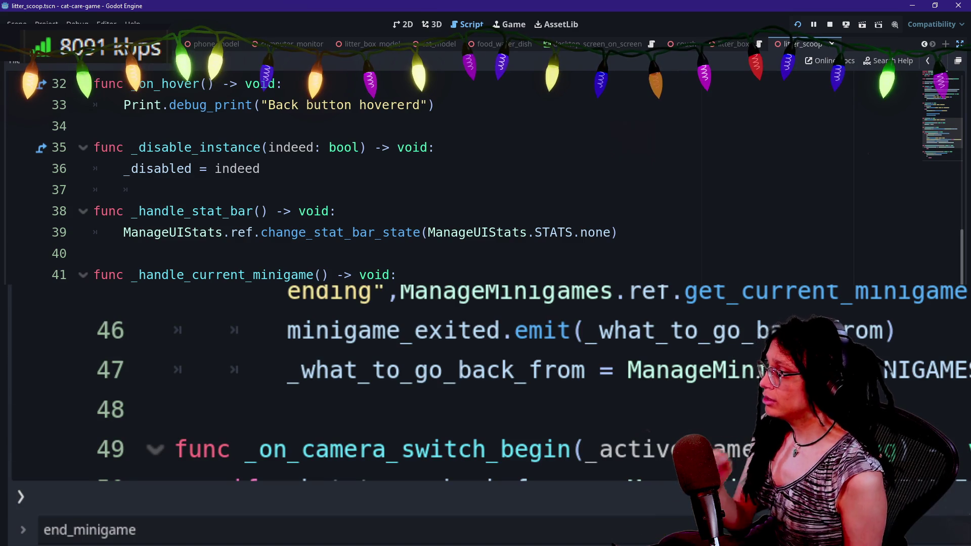
{"action": "scroll", "coordinate": [354, 177], "scroll_direction": "up", "scroll_amount": 2}
{"action": "scroll", "coordinate": [354, 177], "scroll_direction": "up", "scroll_amount": 8}
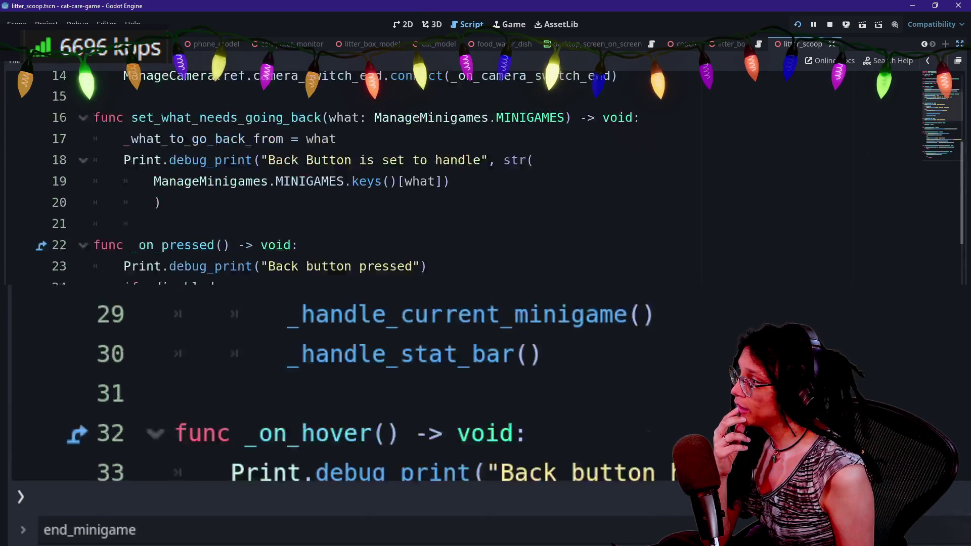
{"action": "scroll", "coordinate": [354, 177], "scroll_direction": "down", "scroll_amount": 4}
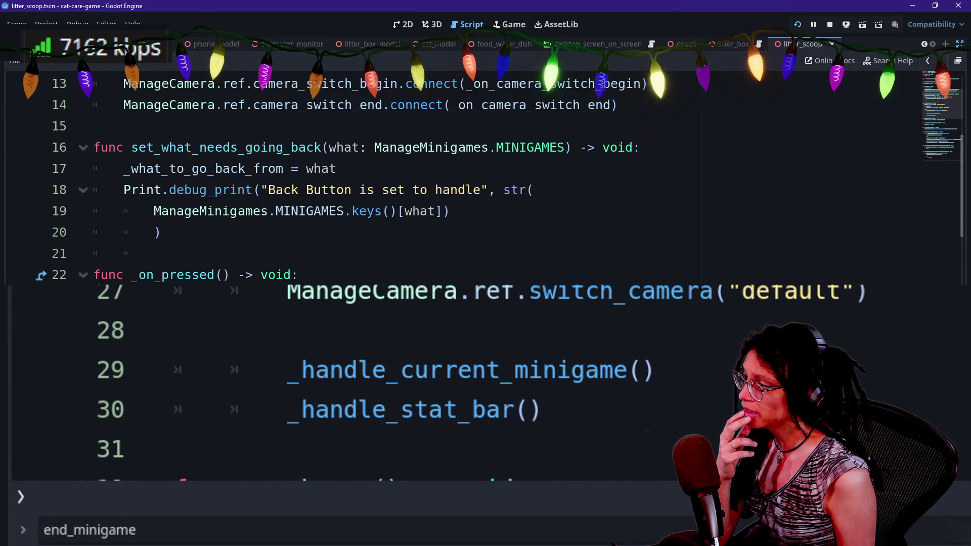
{"action": "scroll", "coordinate": [354, 177], "scroll_direction": "down", "scroll_amount": 4}
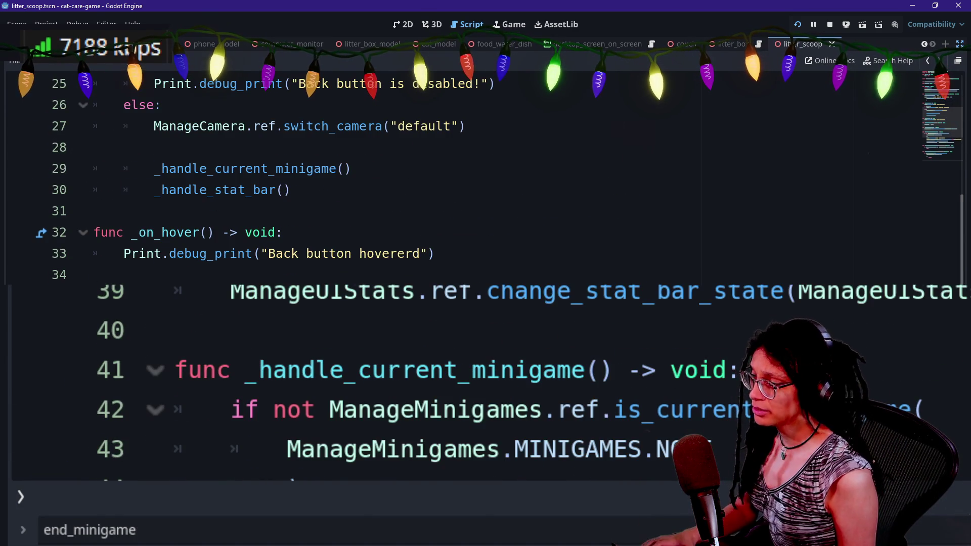
{"action": "key", "text": "alt+Tab"}
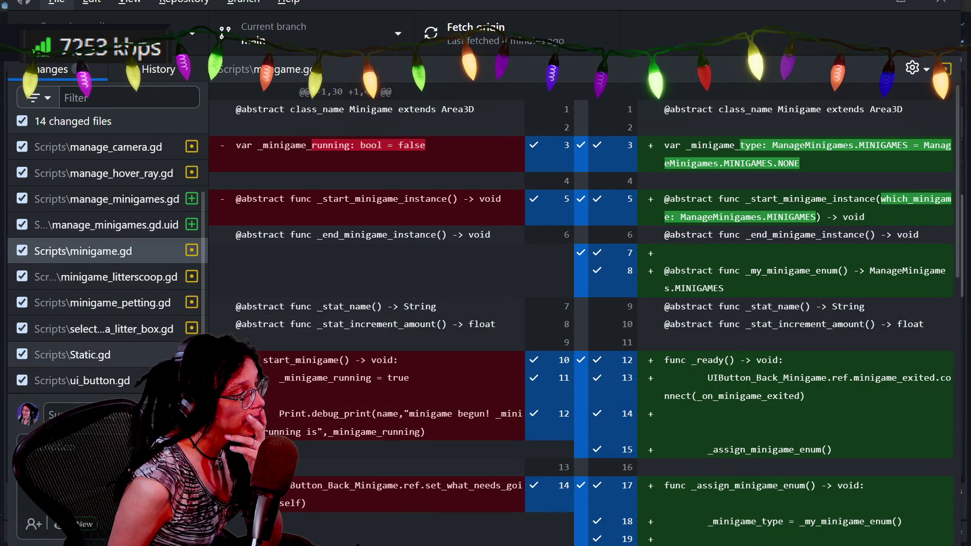
- Open the ui_button_back_minigame.gd diff and read its minigame_exited signal and handler changes
{"action": "scroll", "coordinate": [116, 231], "scroll_direction": "down", "scroll_amount": 1}
{"action": "left_click", "coordinate": [111, 380]}
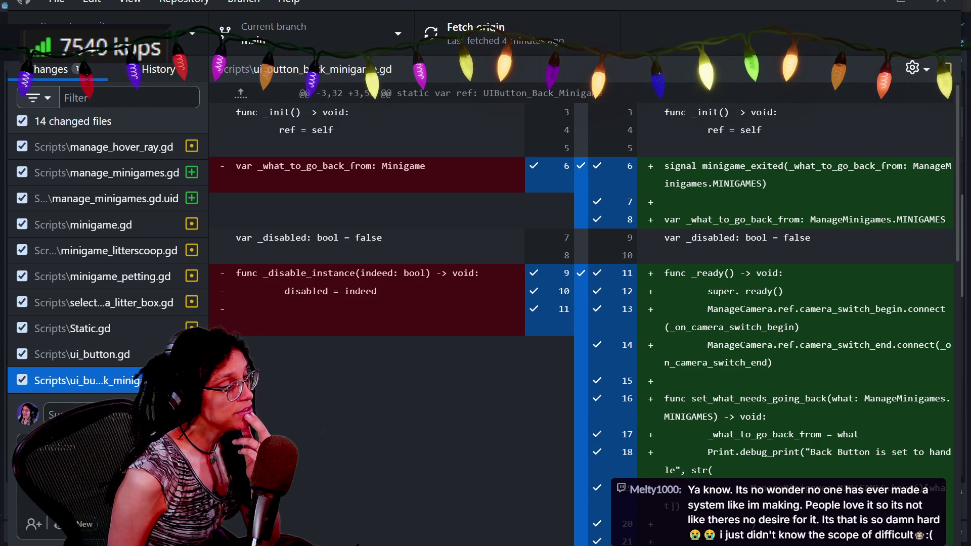
{"action": "scroll", "coordinate": [582, 303], "scroll_direction": "down", "scroll_amount": 5}
{"action": "scroll", "coordinate": [582, 304], "scroll_direction": "up", "scroll_amount": 5}
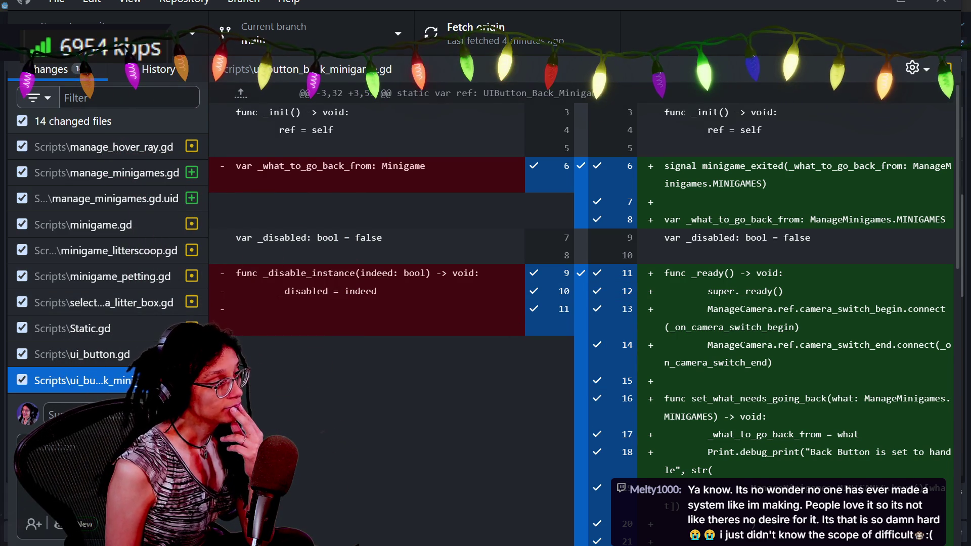
{"action": "scroll", "coordinate": [581, 314], "scroll_direction": "down", "scroll_amount": 10}
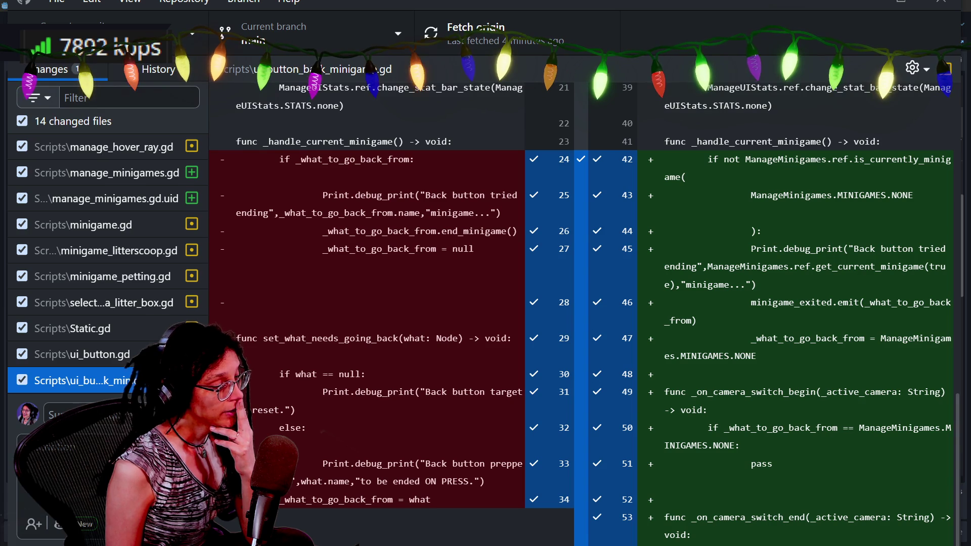
{"action": "scroll", "coordinate": [582, 313], "scroll_direction": "up", "scroll_amount": 3}
- Highlight the removed _handle_stat_bar, _handle_current_minigame and _what_to_go_back_from check code
{"action": "scroll", "coordinate": [529, 277], "scroll_direction": "up", "scroll_amount": 5}
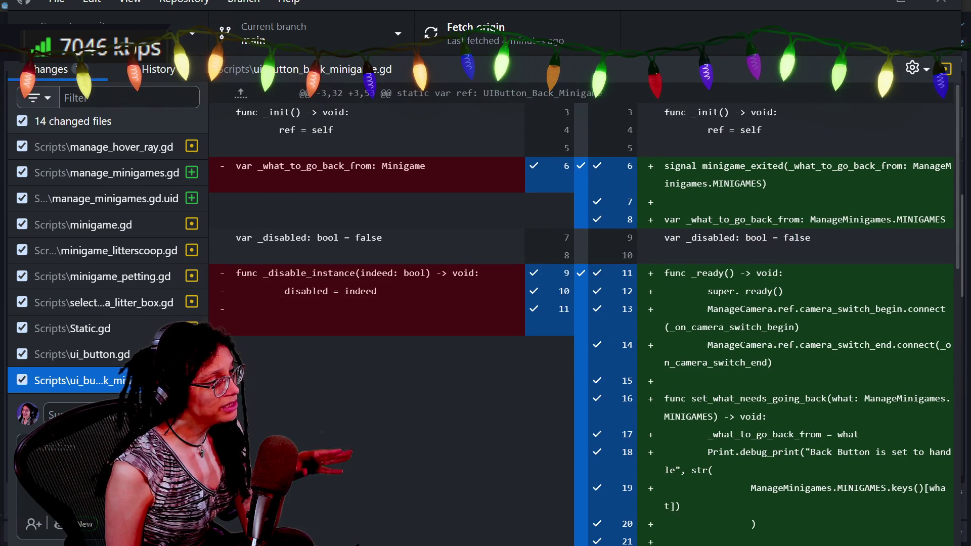
{"action": "scroll", "coordinate": [530, 277], "scroll_direction": "down", "scroll_amount": 5}
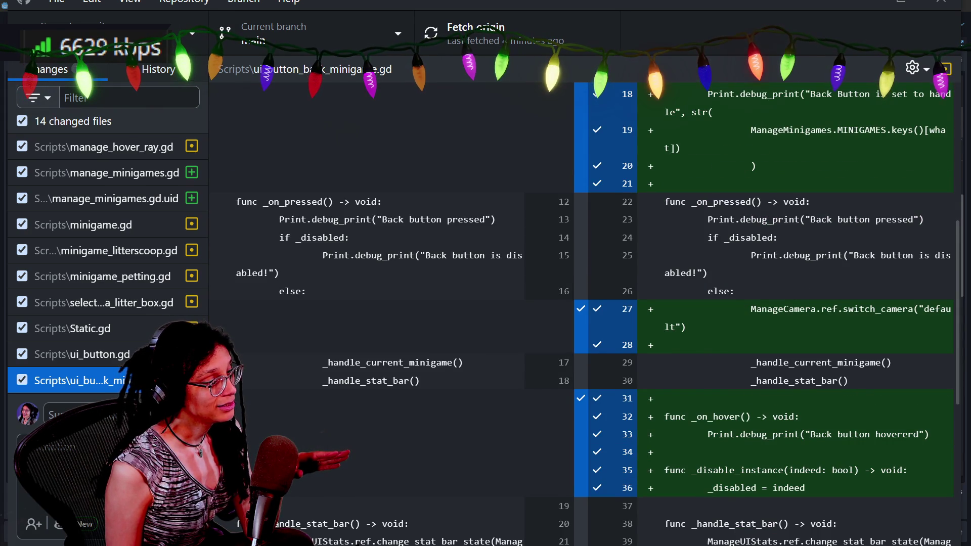
{"action": "scroll", "coordinate": [582, 313], "scroll_direction": "down", "scroll_amount": 4}
{"action": "scroll", "coordinate": [582, 314], "scroll_direction": "up", "scroll_amount": 6}
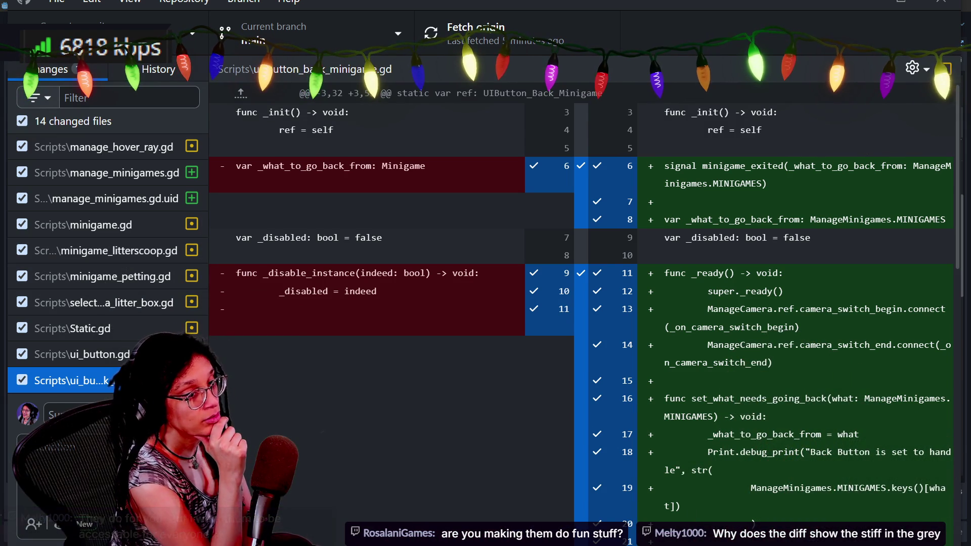
{"action": "scroll", "coordinate": [581, 314], "scroll_direction": "down", "scroll_amount": 5}
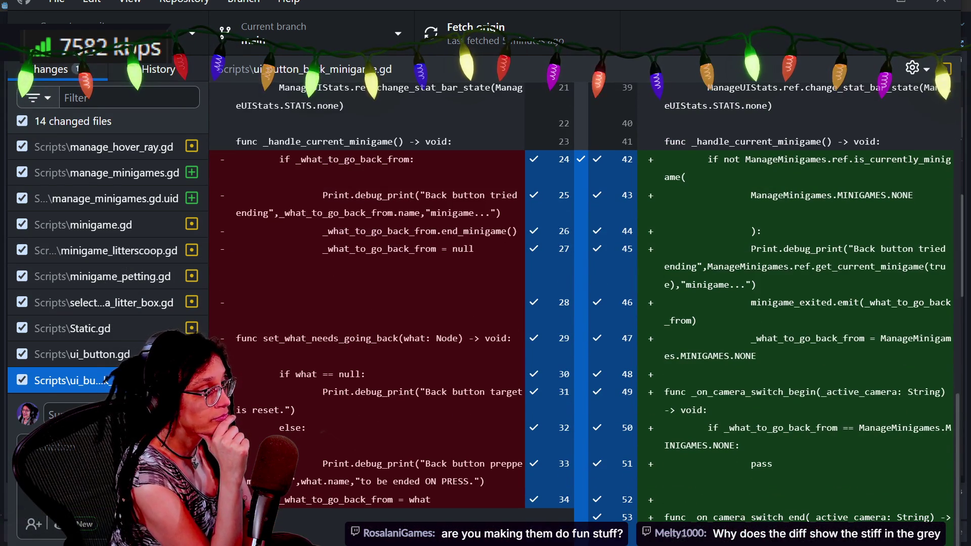
{"action": "scroll", "coordinate": [582, 303], "scroll_direction": "up", "scroll_amount": 5}
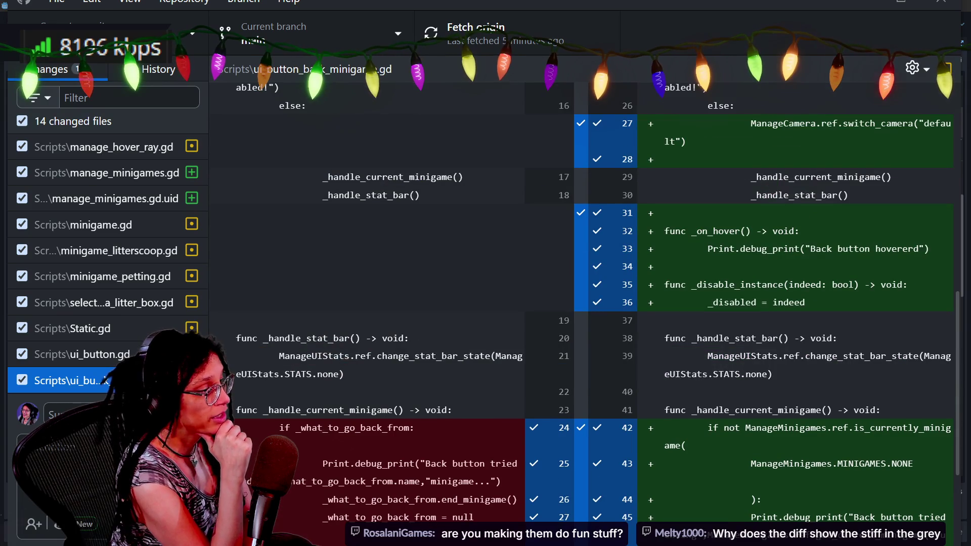
{"action": "left_click_drag", "start_coordinate": [238, 302], "coordinate": [242, 392]}
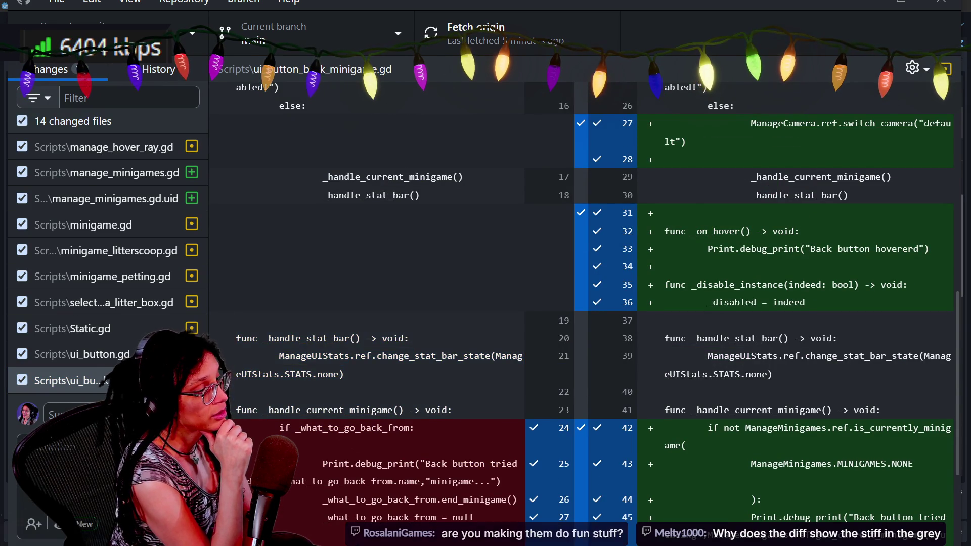
{"action": "left_click_drag", "start_coordinate": [238, 241], "coordinate": [451, 410]}
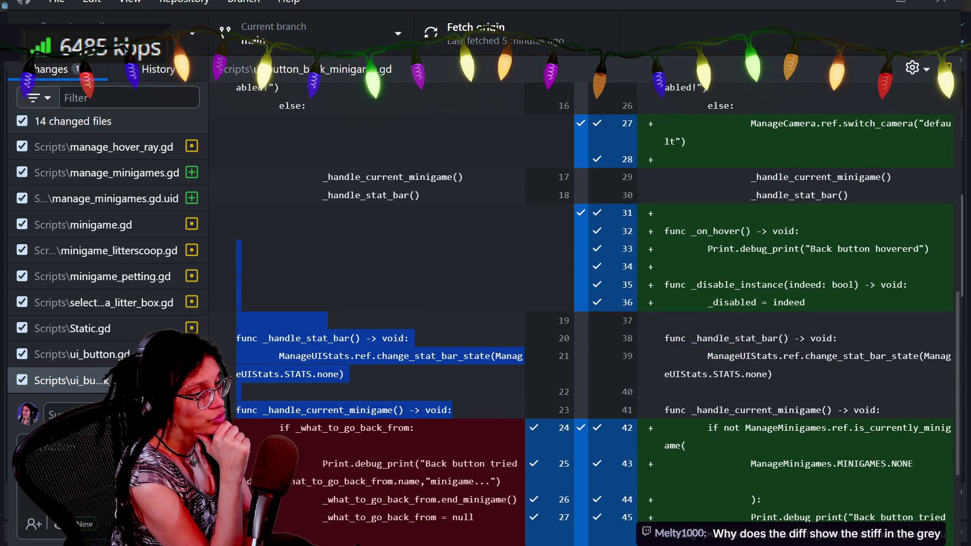
{"action": "left_click", "coordinate": [452, 410]}
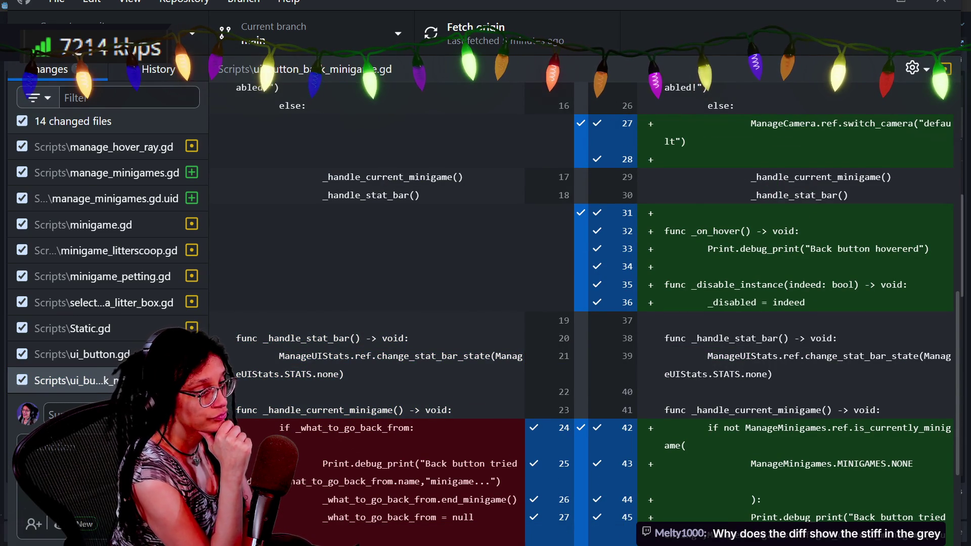
{"action": "left_click_drag", "start_coordinate": [302, 338], "coordinate": [239, 392]}
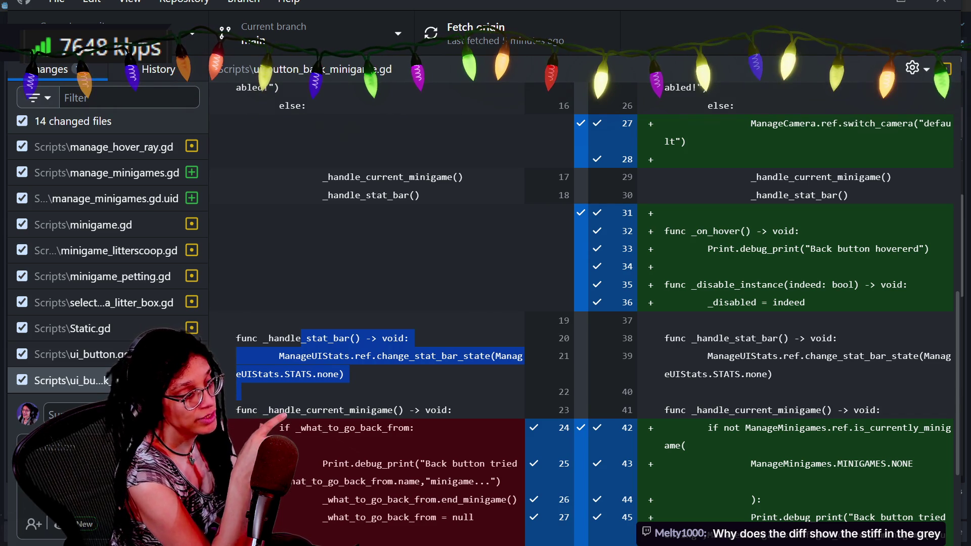
{"action": "left_click_drag", "start_coordinate": [355, 428], "coordinate": [372, 463]}
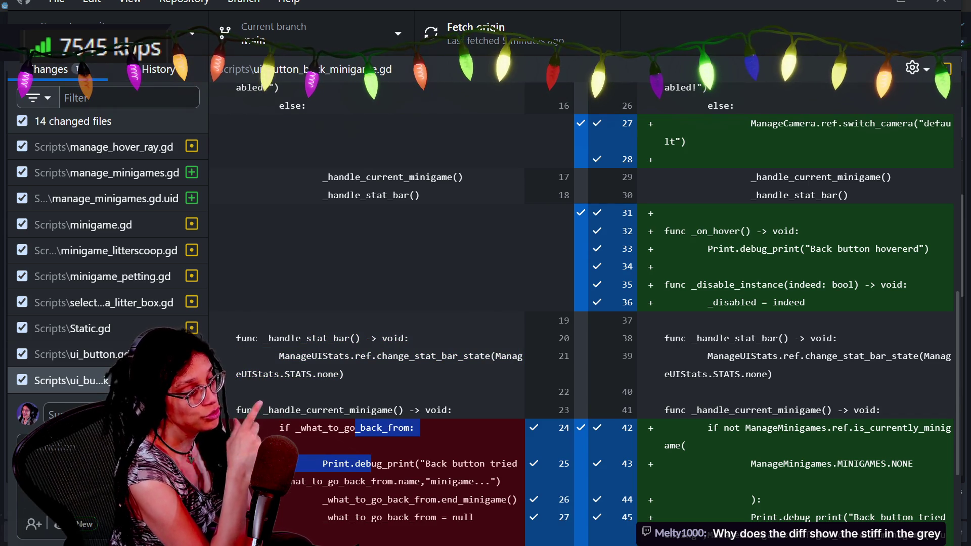
{"action": "left_click", "coordinate": [372, 464]}
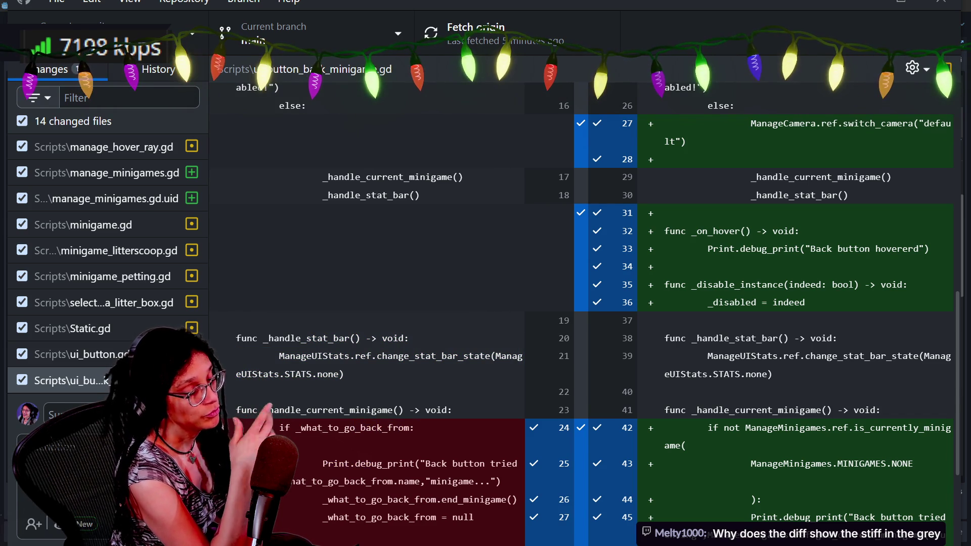
- Highlight the new _ready and set_what_needs_going_back code on the new side
{"action": "scroll", "coordinate": [582, 303], "scroll_direction": "up", "scroll_amount": 8}
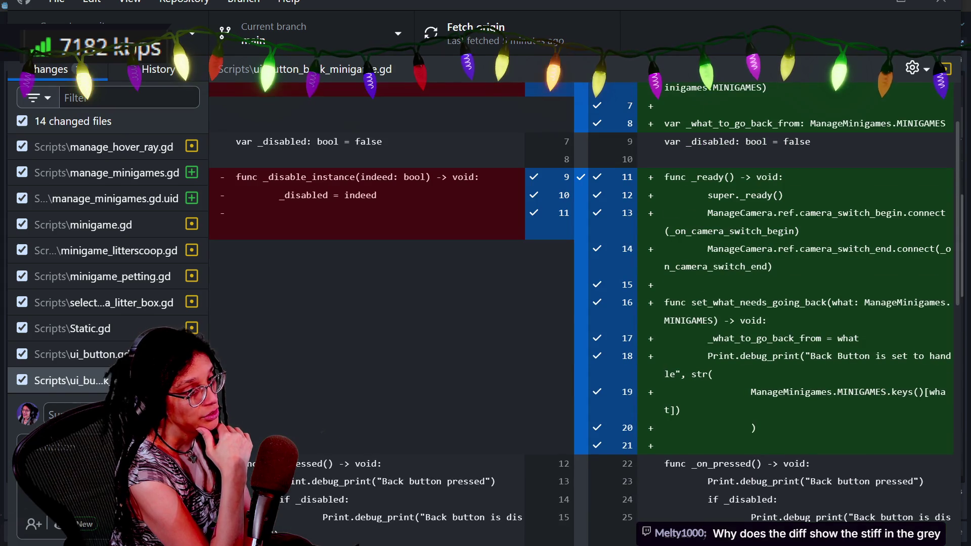
{"action": "left_click_drag", "start_coordinate": [675, 177], "coordinate": [751, 445]}
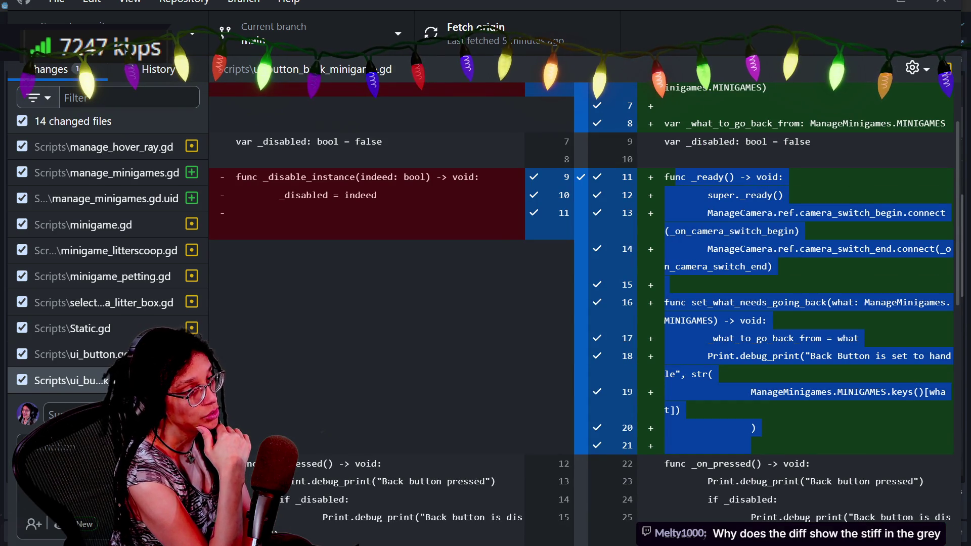
{"action": "left_click", "coordinate": [751, 446]}
{"action": "mouse_move", "coordinate": [665, 303]}
{"action": "left_mouse_down"}
{"action": "mouse_move", "coordinate": [769, 320]}
{"action": "mouse_move", "coordinate": [778, 392]}
{"action": "left_mouse_up"}
{"action": "left_click", "coordinate": [779, 392]}
- Highlight the removed _what_to_go_back_from declaration and the _disabled: bool = false line on both sides
{"action": "scroll", "coordinate": [778, 392], "scroll_direction": "up", "scroll_amount": 2}
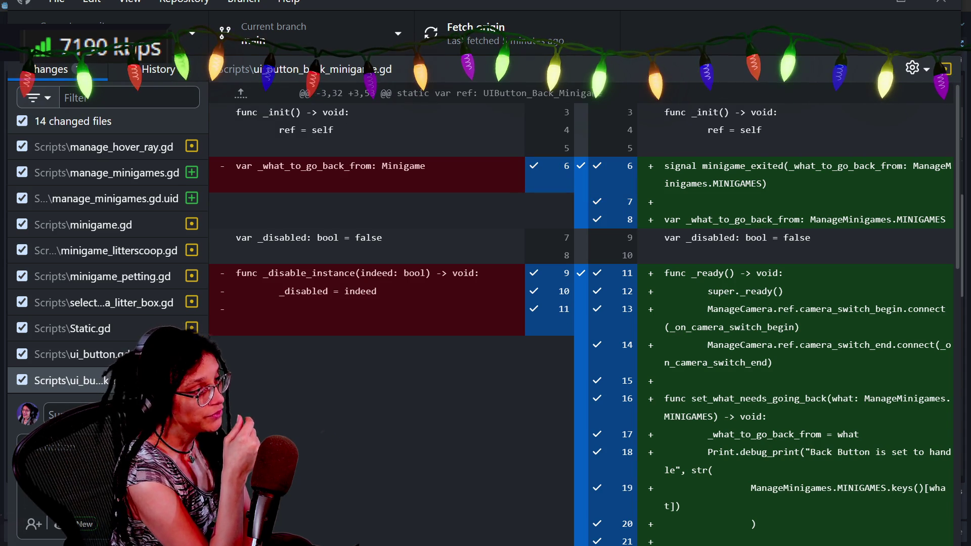
{"action": "left_click_drag", "start_coordinate": [425, 166], "coordinate": [235, 166]}
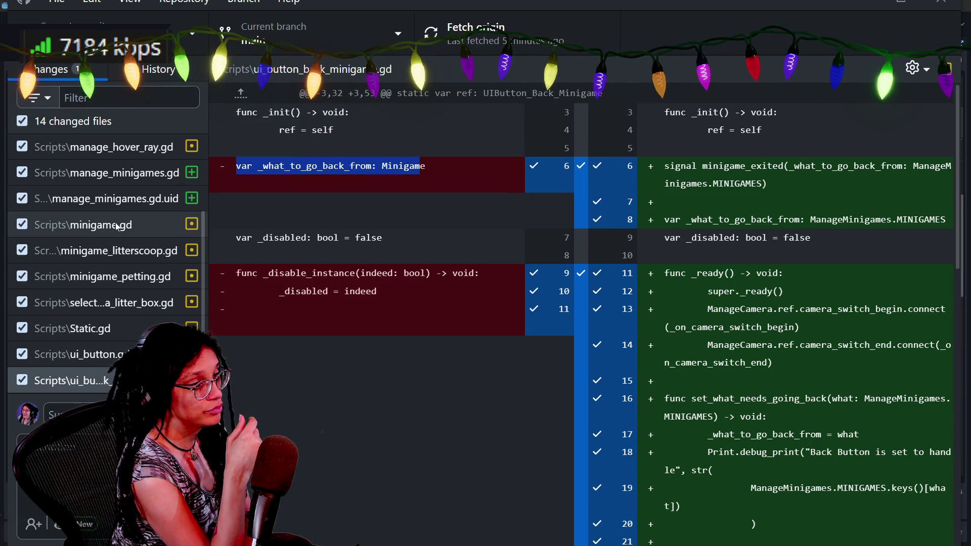
{"action": "left_click", "coordinate": [236, 166]}
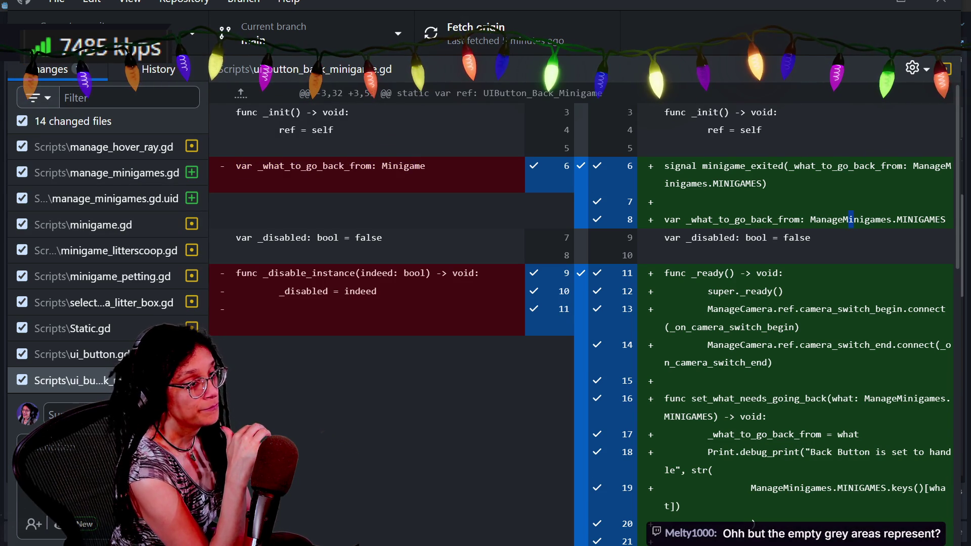
{"action": "left_click_drag", "start_coordinate": [811, 237], "coordinate": [762, 238]}
{"action": "left_click", "coordinate": [607, 215]}
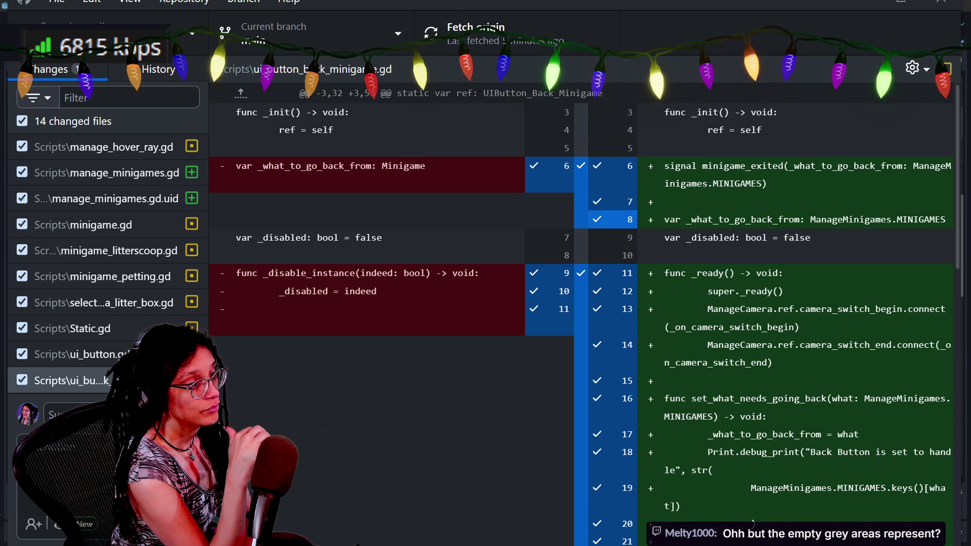
{"action": "left_click_drag", "start_coordinate": [811, 237], "coordinate": [687, 238]}
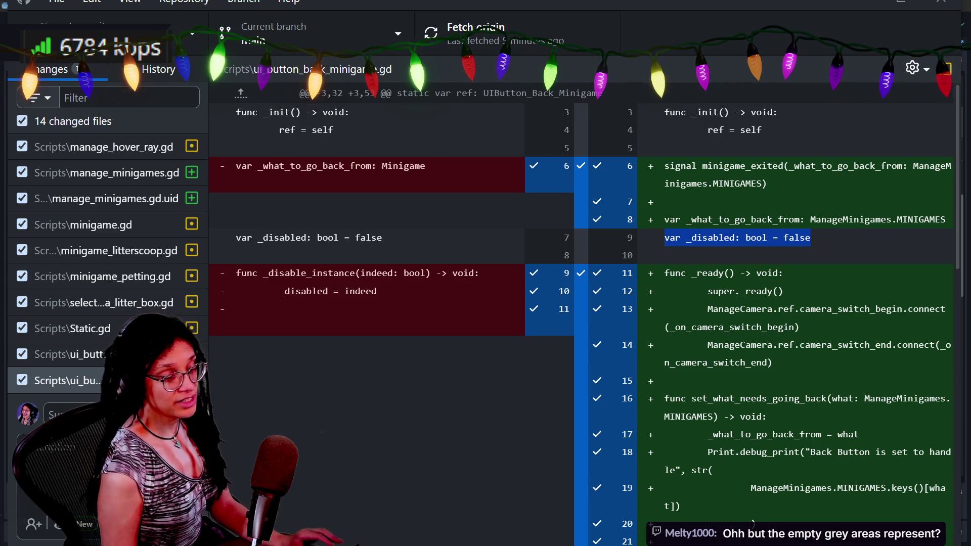
{"action": "left_click", "coordinate": [687, 238]}
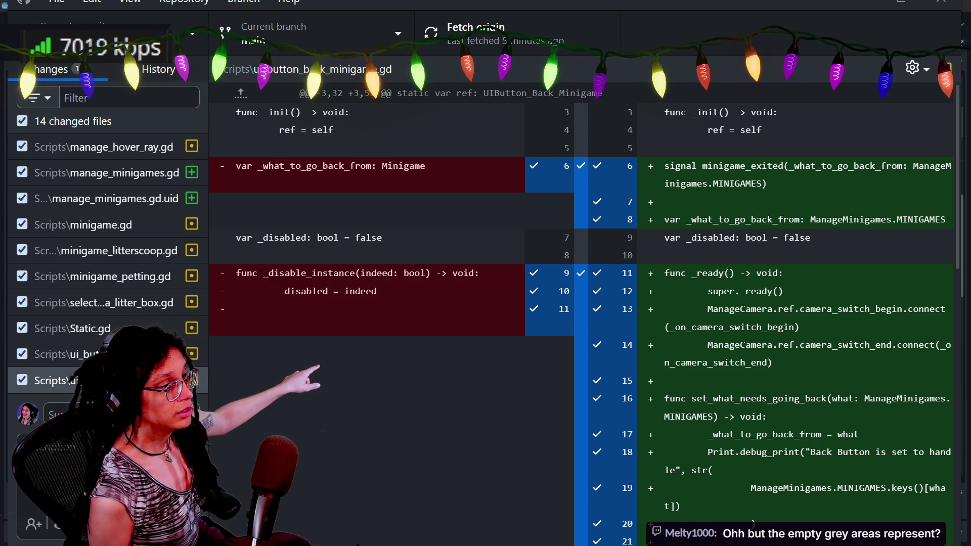
{"action": "triple_click", "coordinate": [734, 238]}
{"action": "left_click", "coordinate": [733, 238]}
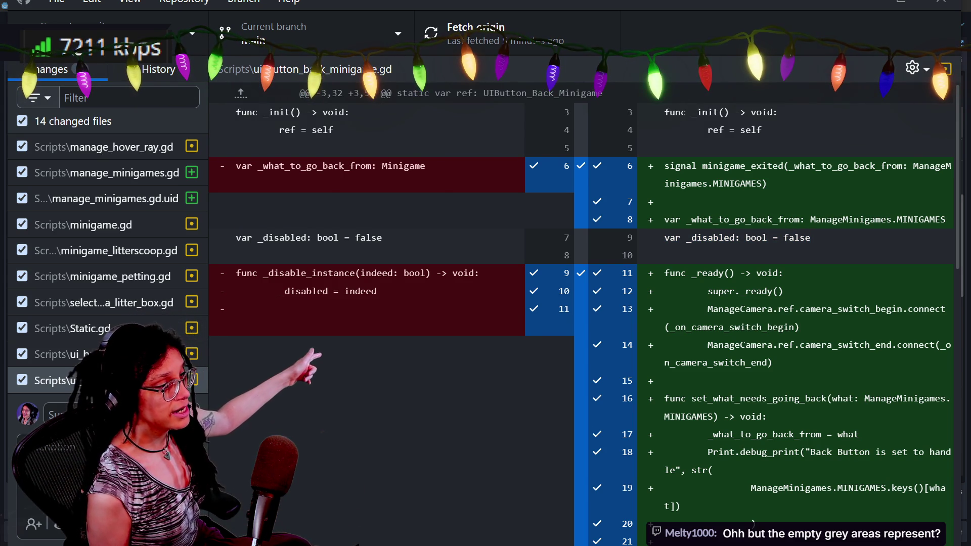
{"action": "triple_click", "coordinate": [308, 237]}
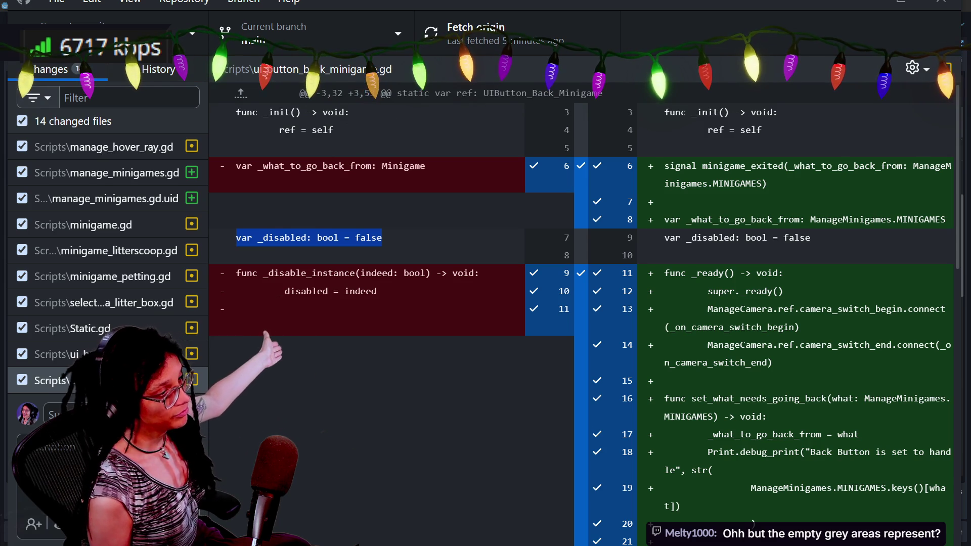
{"action": "left_click", "coordinate": [309, 237]}
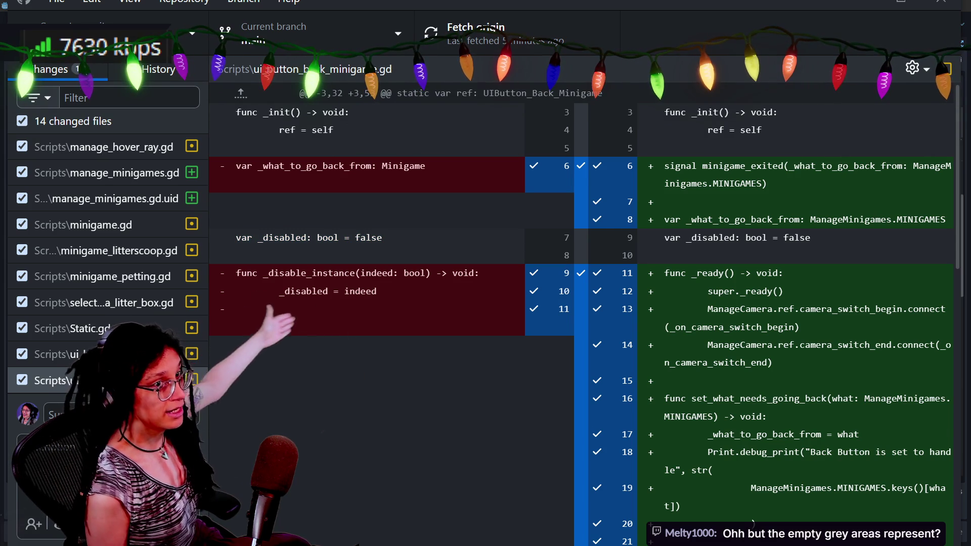
{"action": "left_click_drag", "start_coordinate": [247, 238], "coordinate": [387, 237]}
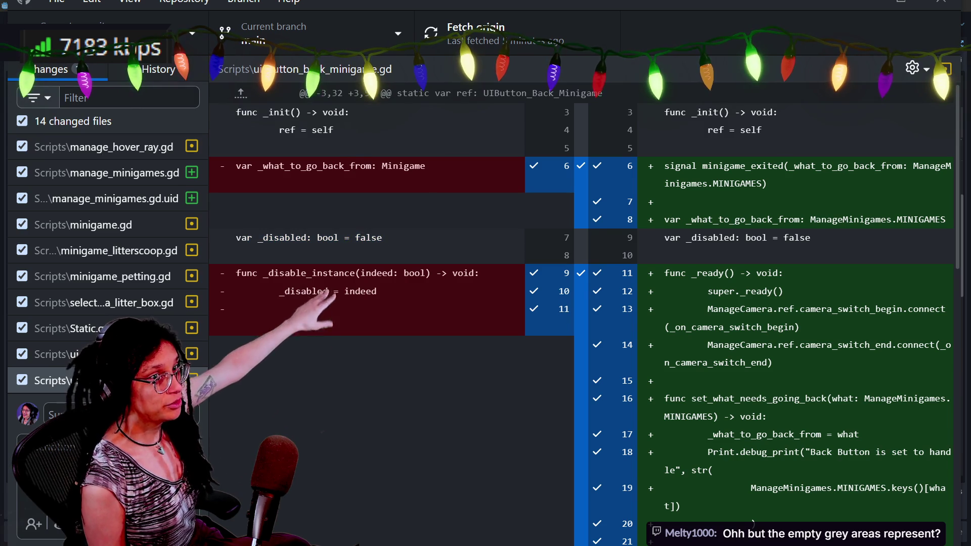
- Expand the hunk upward to reveal the file's first lines and class_name
{"action": "scroll", "coordinate": [582, 313], "scroll_direction": "down", "scroll_amount": 2}
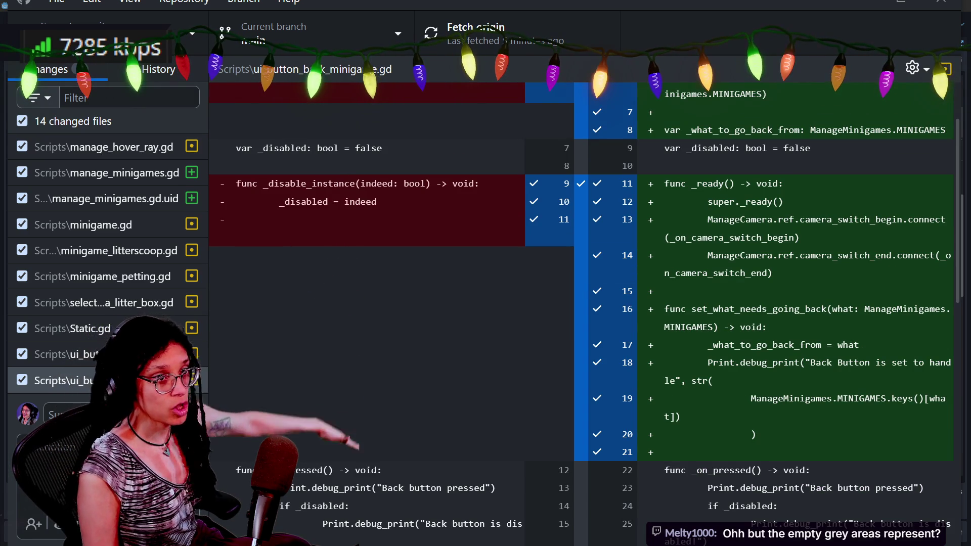
{"action": "scroll", "coordinate": [582, 314], "scroll_direction": "up", "scroll_amount": 2}
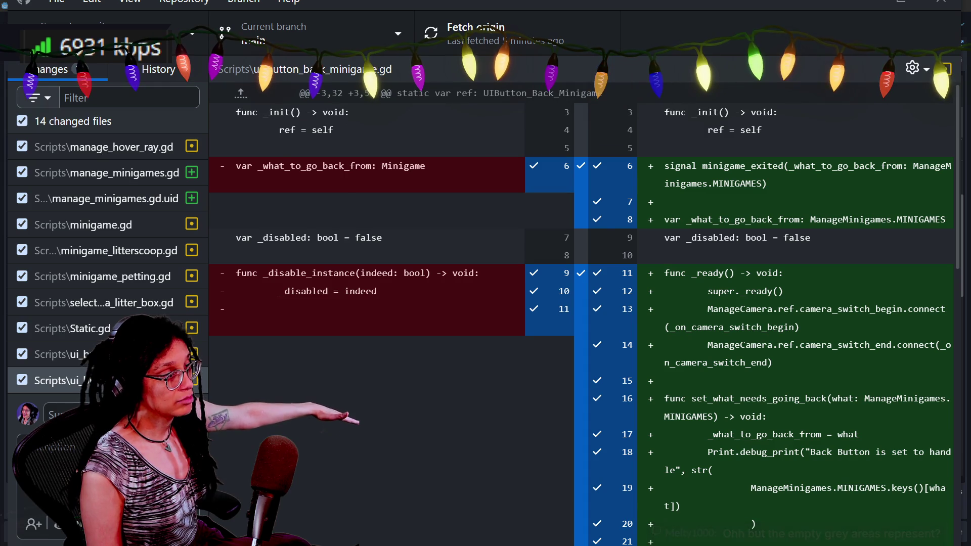
{"action": "left_click", "coordinate": [241, 93]}
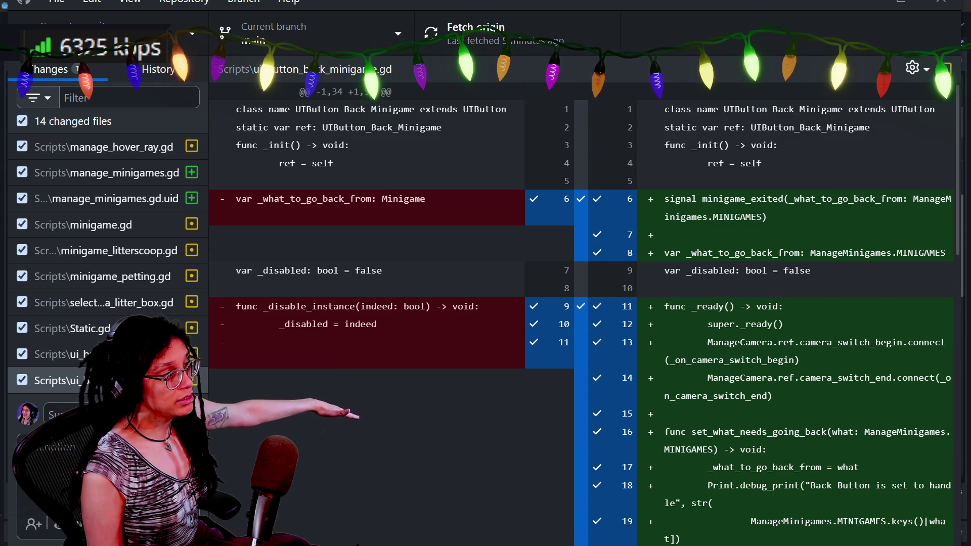
- Finish reviewing the diff, return to Godot, and highlight the _on_hover and _disable_instance code
{"action": "scroll", "coordinate": [582, 314], "scroll_direction": "down", "scroll_amount": 15}
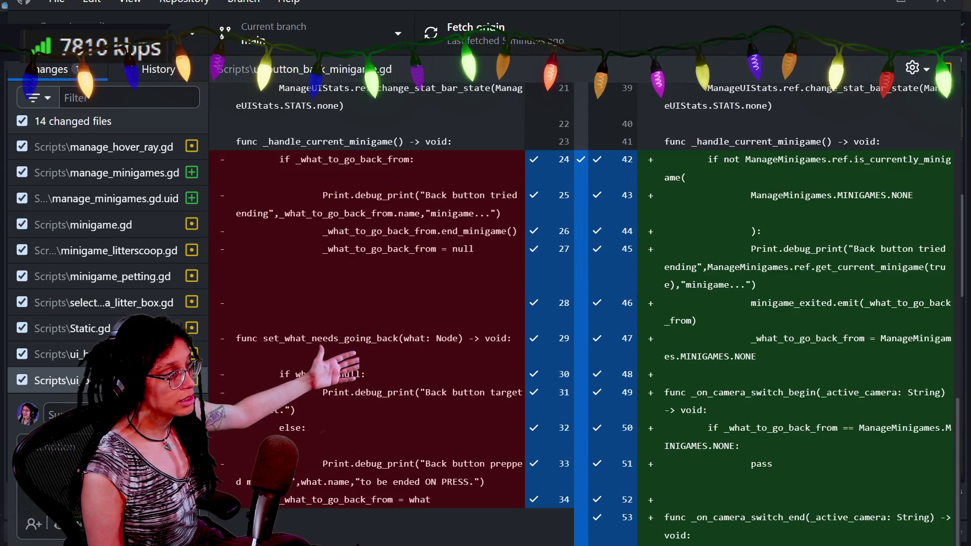
{"action": "scroll", "coordinate": [582, 313], "scroll_direction": "up", "scroll_amount": 15}
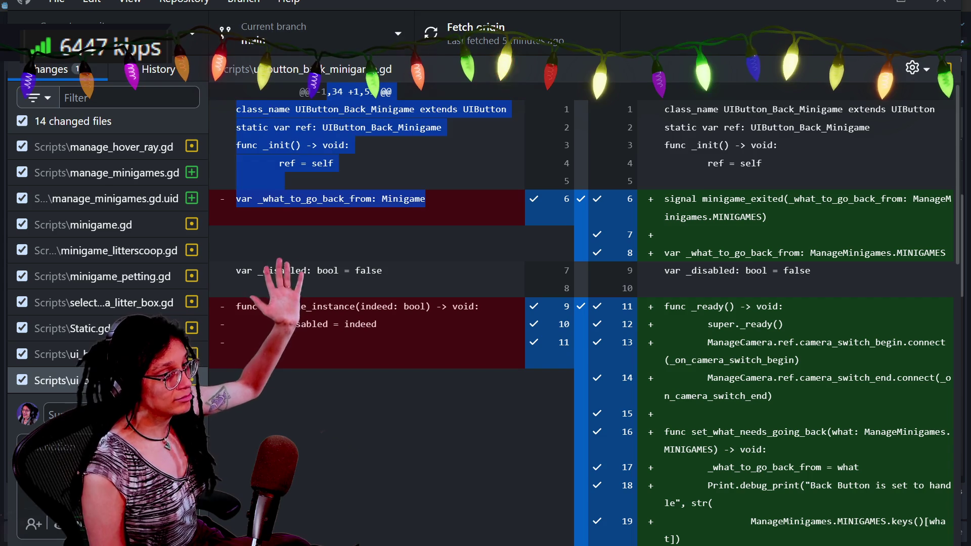
{"action": "scroll", "coordinate": [581, 314], "scroll_direction": "down", "scroll_amount": 15}
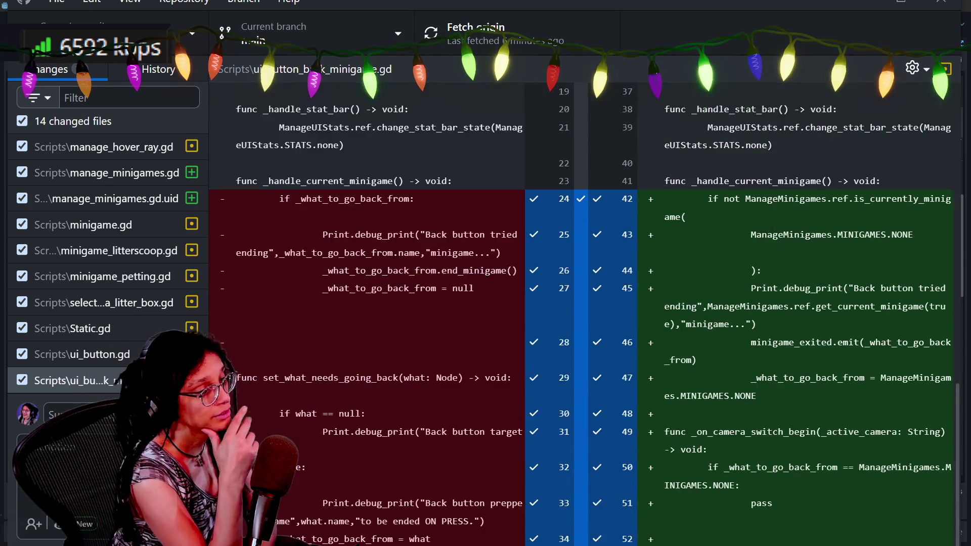
{"action": "scroll", "coordinate": [581, 314], "scroll_direction": "up", "scroll_amount": 3}
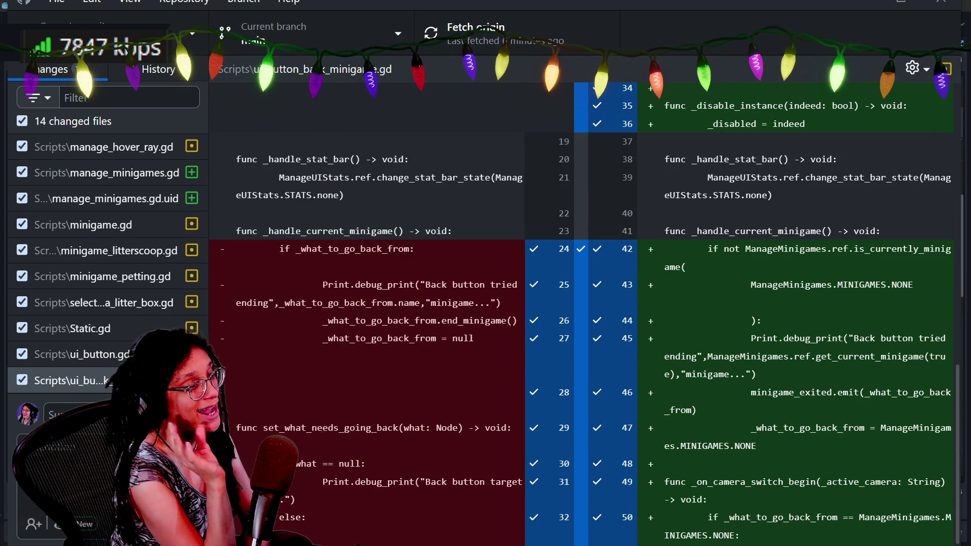
{"action": "scroll", "coordinate": [581, 313], "scroll_direction": "up", "scroll_amount": 2}
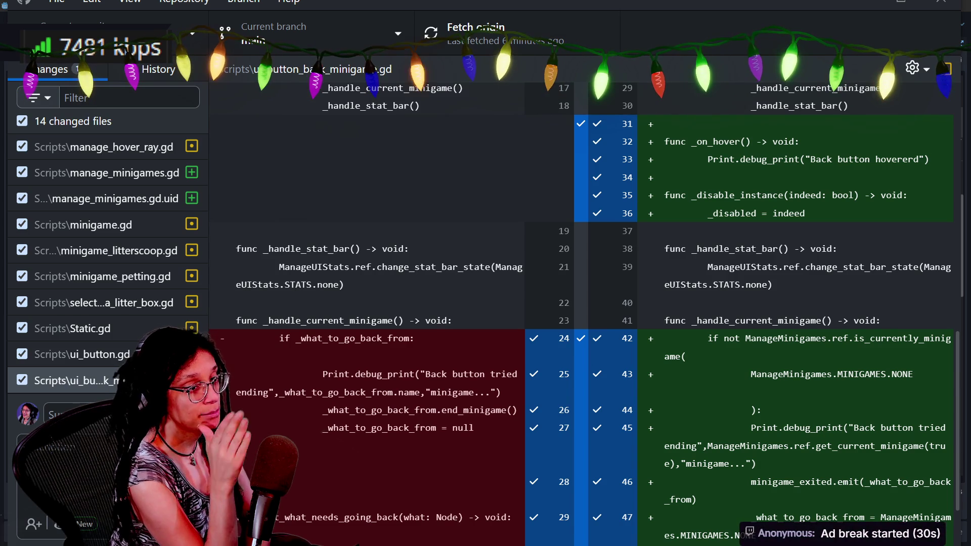
{"action": "scroll", "coordinate": [581, 314], "scroll_direction": "up", "scroll_amount": 10}
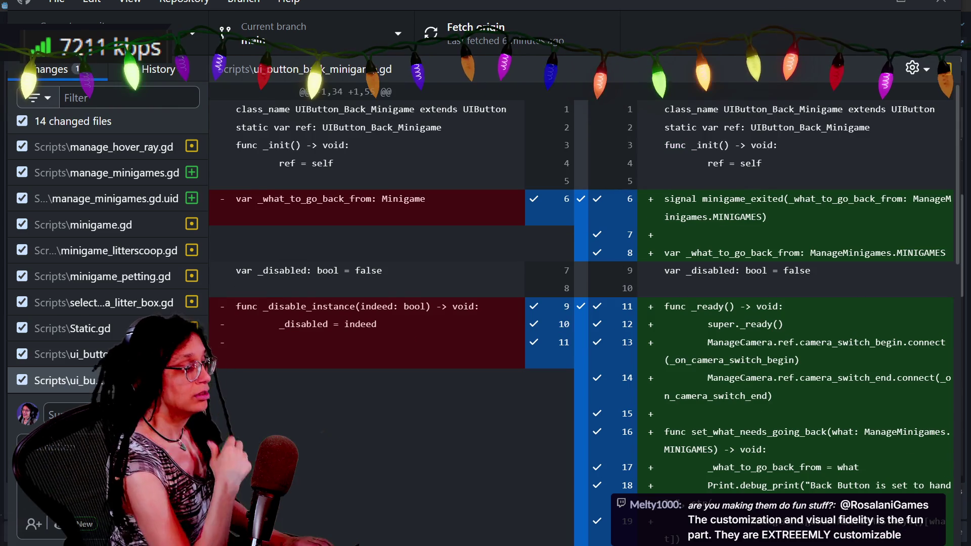
{"action": "key", "text": "alt+Tab"}
{"action": "left_click_drag", "start_coordinate": [215, 253], "coordinate": [381, 296]}
- Open the parent UIButton class script from the back button's _disabled line and inspect it
{"action": "left_click", "coordinate": [383, 466]}
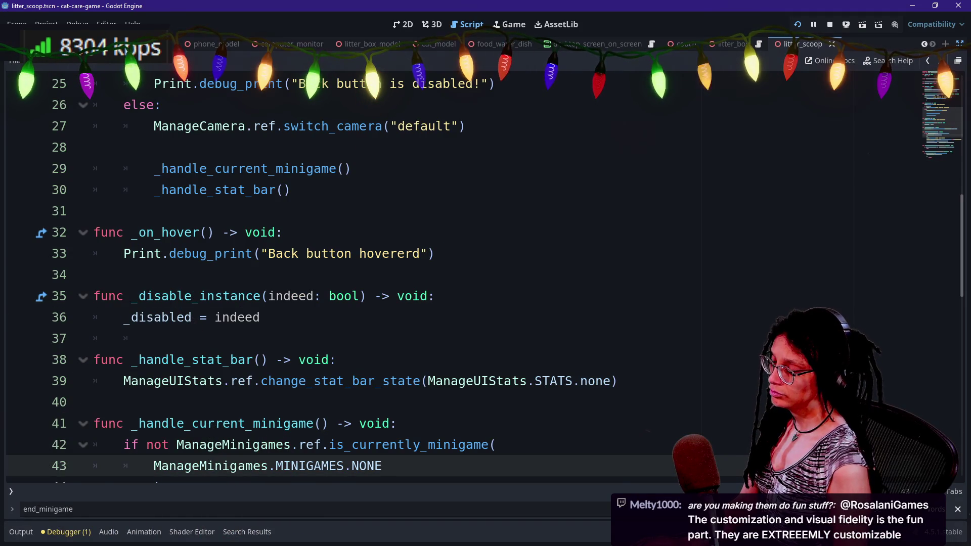
{"action": "left_click", "coordinate": [260, 317]}
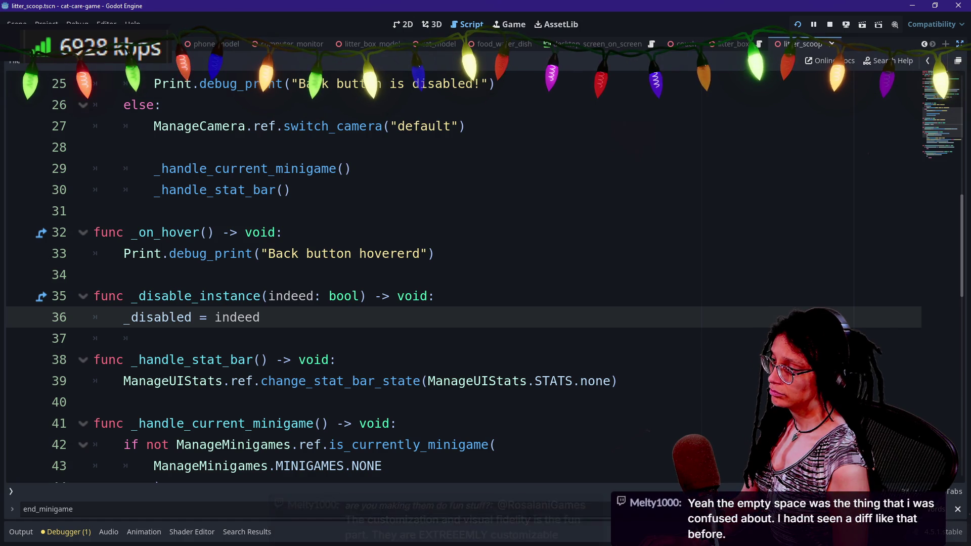
{"action": "scroll", "coordinate": [499, 289], "scroll_direction": "up", "scroll_amount": 8}
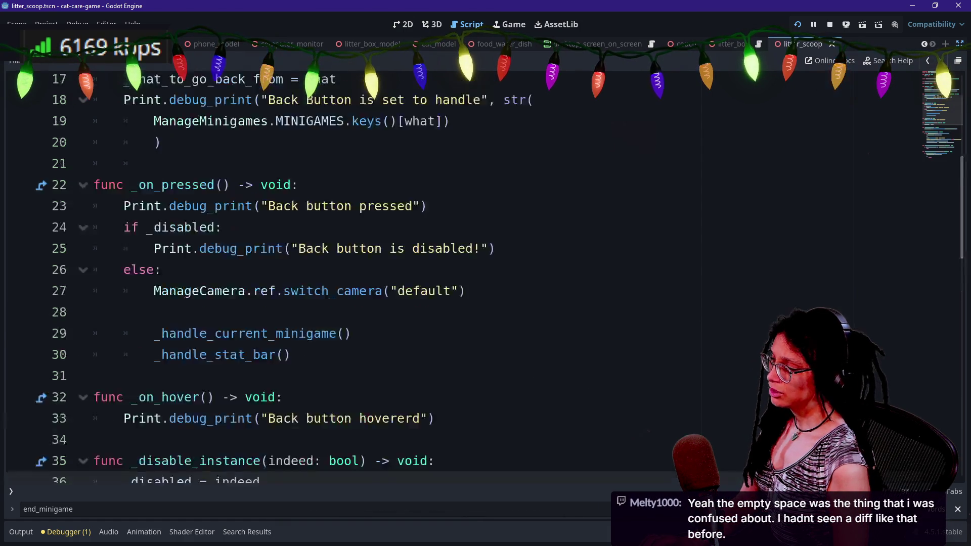
{"action": "left_click", "coordinate": [448, 84], "text": "ctrl"}
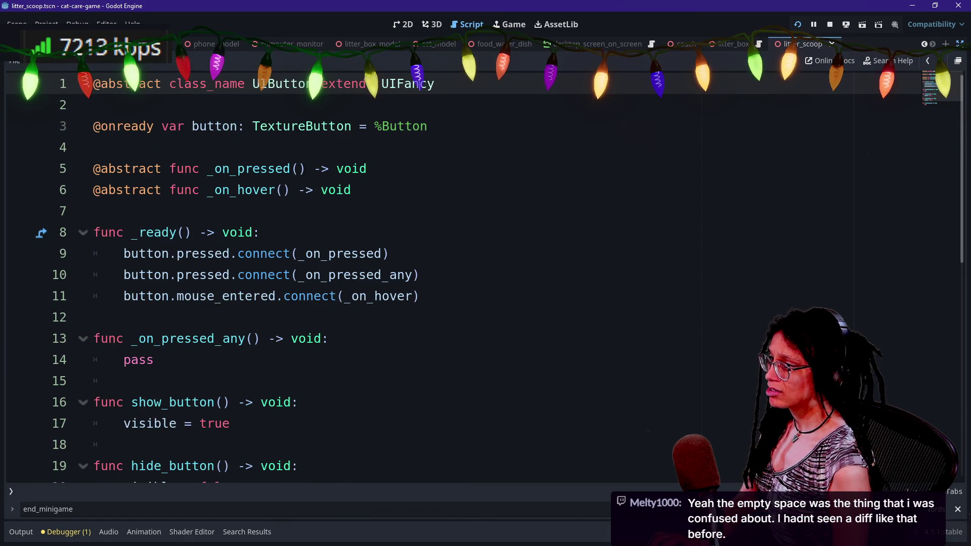
{"action": "scroll", "coordinate": [449, 90], "scroll_direction": "down", "scroll_amount": 2}
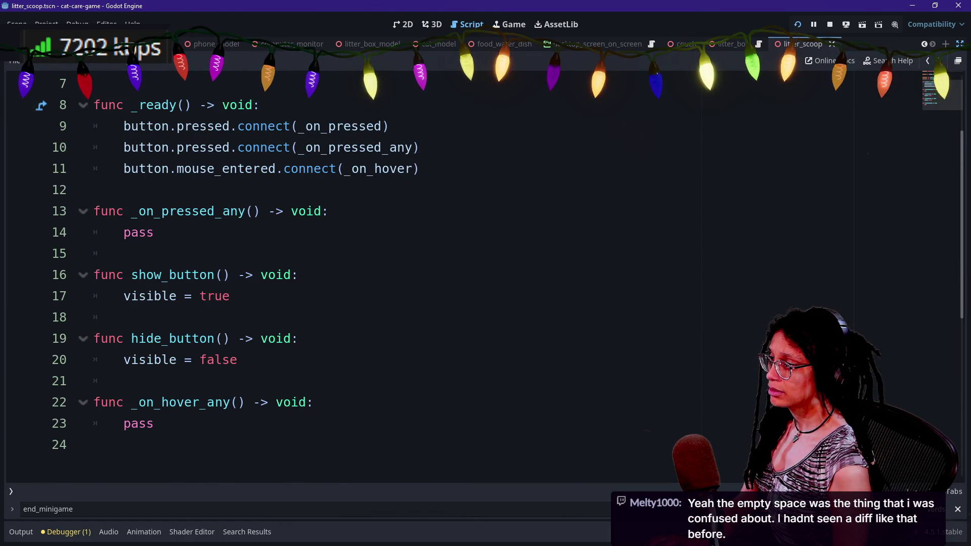
{"action": "scroll", "coordinate": [147, 174], "scroll_direction": "down", "scroll_amount": 1}
{"action": "left_click_drag", "start_coordinate": [127, 253], "coordinate": [275, 275]}
{"action": "scroll", "coordinate": [275, 275], "scroll_direction": "up", "scroll_amount": 3}
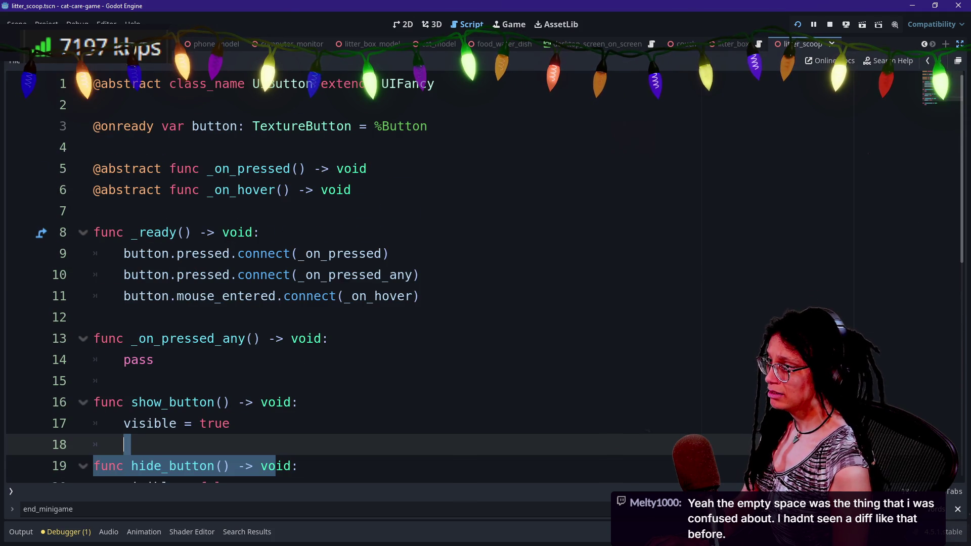
- Inspect UIFancy's _disable_instance function and its grayscale shader lines
{"action": "left_click", "coordinate": [398, 85], "text": "ctrl"}
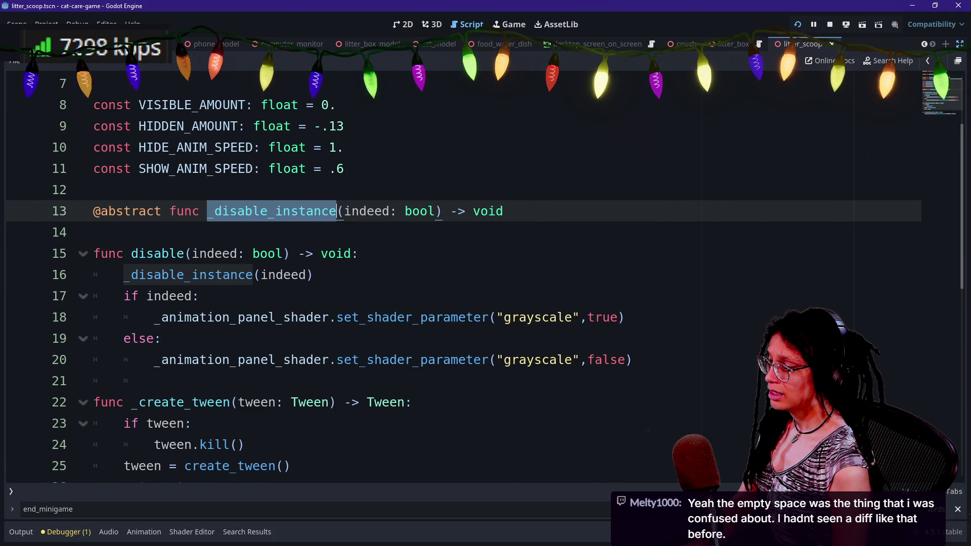
{"action": "scroll", "coordinate": [456, 279], "scroll_direction": "down", "scroll_amount": 1}
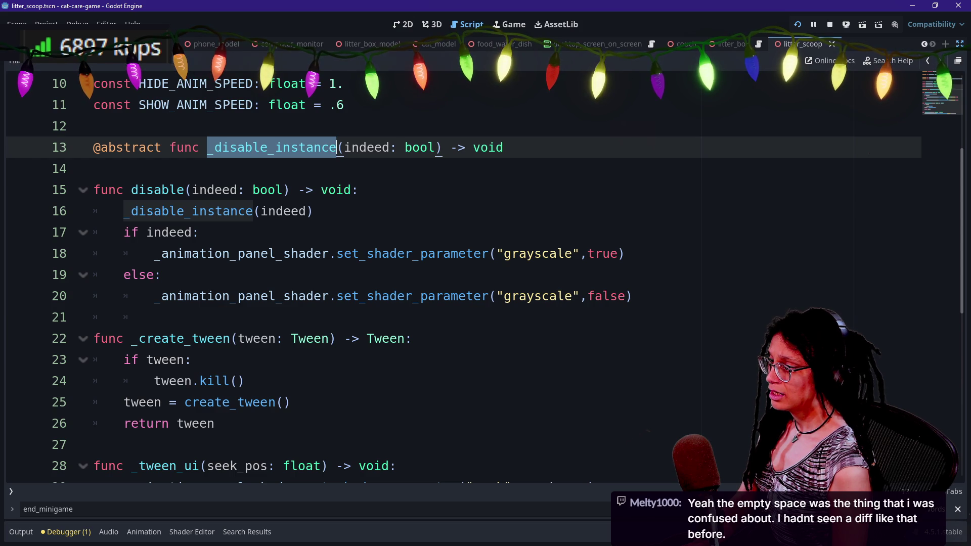
{"action": "mouse_move", "coordinate": [172, 232]}
{"action": "left_click_drag", "start_coordinate": [94, 190], "coordinate": [96, 318]}
{"action": "left_click", "coordinate": [155, 318]}
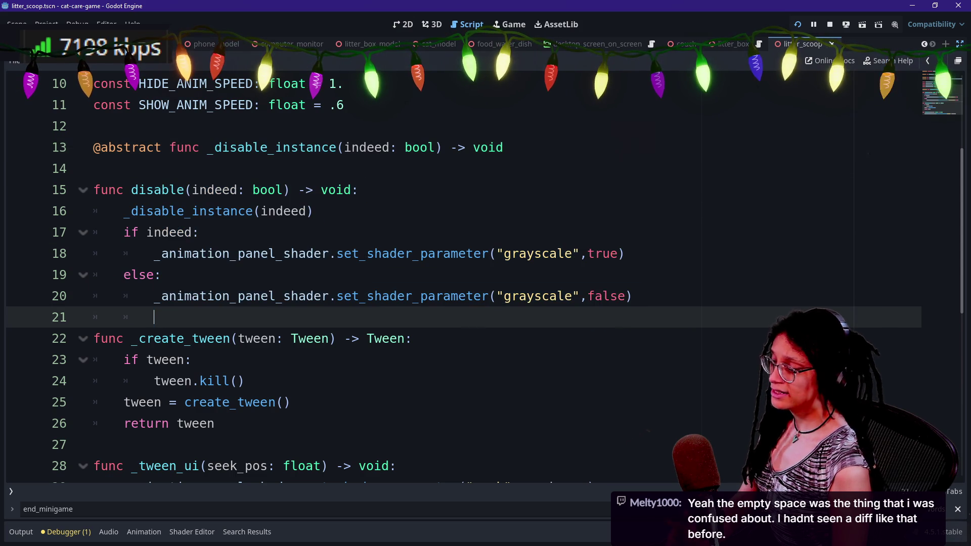
{"action": "left_click_drag", "start_coordinate": [253, 296], "coordinate": [246, 253]}
{"action": "left_click", "coordinate": [250, 210]}
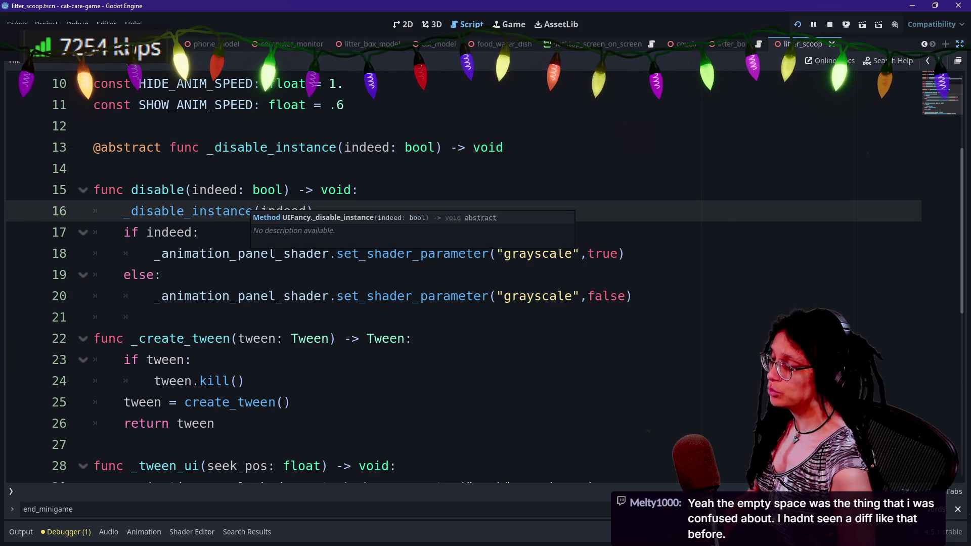
{"action": "scroll", "coordinate": [251, 211], "scroll_direction": "down", "scroll_amount": 3}
{"action": "scroll", "coordinate": [251, 211], "scroll_direction": "up", "scroll_amount": 3}
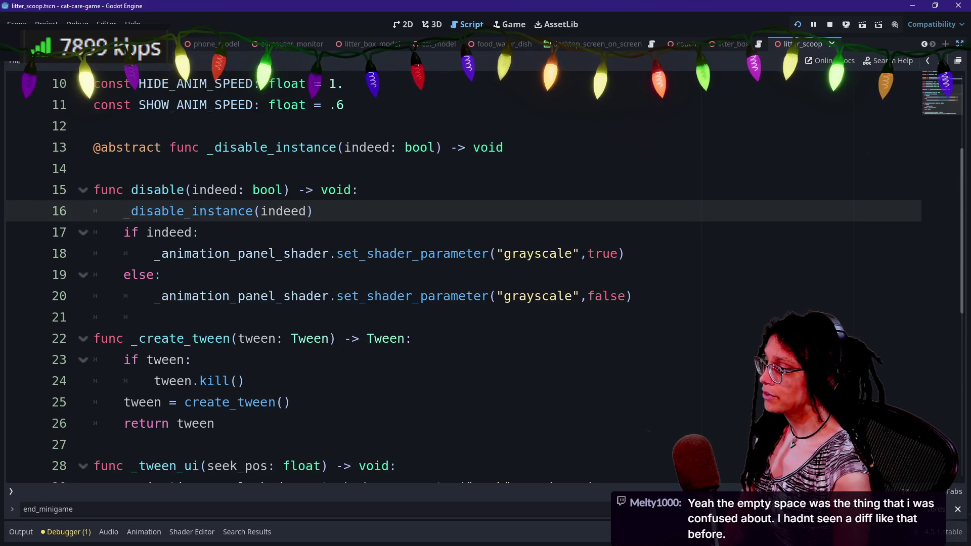
{"action": "scroll", "coordinate": [250, 211], "scroll_direction": "down", "scroll_amount": 1}
{"action": "scroll", "coordinate": [251, 210], "scroll_direction": "up", "scroll_amount": 4}
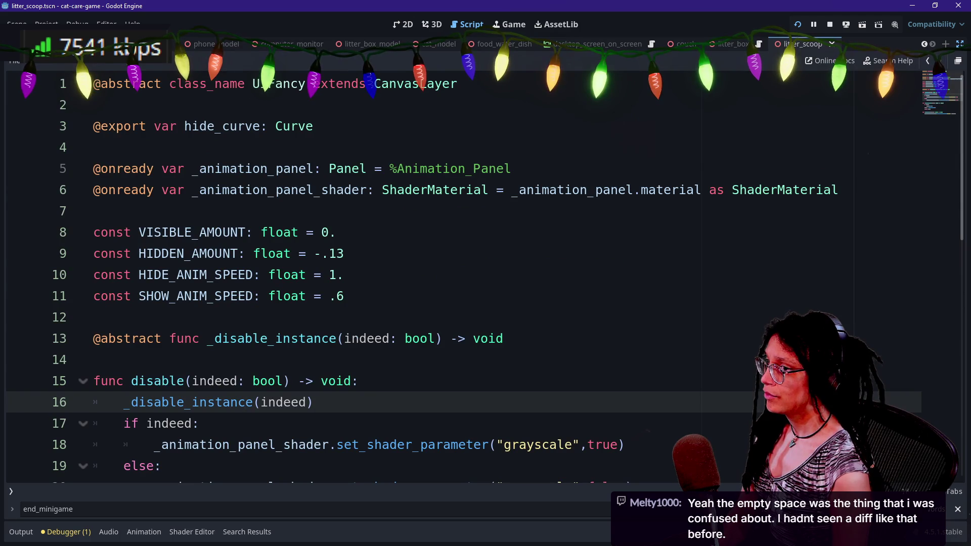
- Navigate back to UIButton_Back_Minigame's _on_pressed, then run the game with the output log showing
{"action": "left_click", "coordinate": [925, 45]}
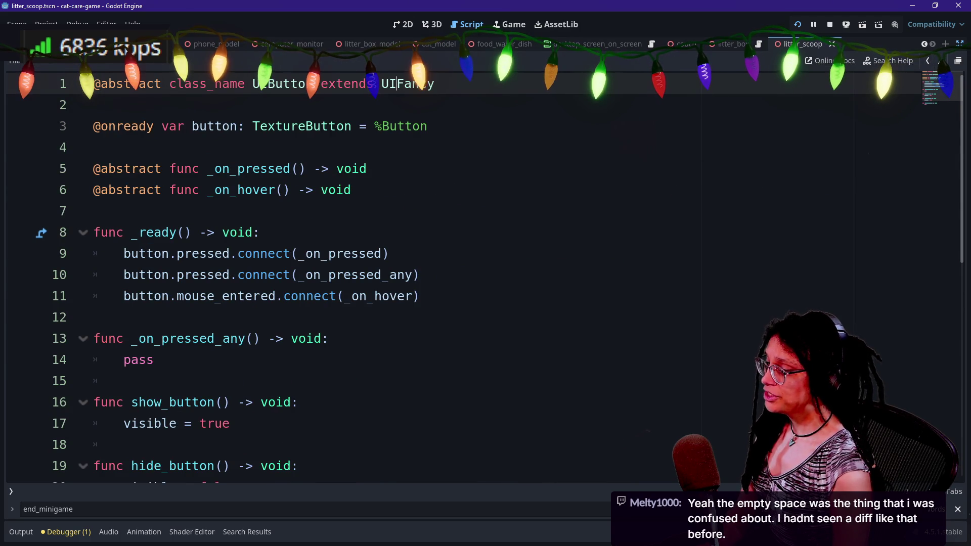
{"action": "left_click", "coordinate": [928, 61]}
{"action": "left_click", "coordinate": [928, 61]}
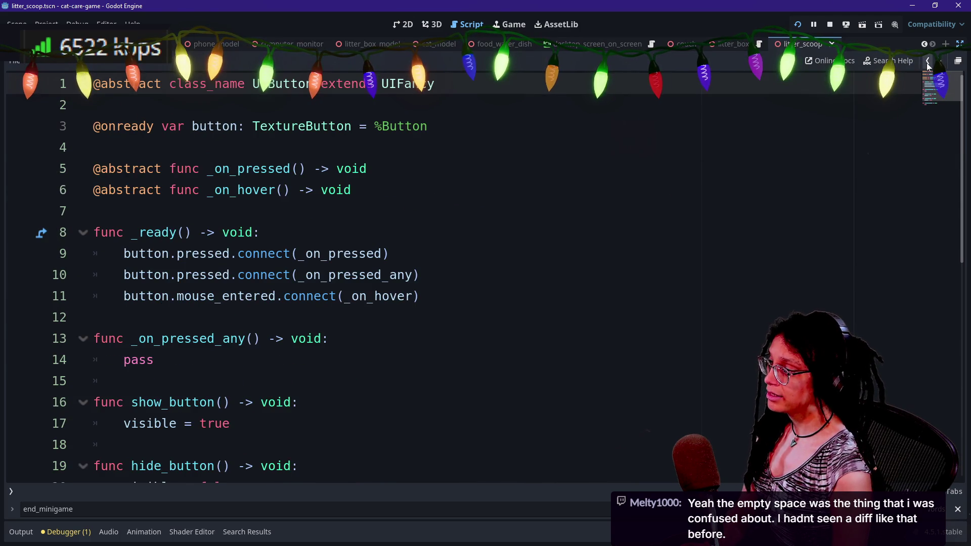
{"action": "left_click", "coordinate": [927, 62]}
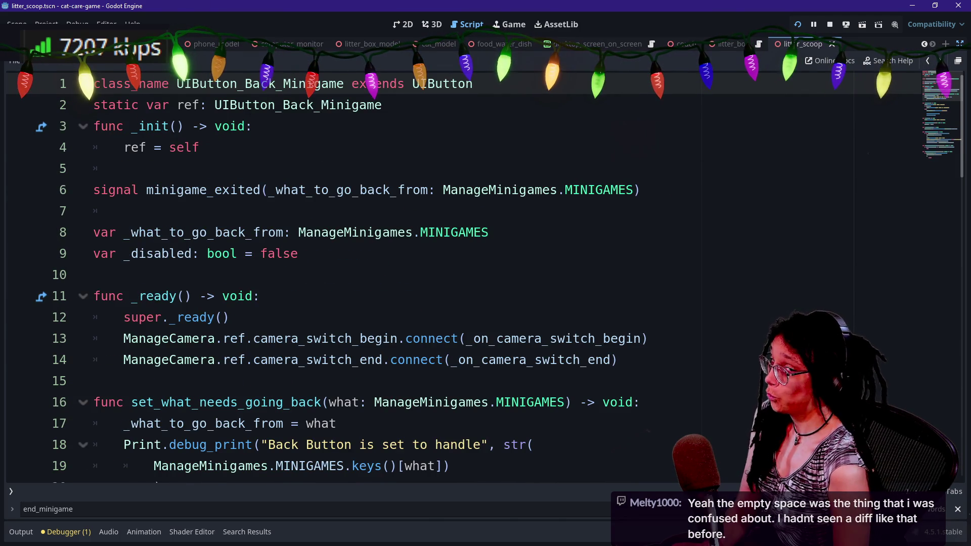
{"action": "scroll", "coordinate": [809, 126], "scroll_direction": "down", "scroll_amount": 2}
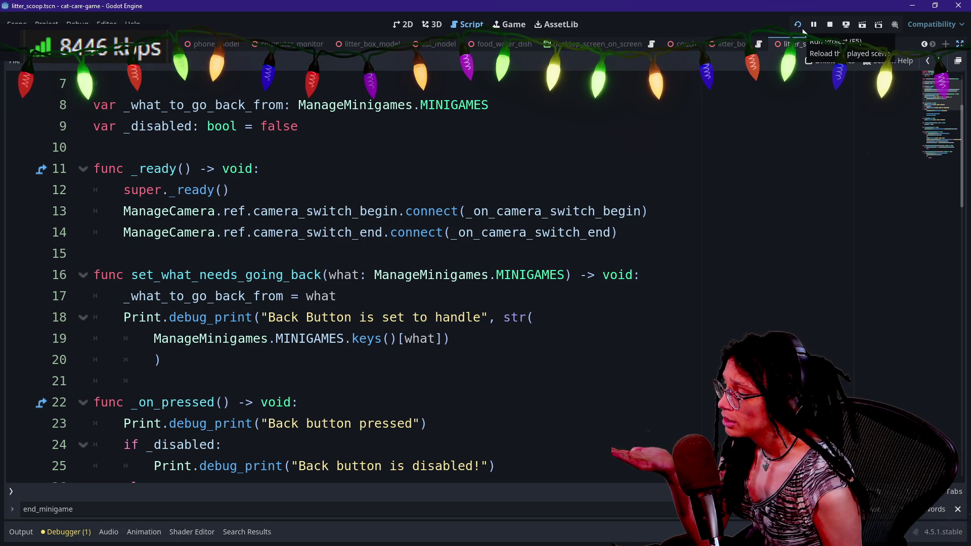
{"action": "scroll", "coordinate": [486, 278], "scroll_direction": "down", "scroll_amount": 1}
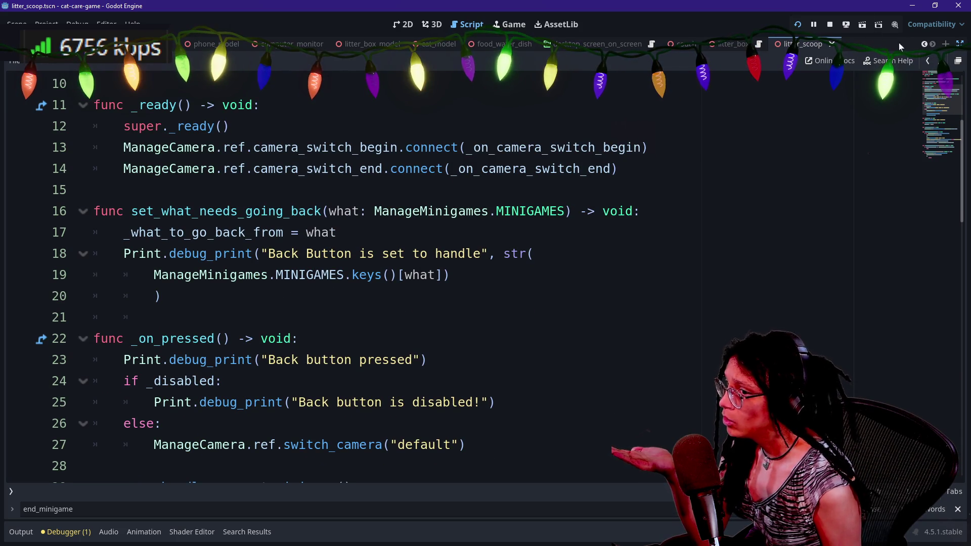
{"action": "key", "text": "F5"}
{"action": "left_click", "coordinate": [20, 532]}
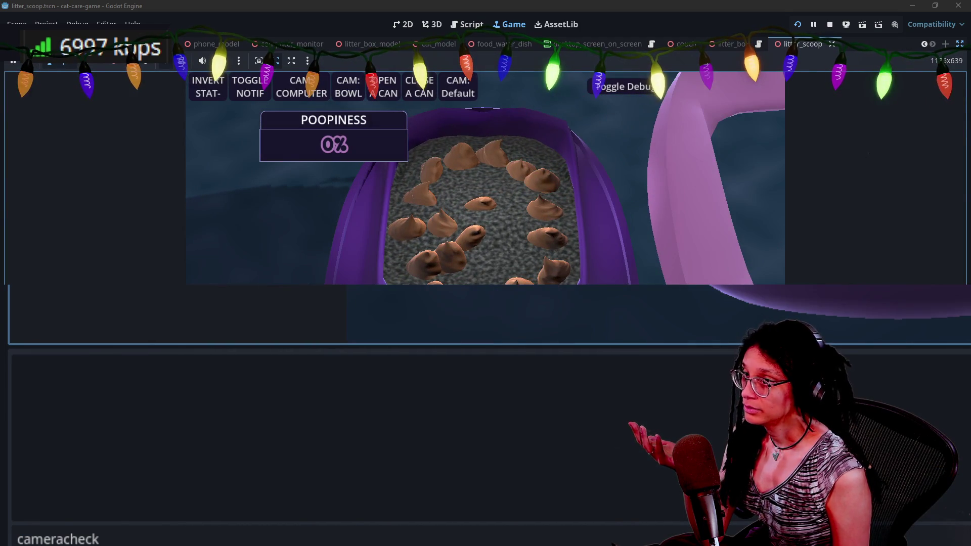
- Replace the output log's 'cameracheck' filter with 'back'
{"action": "left_click", "coordinate": [821, 12]}
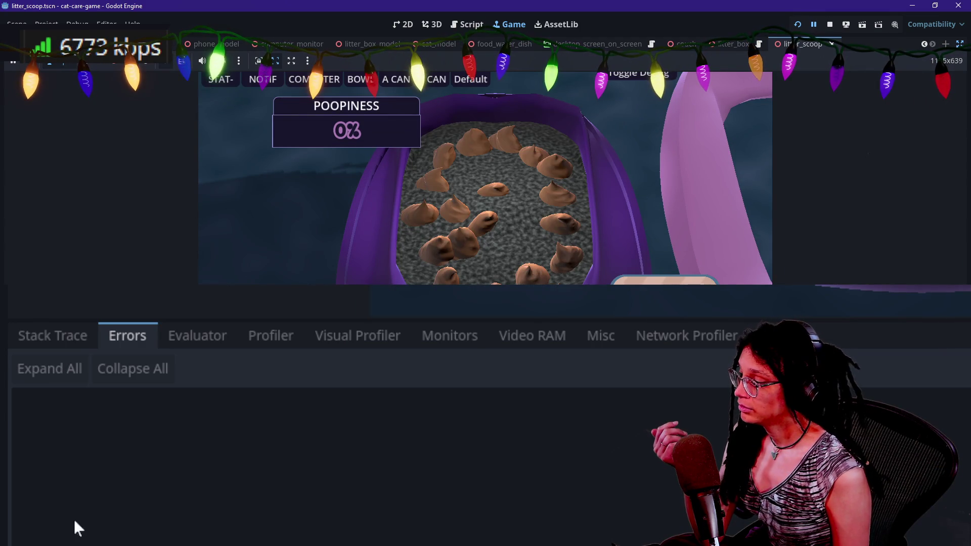
{"action": "key", "text": "ctrl+a"}
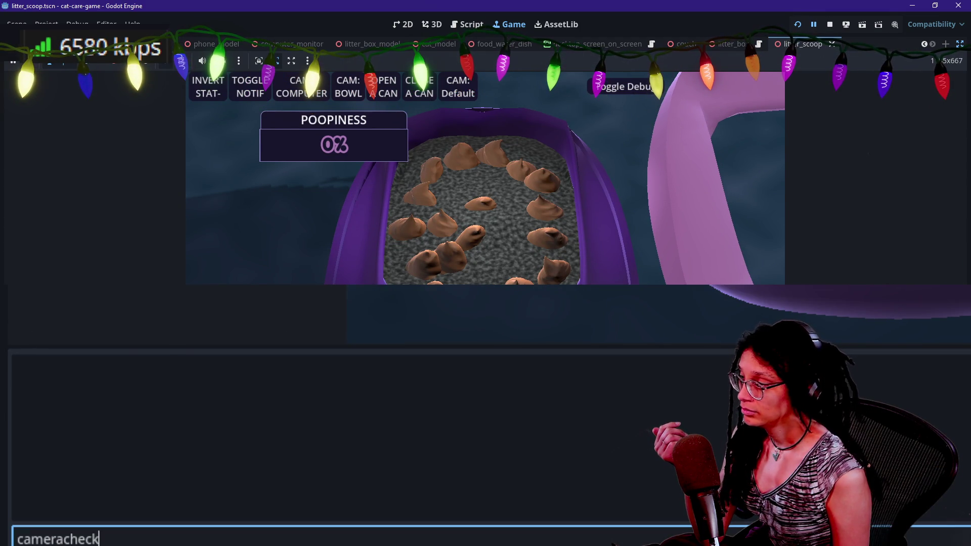
{"action": "key", "text": "BackSpace"}
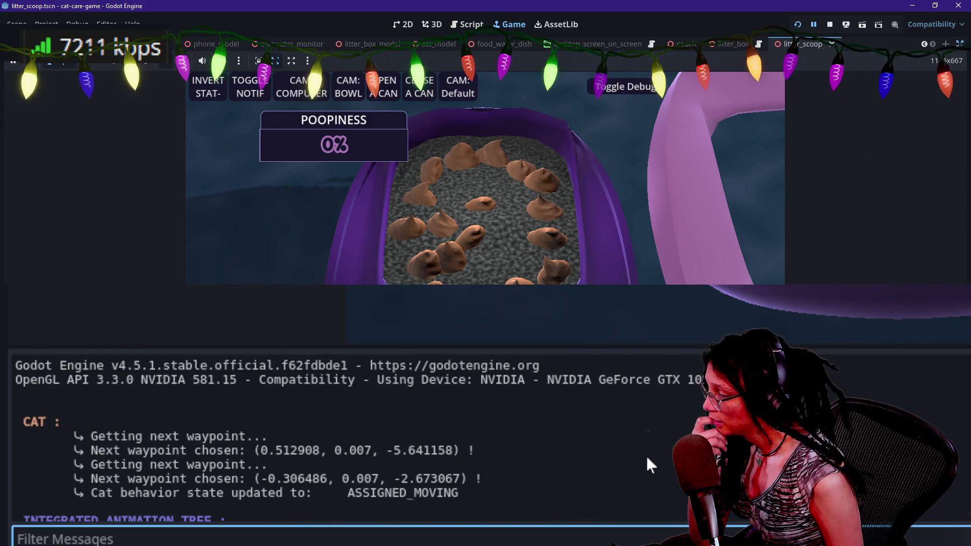
{"action": "scroll", "coordinate": [645, 454], "scroll_direction": "down", "scroll_amount": 5}
{"action": "scroll", "coordinate": [646, 454], "scroll_direction": "down", "scroll_amount": 10}
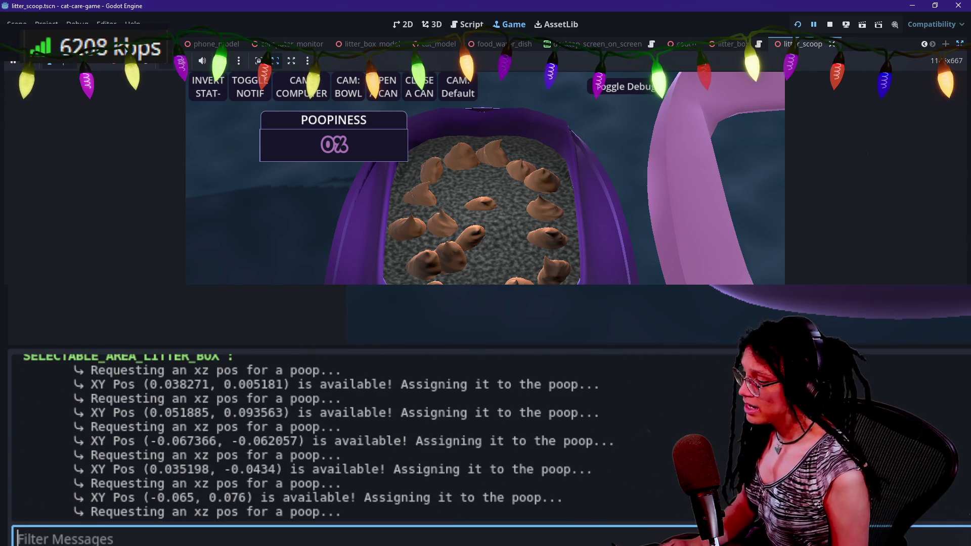
{"action": "type", "text": "back"}
- Highlight the back button's LITTER_SCOOP handling message in the filtered log
{"action": "double_click", "coordinate": [93, 391]}
{"action": "left_click", "coordinate": [227, 394]}
{"action": "mouse_move", "coordinate": [124, 411]}
{"action": "left_mouse_down"}
{"action": "mouse_move", "coordinate": [379, 429]}
{"action": "mouse_move", "coordinate": [397, 411]}
{"action": "mouse_move", "coordinate": [202, 414]}
{"action": "left_mouse_up"}
{"action": "left_click", "coordinate": [193, 414]}
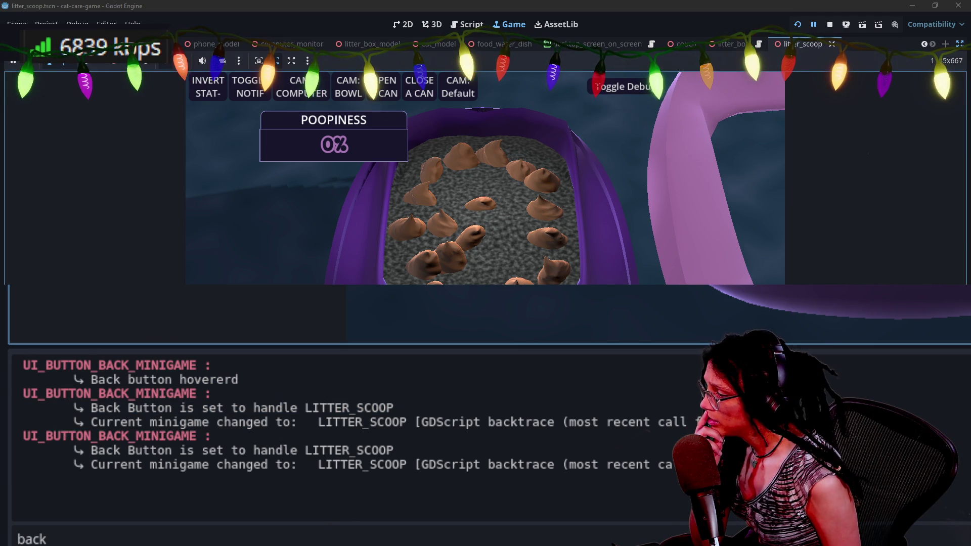
- Pause the game after testing Back, check the output log, and open Find in Files in the script editor
{"action": "left_click", "coordinate": [813, 25]}
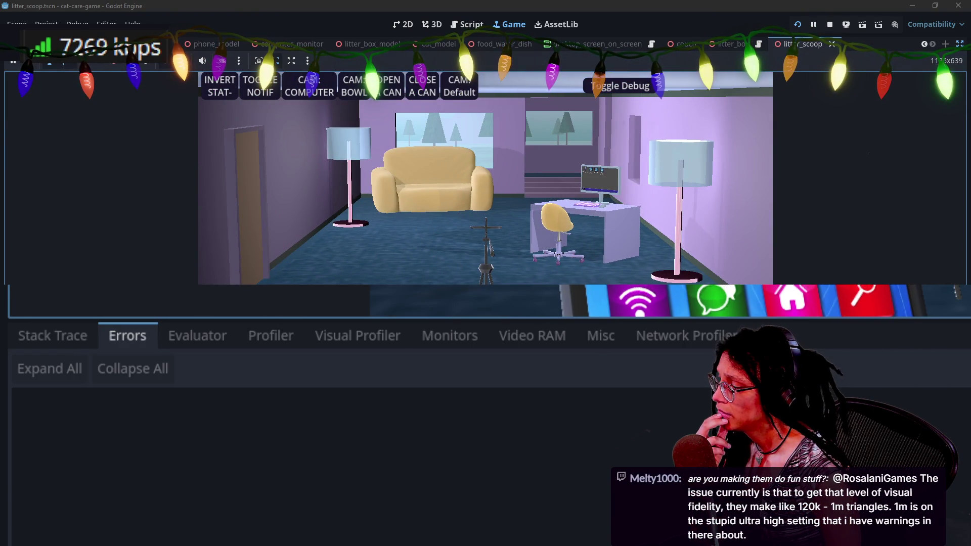
{"action": "key", "text": "alt+o"}
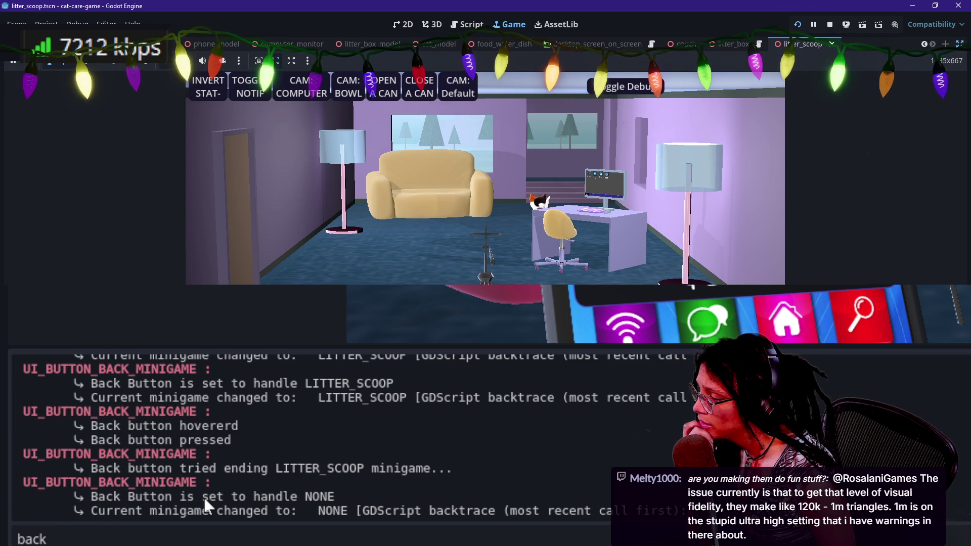
{"action": "left_click", "coordinate": [455, 22]}
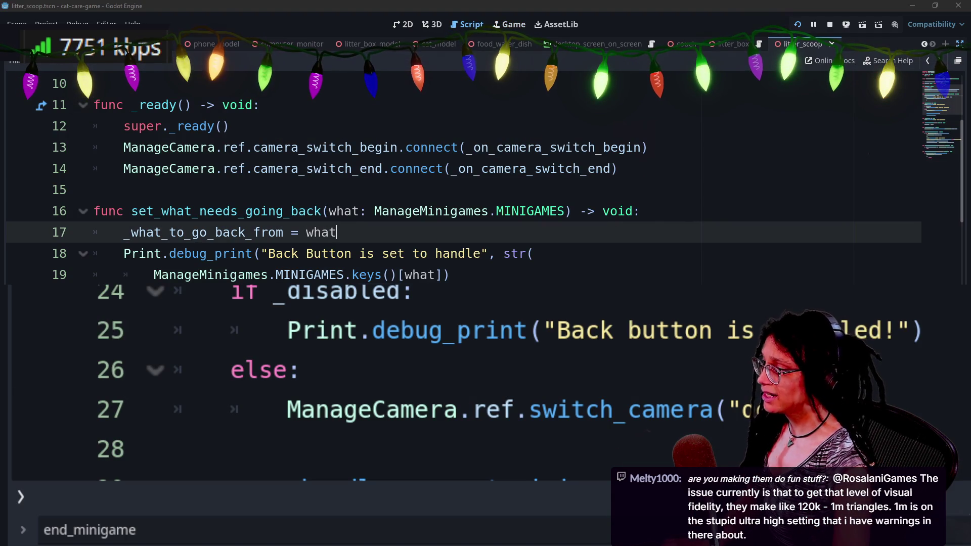
{"action": "key", "text": "ctrl+shift+f"}
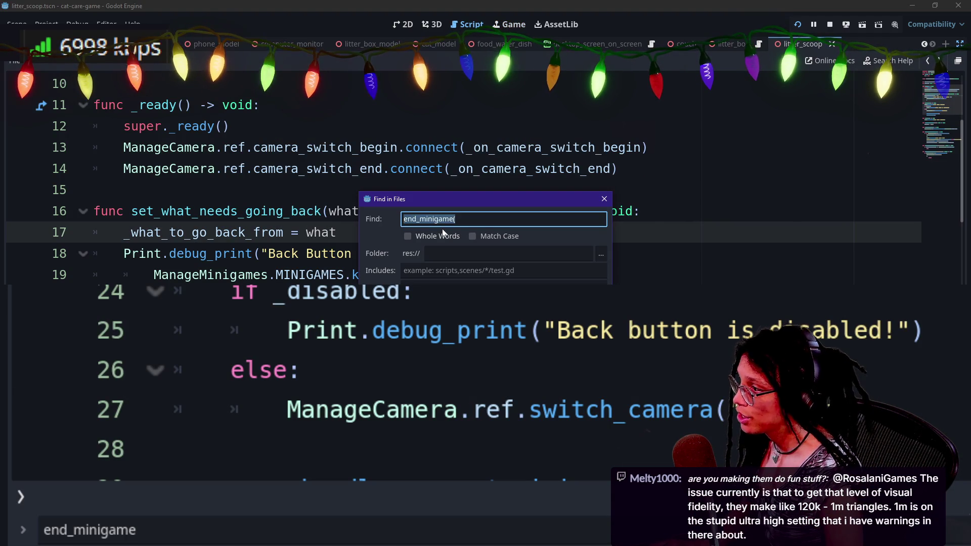
- Search the project for 'show(' and 'show', then open the UIButton base script
{"action": "type", "text": "show("}
{"action": "key", "text": "Return"}
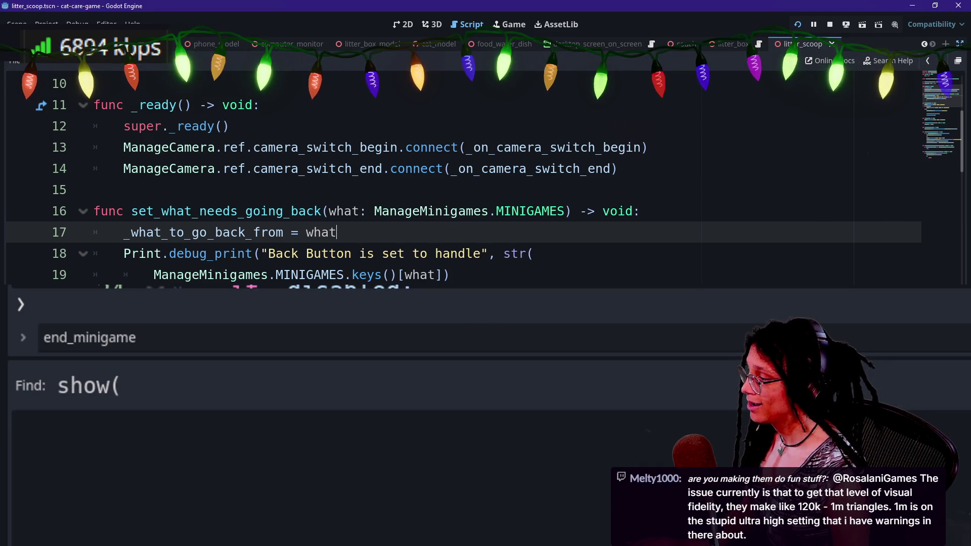
{"action": "key", "text": "ctrl+shift+f"}
{"action": "type", "text": "show"}
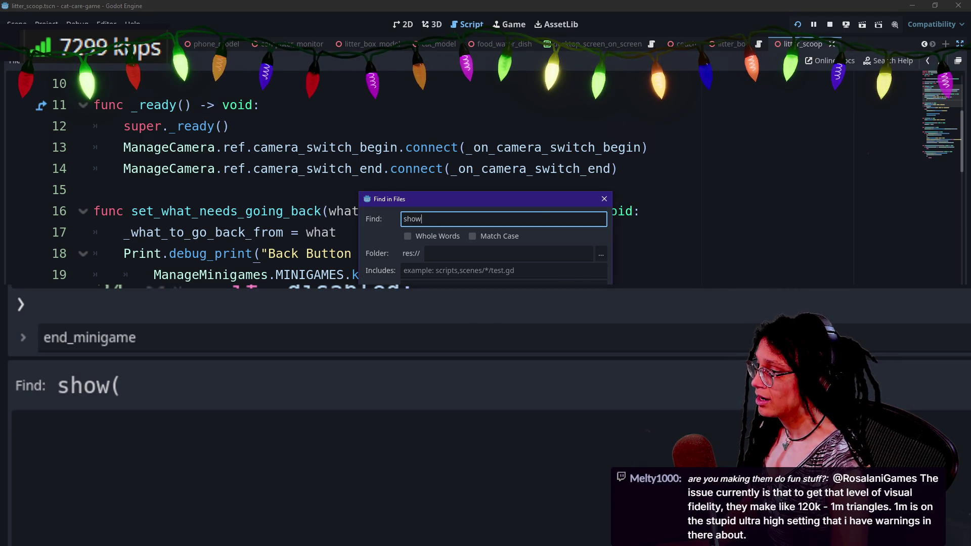
{"action": "key", "text": "Return"}
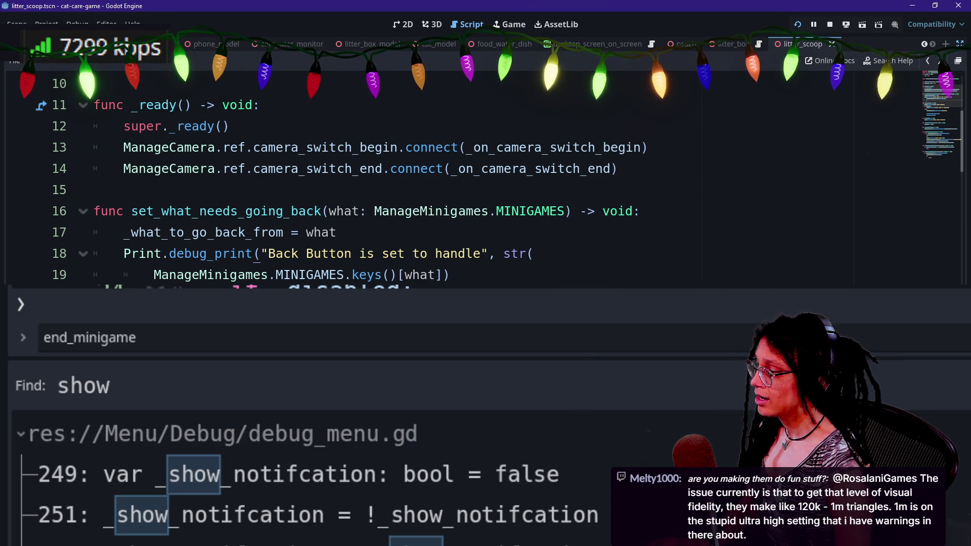
{"action": "scroll", "coordinate": [354, 177], "scroll_direction": "up", "scroll_amount": 3}
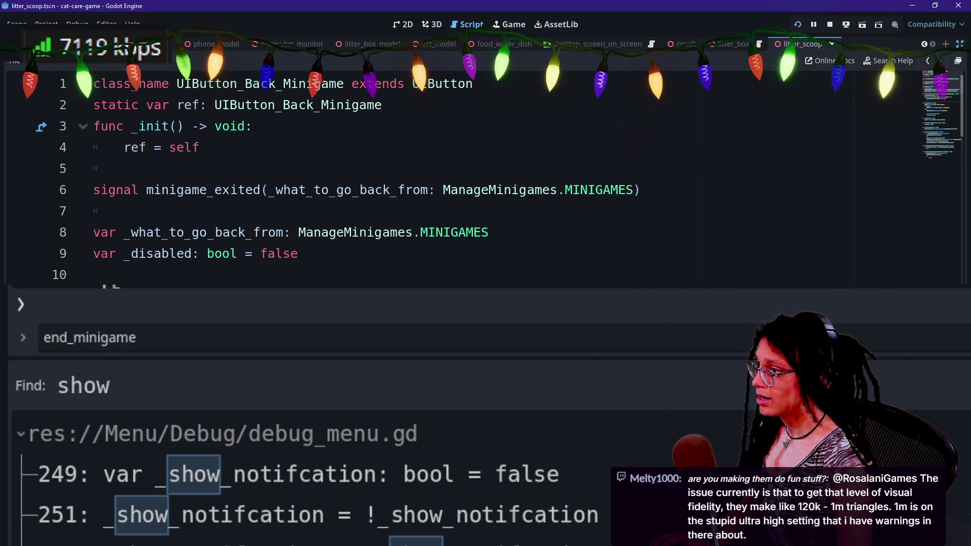
{"action": "left_click", "coordinate": [439, 81], "text": "ctrl"}
{"action": "scroll", "coordinate": [354, 177], "scroll_direction": "down", "scroll_amount": 4}
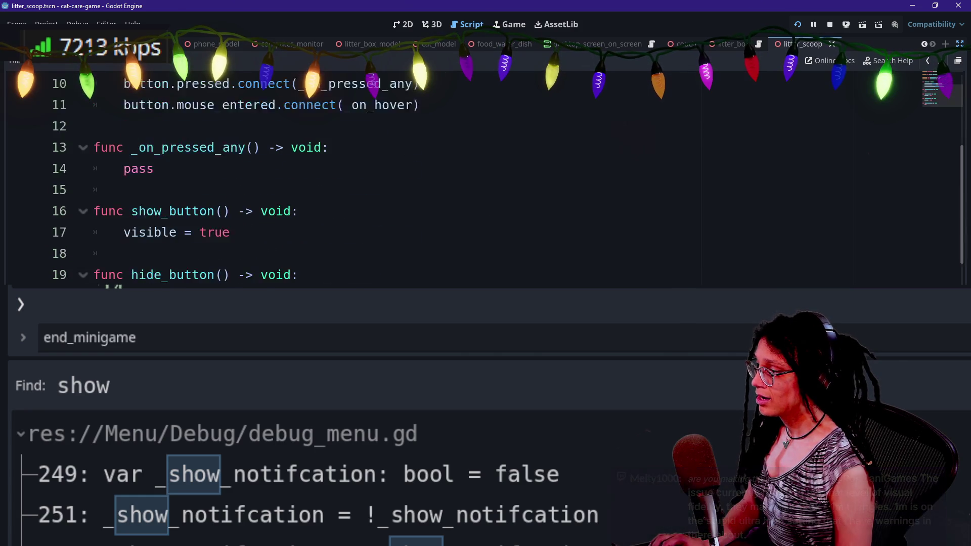
- Search the project for 'show_button' and open the match in manage_buttons.gd
{"action": "key", "text": "ctrl+shift+f"}
{"action": "type", "text": "show_"}
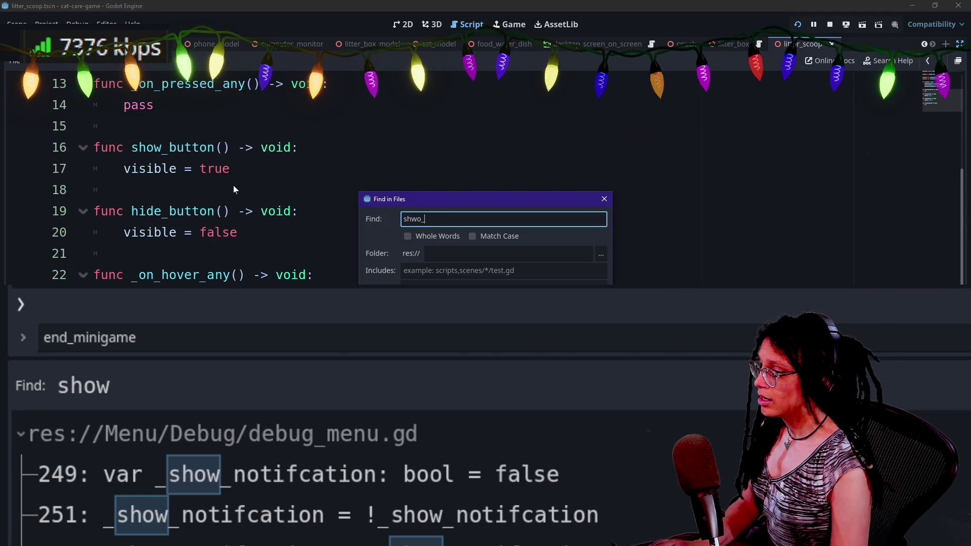
{"action": "type", "text": "button"}
{"action": "key", "text": "Return"}
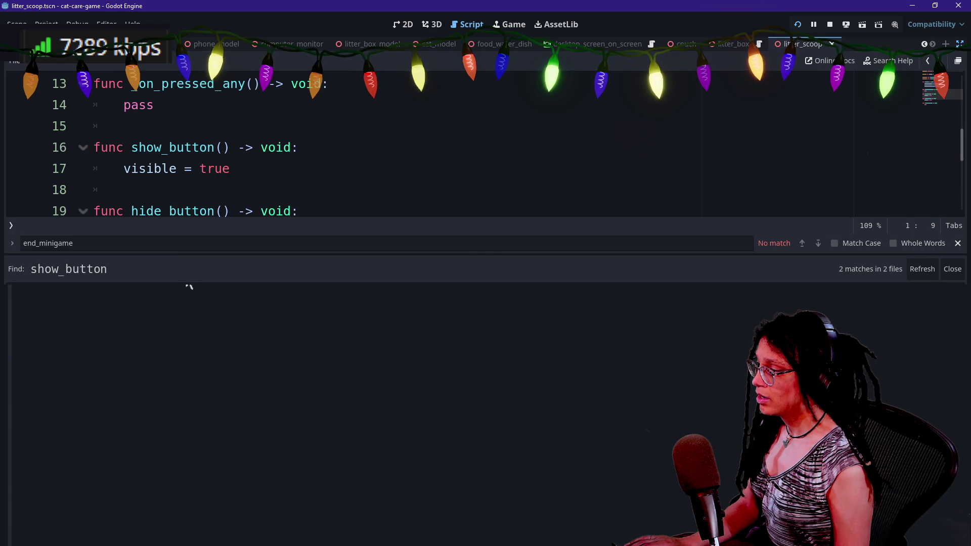
{"action": "left_click", "coordinate": [188, 286]}
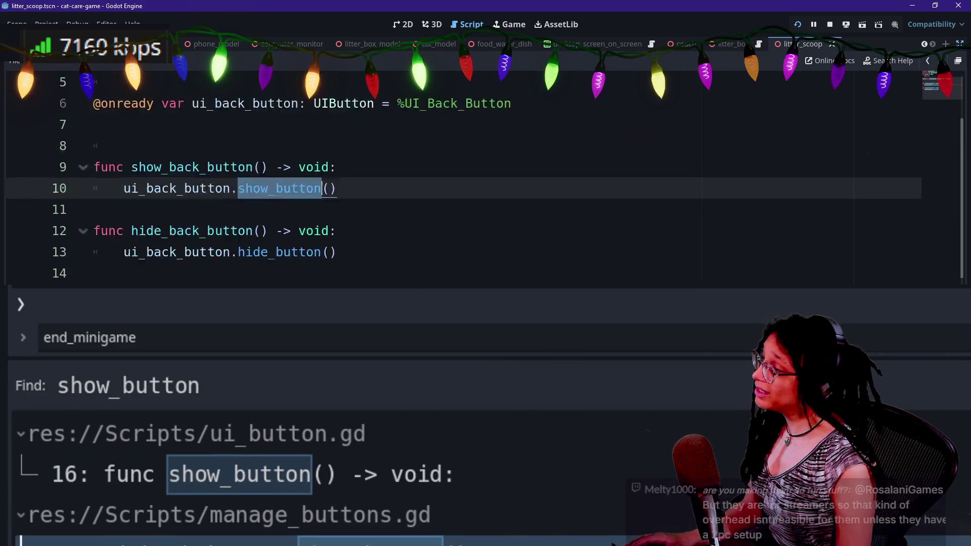
{"action": "scroll", "coordinate": [455, 177], "scroll_direction": "up", "scroll_amount": 2}
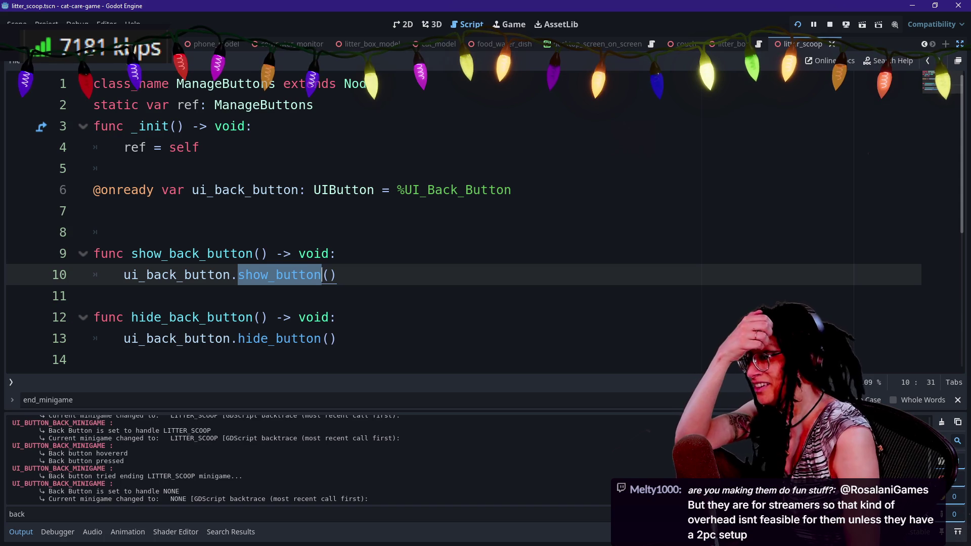
{"action": "left_click", "coordinate": [123, 232]}
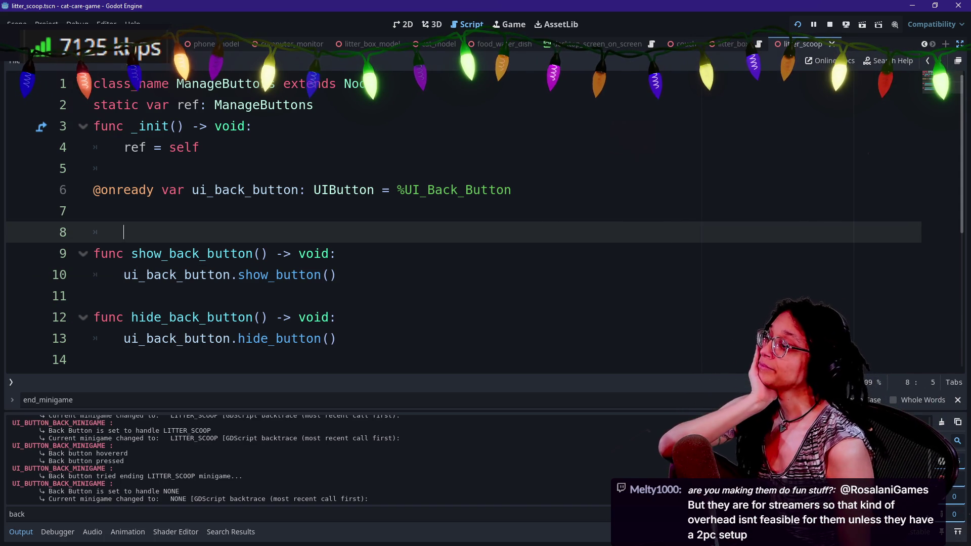
- Delete ManageButtons' ui_back_button variable and show/hide back-button functions, and save the script
{"action": "left_click", "coordinate": [215, 190]}
{"action": "key", "text": "Down"}
{"action": "key", "text": "Down"}
{"action": "key", "text": "Down"}
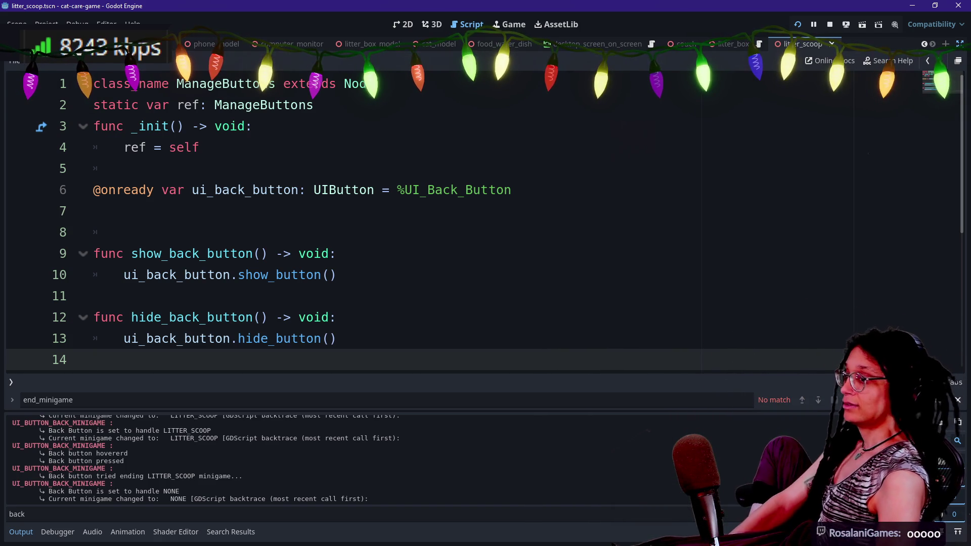
{"action": "left_click", "coordinate": [124, 232]}
{"action": "left_click", "coordinate": [336, 317], "text": "shift"}
{"action": "scroll", "coordinate": [455, 223], "scroll_direction": "down", "scroll_amount": 1}
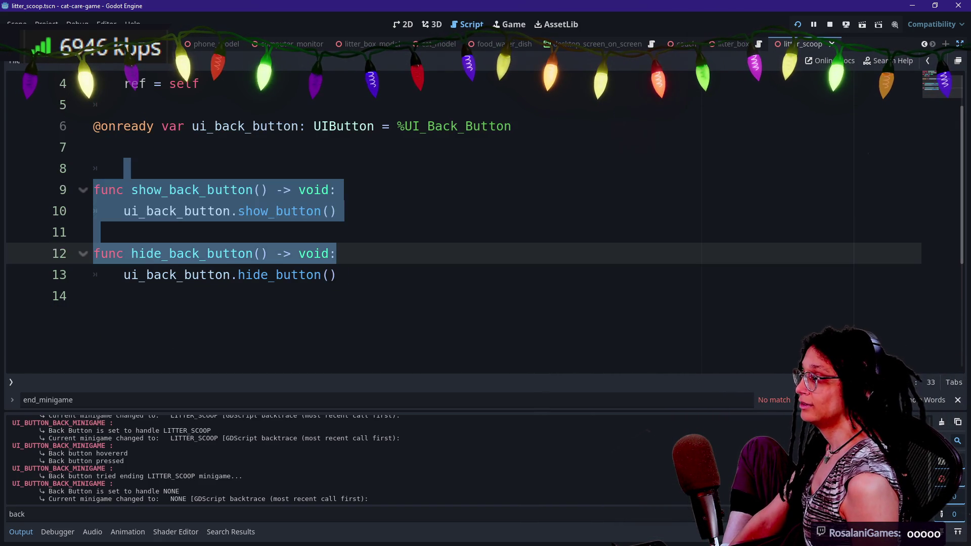
{"action": "left_click", "coordinate": [94, 296]}
{"action": "scroll", "coordinate": [456, 222], "scroll_direction": "up", "scroll_amount": 1}
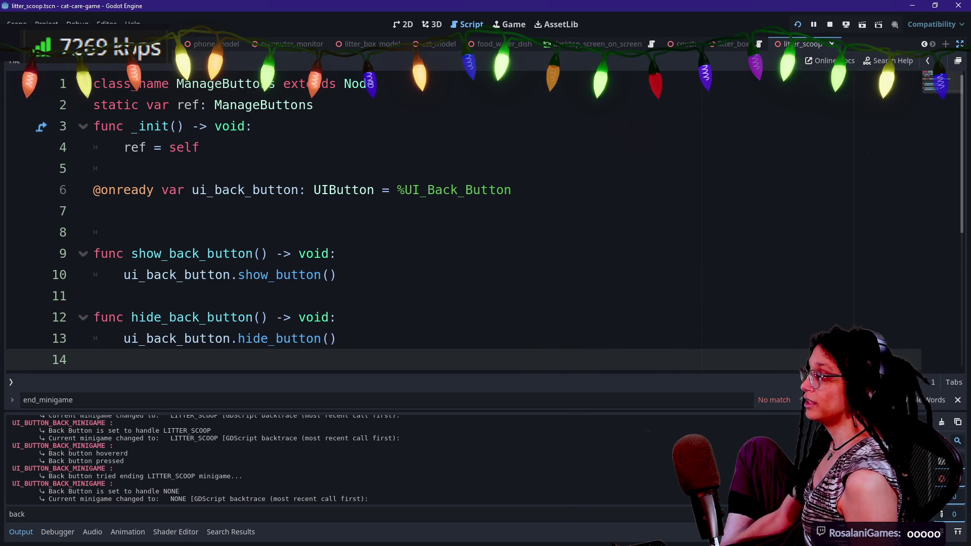
{"action": "mouse_move", "coordinate": [124, 169]}
{"action": "left_mouse_down"}
{"action": "mouse_move", "coordinate": [336, 317]}
{"action": "mouse_move", "coordinate": [127, 360]}
{"action": "left_mouse_up"}
{"action": "key", "text": "BackSpace"}
{"action": "key", "text": "BackSpace"}
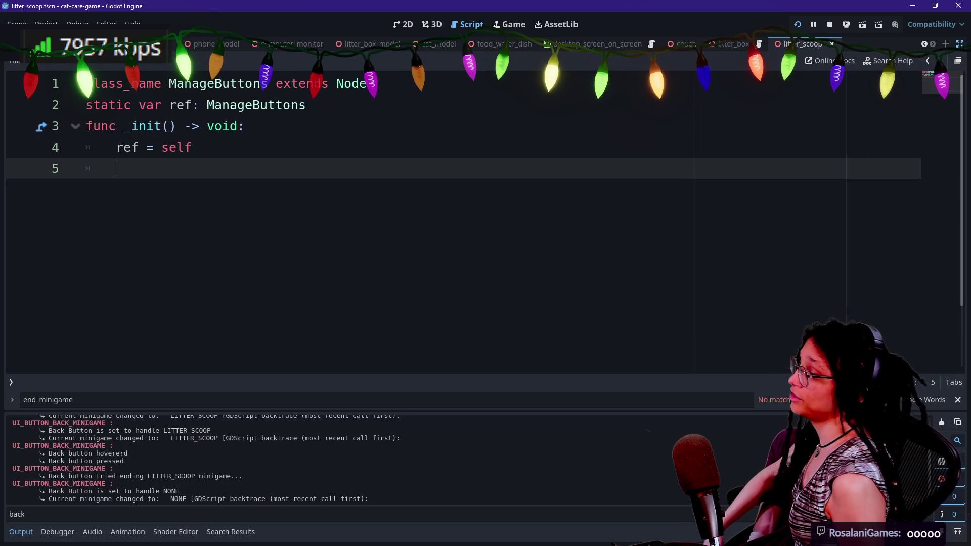
{"action": "key", "text": "ctrl+s"}
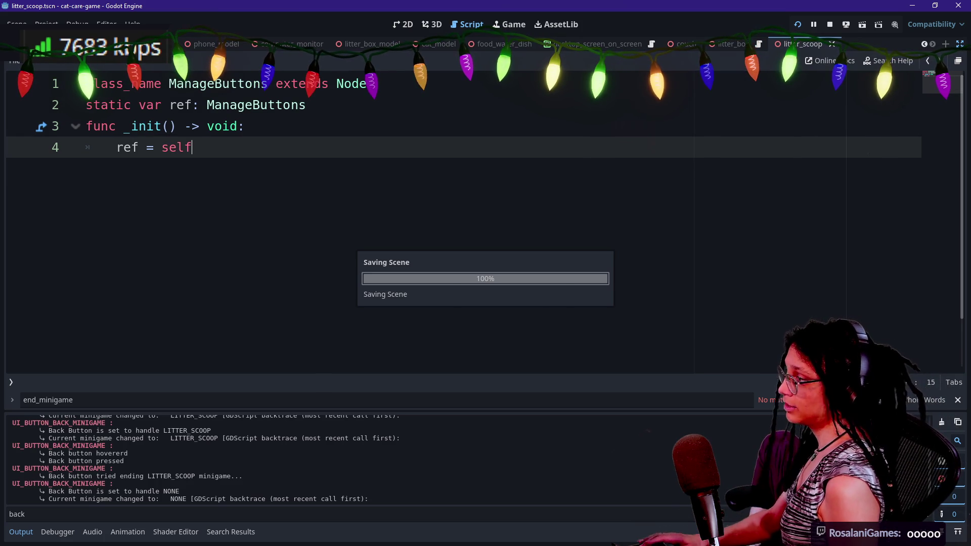
{"action": "key", "text": "shift+alt+o"}
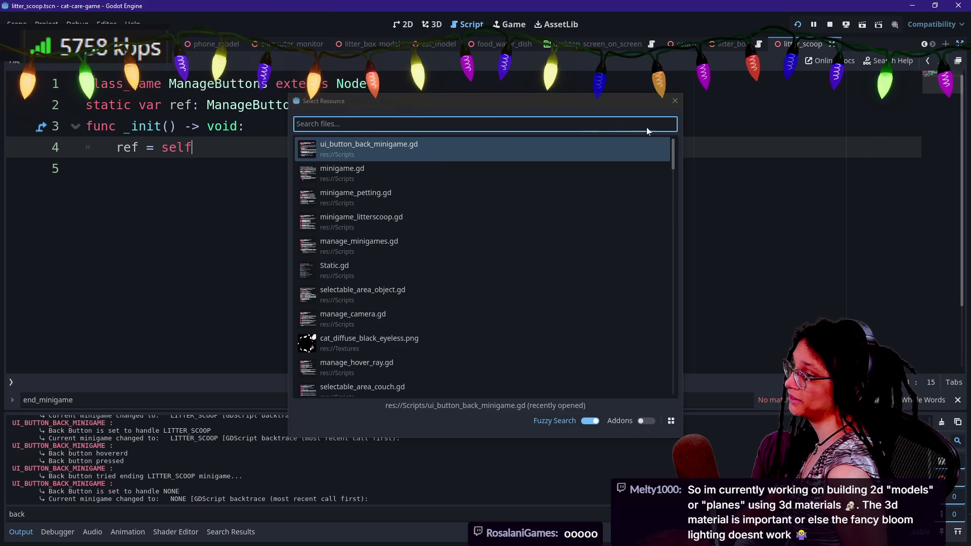
- Search the project for 'managebuttons.ref' and open the line-47 call in selectable_area_object.gd
{"action": "key", "text": "Escape"}
{"action": "key", "text": "ctrl+shift+f"}
{"action": "type", "text": "managebuttons.ref"}
{"action": "key", "text": "Return"}
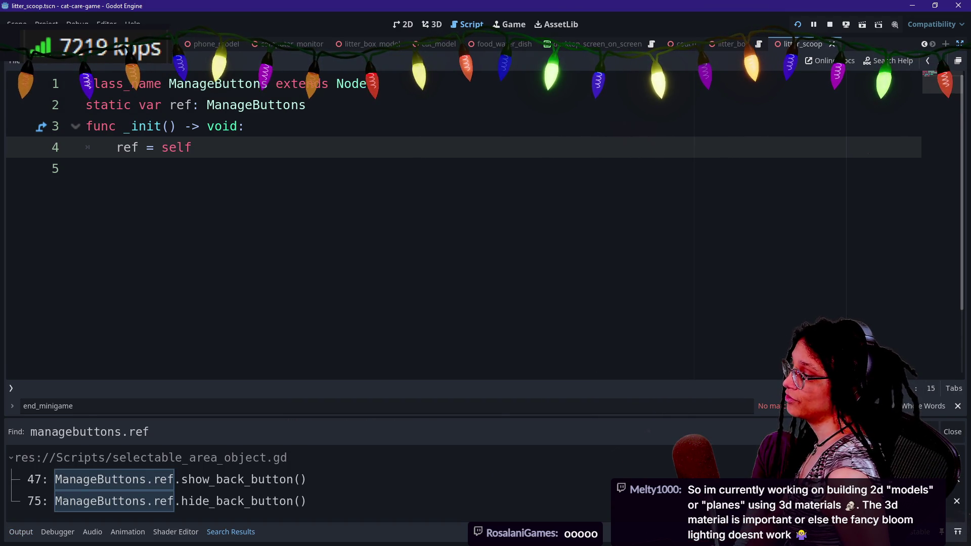
{"action": "left_click", "coordinate": [236, 481]}
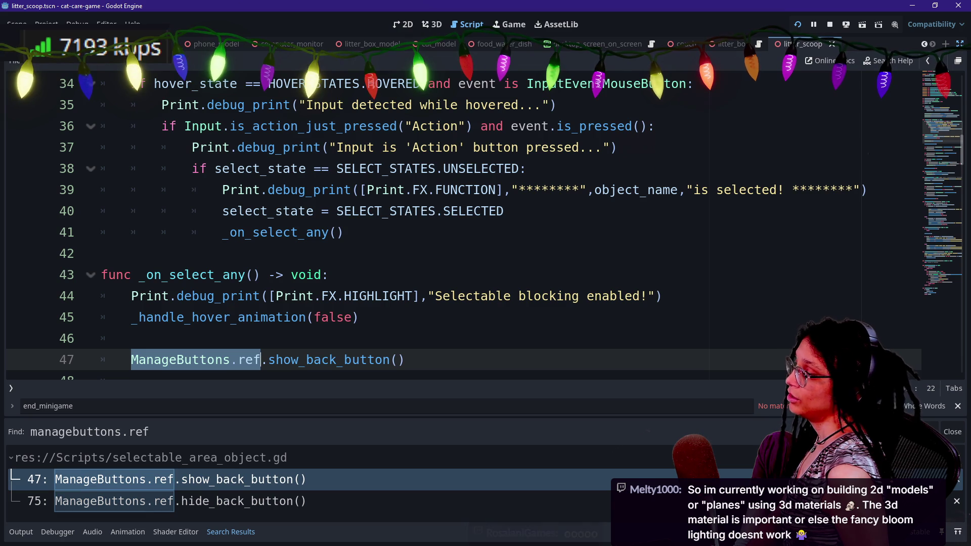
- Highlight the _on_select_any header and lines 51–62 around the show_back_button call
{"action": "left_click_drag", "start_coordinate": [139, 275], "coordinate": [298, 274]}
{"action": "mouse_move", "coordinate": [131, 360]}
{"action": "left_mouse_down"}
{"action": "mouse_move", "coordinate": [131, 377]}
{"action": "mouse_move", "coordinate": [456, 377]}
{"action": "left_mouse_up"}
{"action": "left_click", "coordinate": [134, 253]}
{"action": "scroll", "coordinate": [354, 228], "scroll_direction": "up", "scroll_amount": 2}
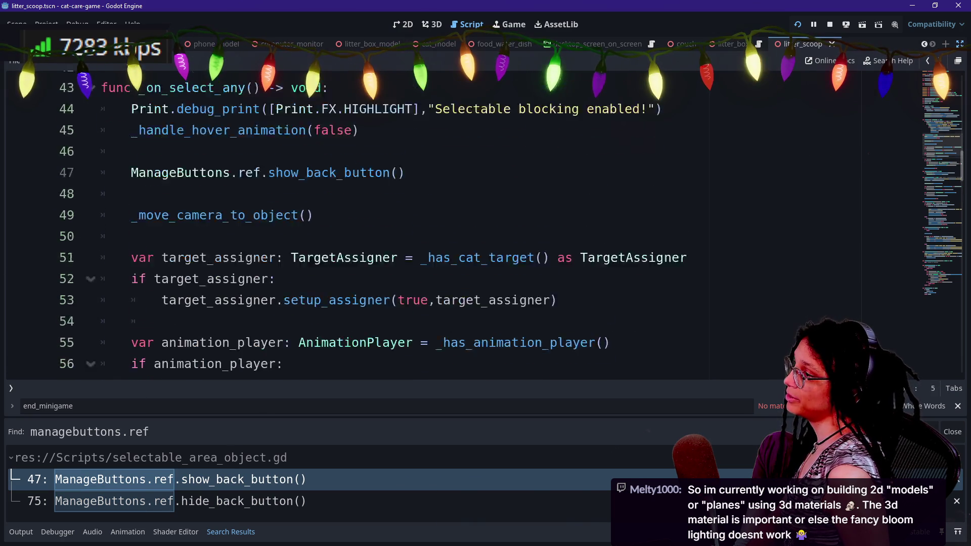
{"action": "scroll", "coordinate": [354, 227], "scroll_direction": "up", "scroll_amount": 2}
{"action": "left_click_drag", "start_coordinate": [134, 254], "coordinate": [337, 275]}
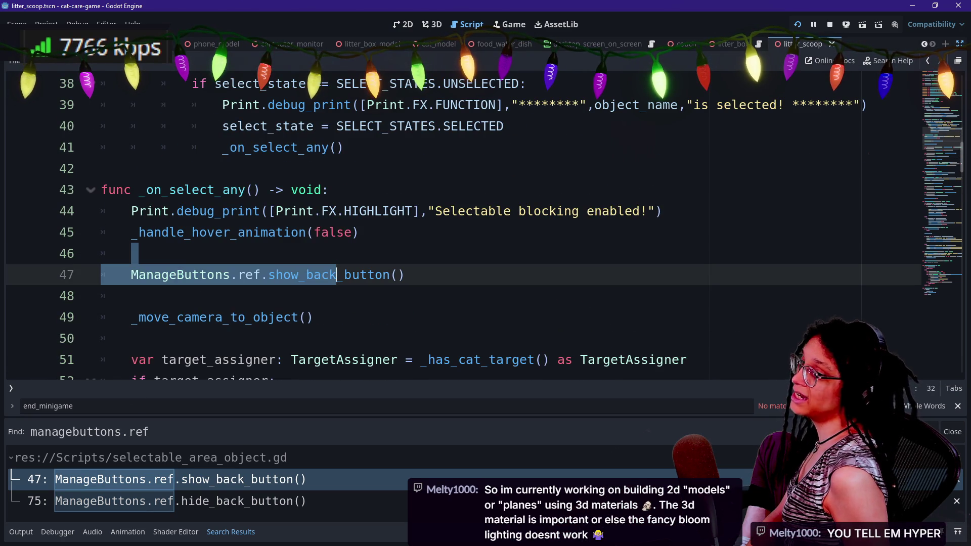
{"action": "left_click", "coordinate": [134, 254]}
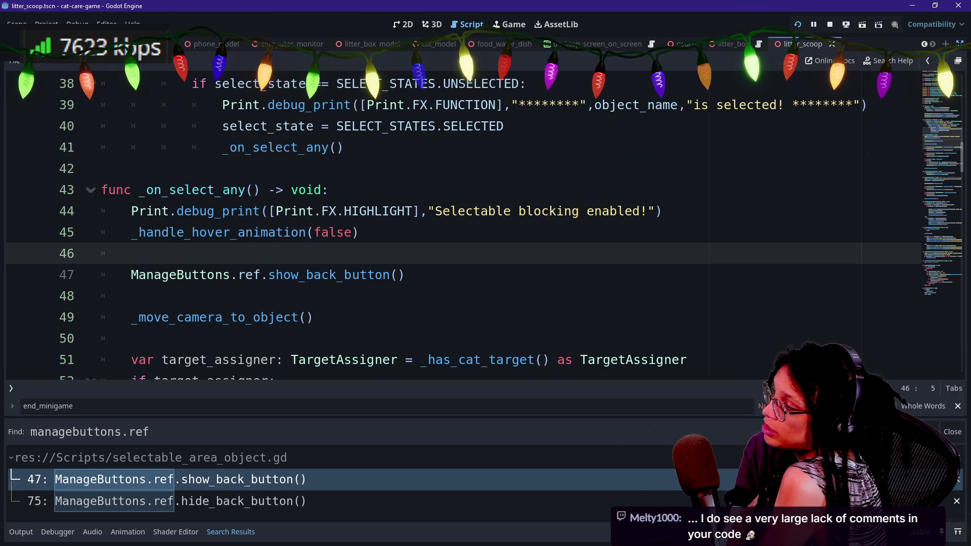
{"action": "mouse_move", "coordinate": [421, 211]}
{"action": "left_mouse_down"}
{"action": "mouse_move", "coordinate": [521, 211]}
{"action": "mouse_move", "coordinate": [360, 232]}
{"action": "mouse_move", "coordinate": [331, 190]}
{"action": "left_mouse_up"}
{"action": "left_click", "coordinate": [405, 274]}
{"action": "left_click_drag", "start_coordinate": [429, 211], "coordinate": [663, 211]}
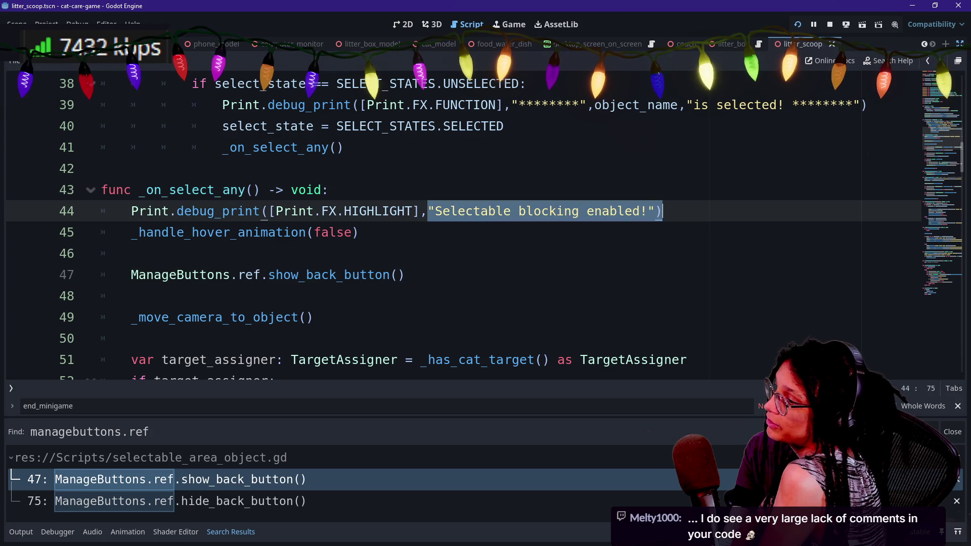
{"action": "key", "text": "Down"}
{"action": "key", "text": "Down"}
{"action": "key", "text": "Down"}
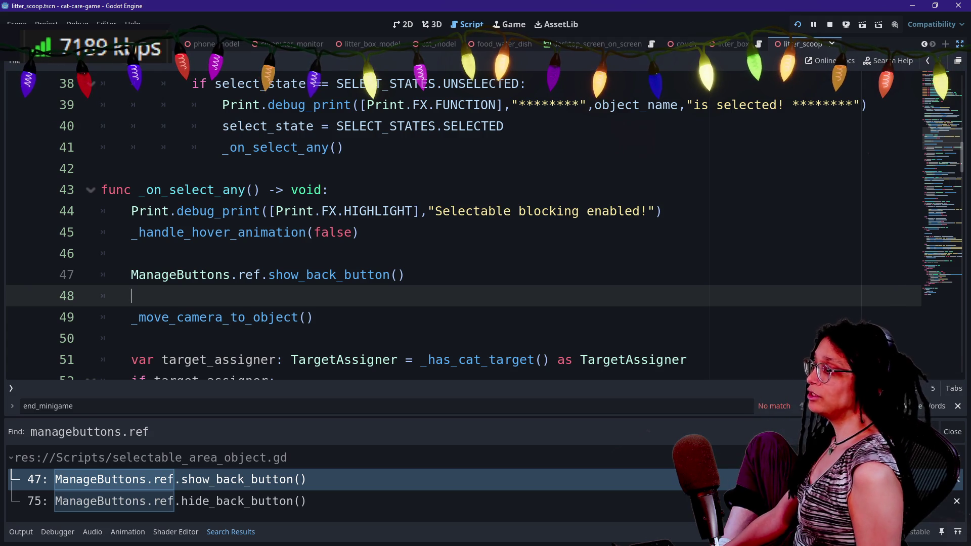
{"action": "key", "text": "Up"}
- Replace line 47's ManageButtons call with UIButton_Back_Minigame.ref.show_button() using autocomplete
{"action": "key", "text": "shift+End"}
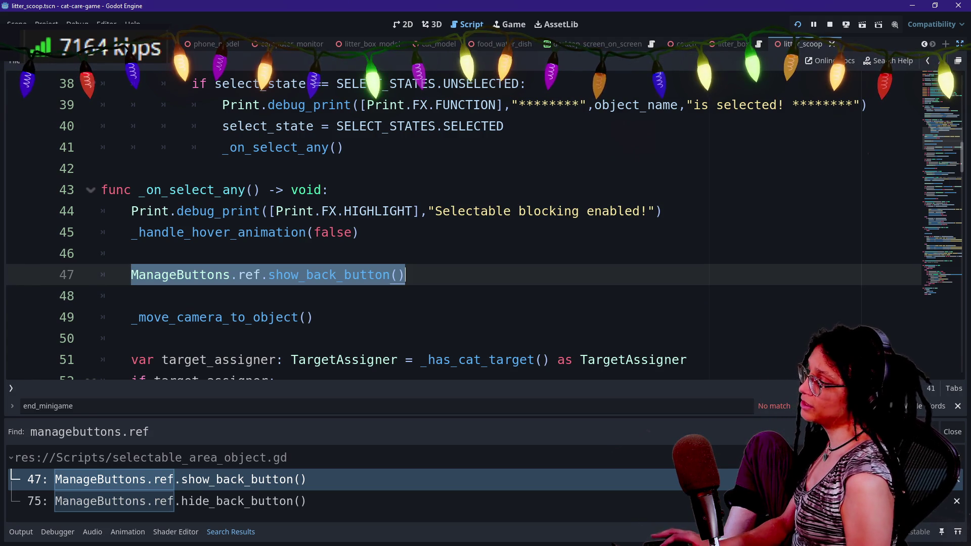
{"action": "key", "text": "BackSpace"}
{"action": "key", "text": "BackSpace"}
{"action": "type", "text": "B"}
{"action": "key", "text": "BackSpace"}
{"action": "type", "text": "UI"}
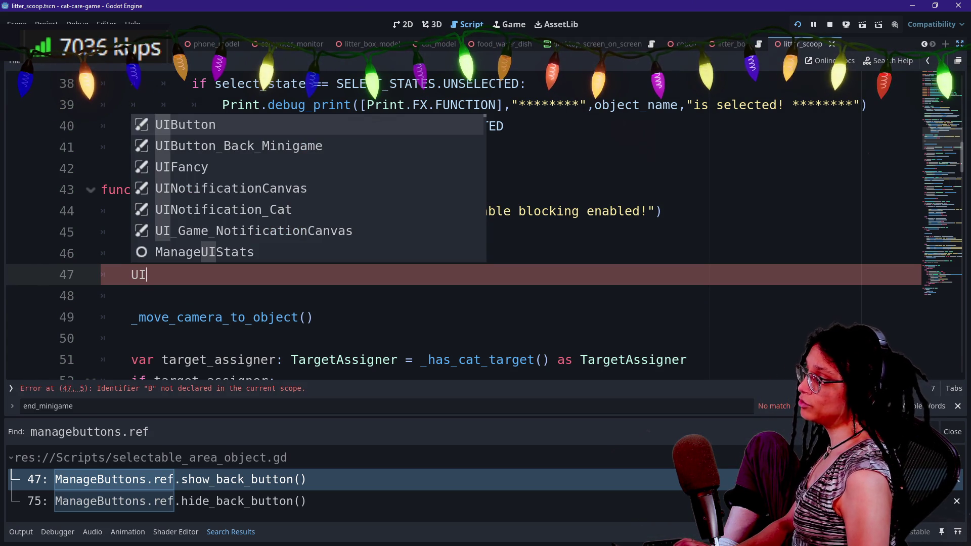
{"action": "key", "text": "Down"}
{"action": "key", "text": "Return"}
{"action": "type", "text": "."}
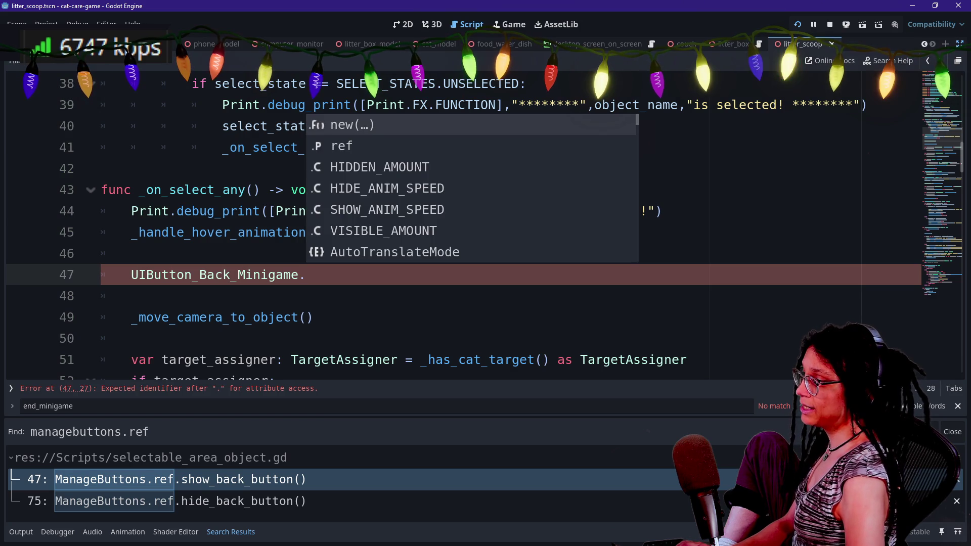
{"action": "type", "text": "ref.show"}
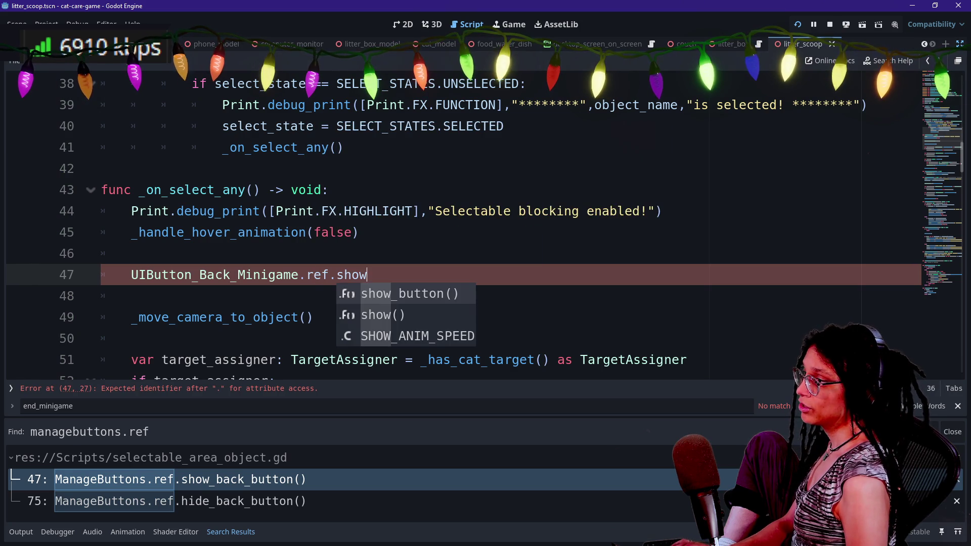
{"action": "key", "text": "Return"}
- Jump to the show_button definition and look over the show_button and hide_button functions
{"action": "left_click", "coordinate": [406, 274]}
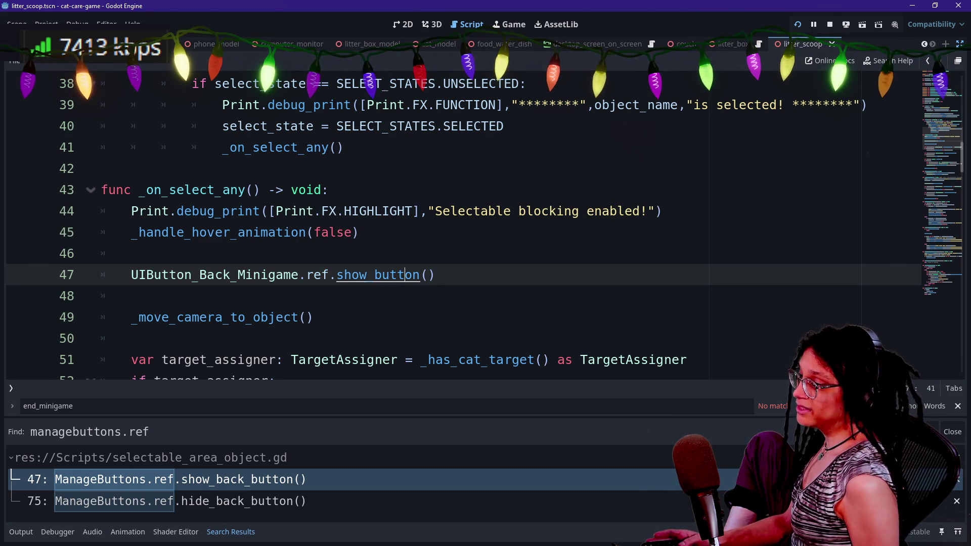
{"action": "left_click", "coordinate": [360, 275], "text": "ctrl"}
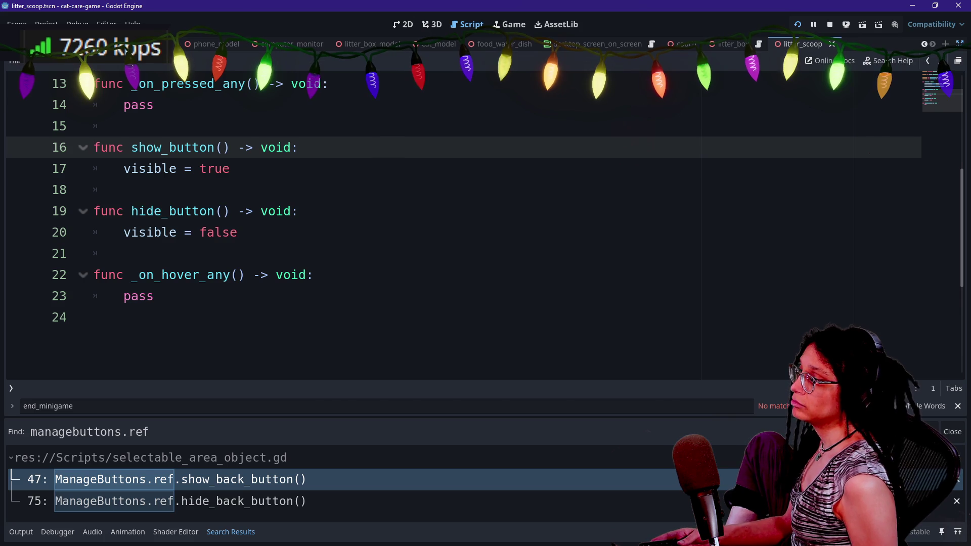
{"action": "left_click_drag", "start_coordinate": [94, 147], "coordinate": [237, 232]}
{"action": "left_click", "coordinate": [146, 147]}
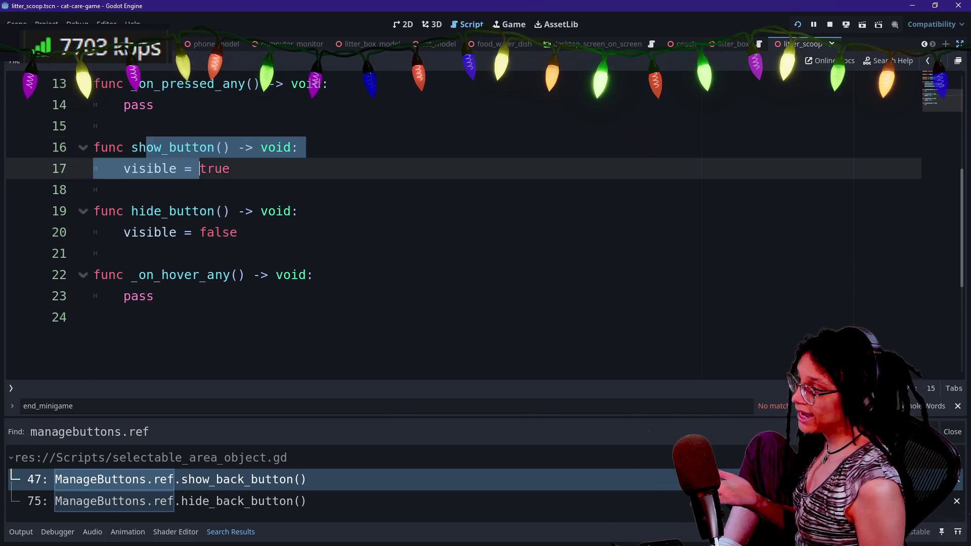
{"action": "left_click", "coordinate": [123, 189]}
- Scroll through the back-button script, then go to the line-75 hide_back_button call in selectable_area_object.gd
{"action": "scroll", "coordinate": [455, 223], "scroll_direction": "up", "scroll_amount": 2}
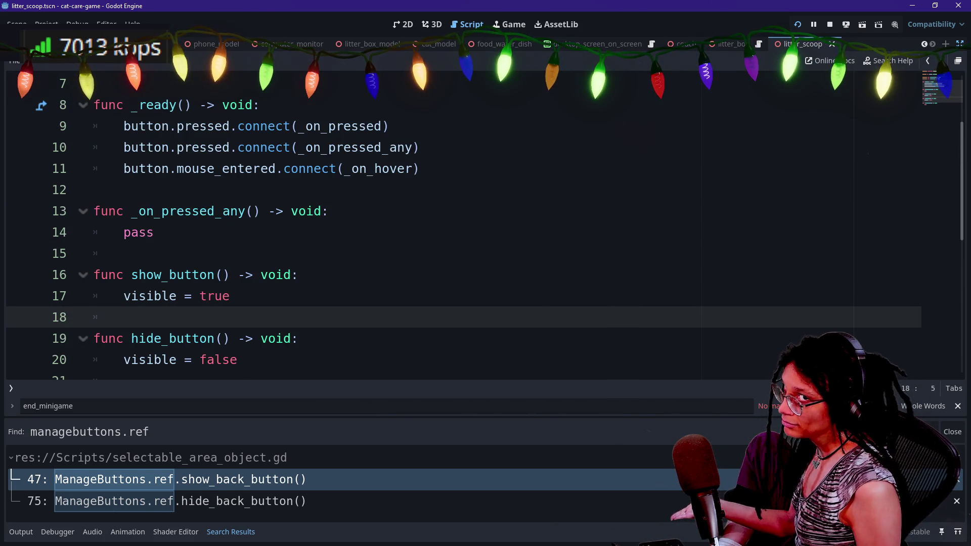
{"action": "scroll", "coordinate": [456, 223], "scroll_direction": "up", "scroll_amount": 1}
{"action": "scroll", "coordinate": [273, 291], "scroll_direction": "up", "scroll_amount": 1}
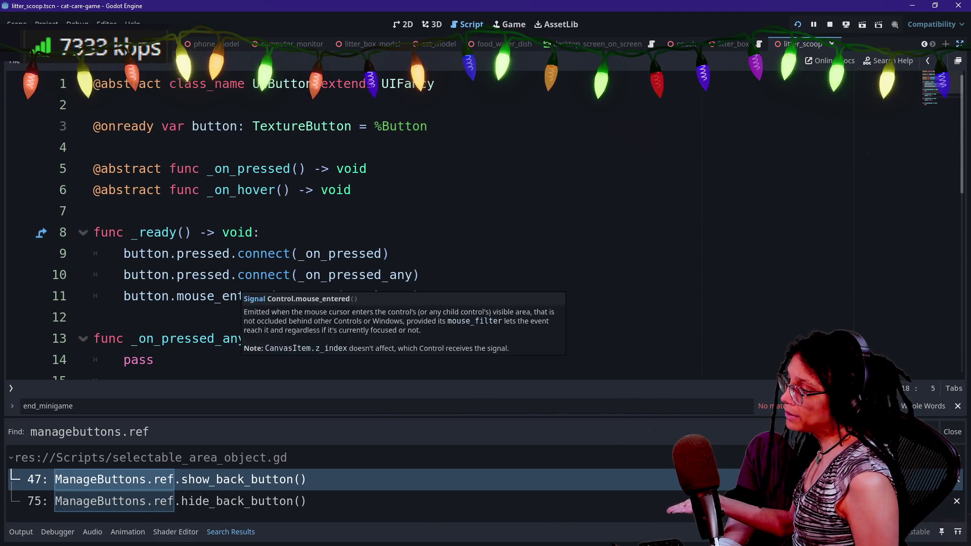
{"action": "scroll", "coordinate": [273, 291], "scroll_direction": "down", "scroll_amount": 2}
{"action": "key", "text": "shift+Up"}
{"action": "key", "text": "shift+Up"}
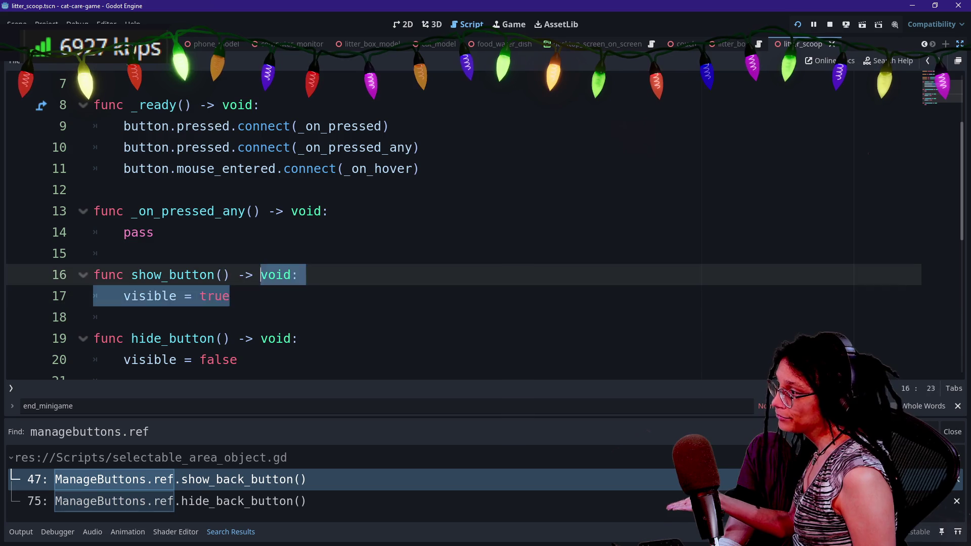
{"action": "key", "text": "Up"}
{"action": "left_click", "coordinate": [303, 479]}
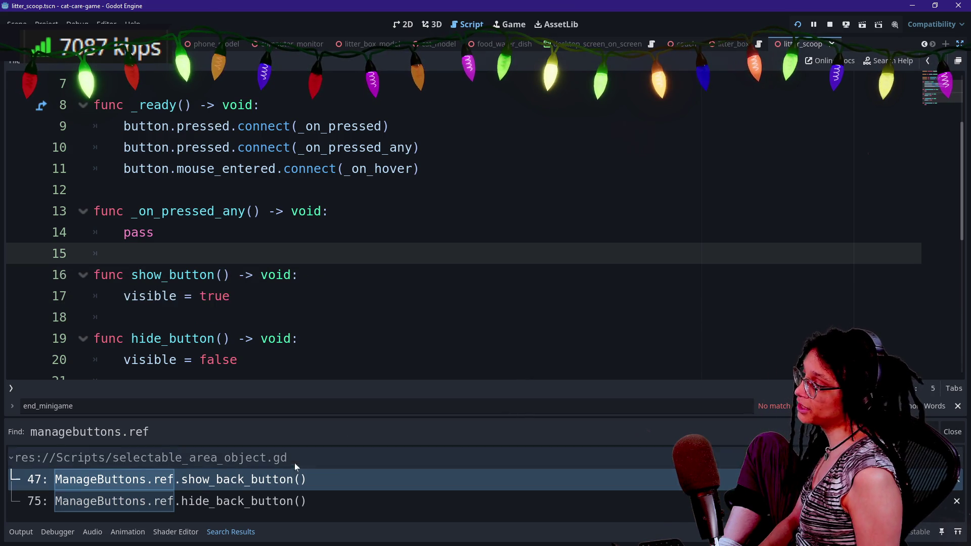
{"action": "left_click", "coordinate": [219, 501]}
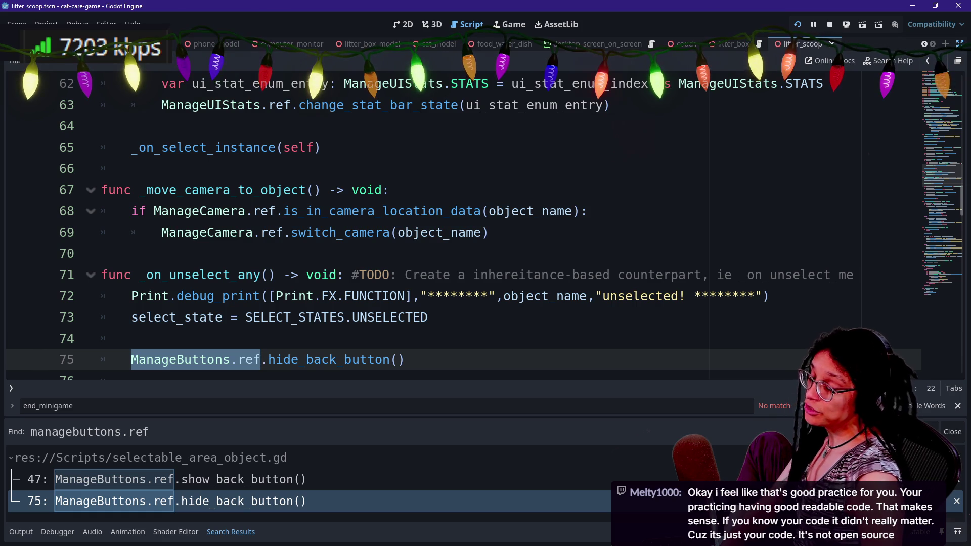
- Scroll to the top of selectable_area_object.gd, check lines 5–11, then bring up Quick Open
{"action": "scroll", "coordinate": [455, 227], "scroll_direction": "up", "scroll_amount": 20}
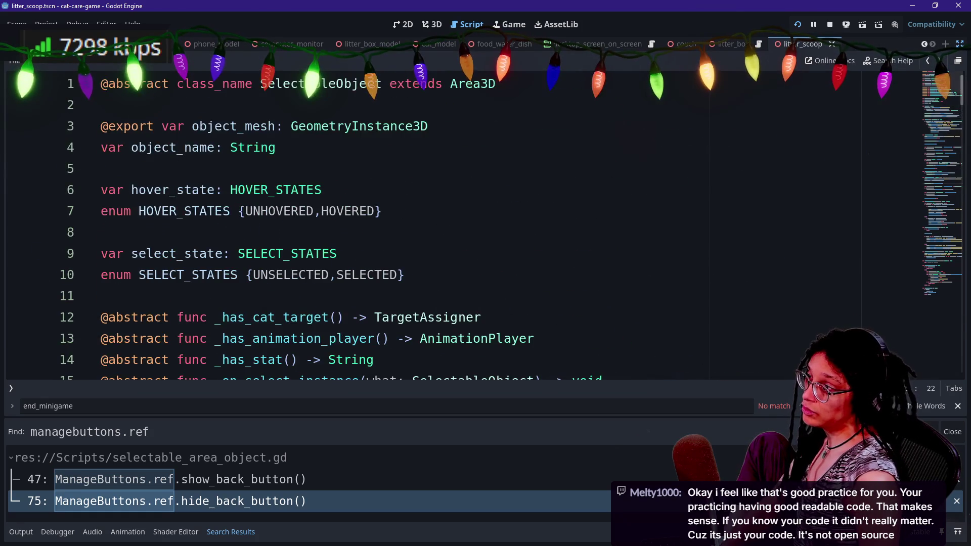
{"action": "left_click", "coordinate": [101, 232]}
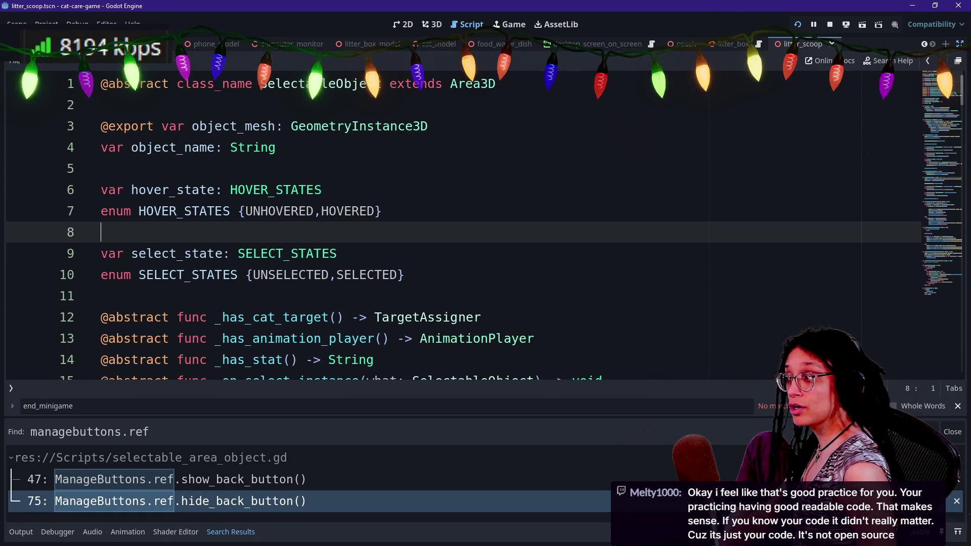
{"action": "key", "text": "Down"}
{"action": "key", "text": "Down"}
{"action": "key", "text": "Down"}
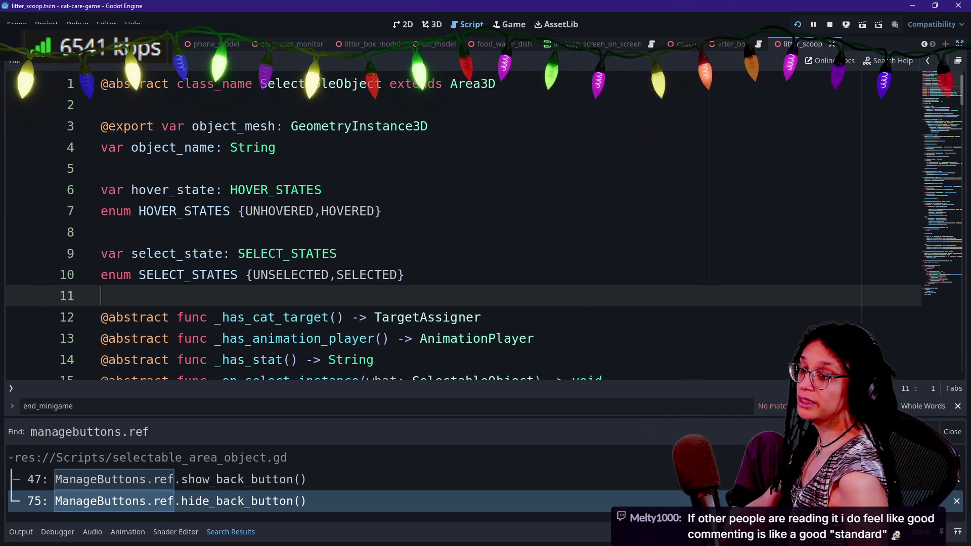
{"action": "left_click", "coordinate": [101, 168]}
{"action": "key", "text": "Down"}
{"action": "key", "text": "Down"}
{"action": "key", "text": "Down"}
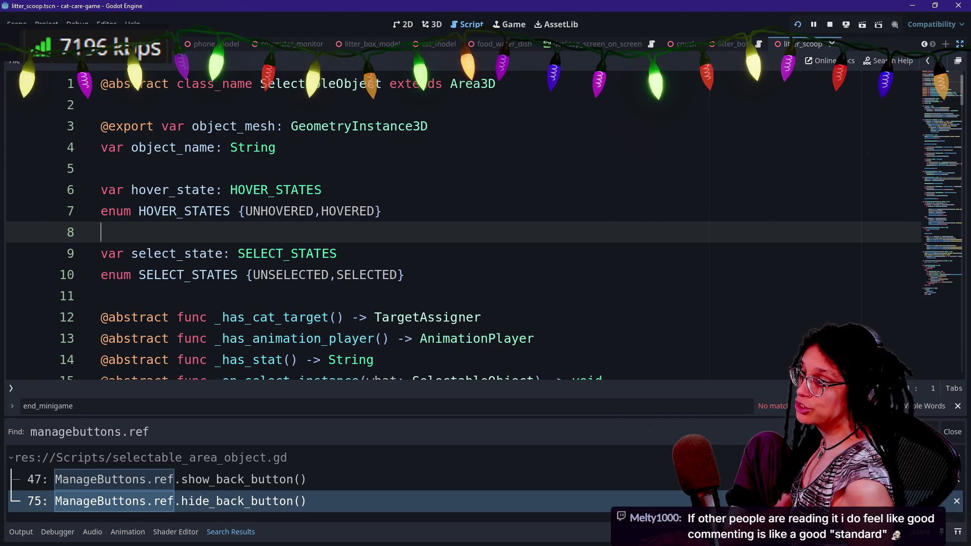
{"action": "key", "text": "shift+alt+o"}
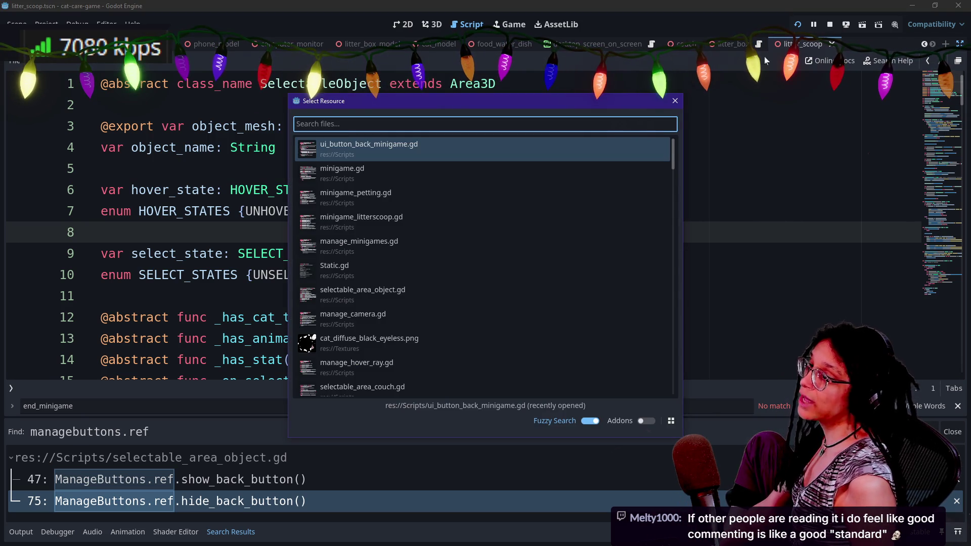
{"action": "key", "text": "Escape"}
{"action": "key", "text": "Up"}
{"action": "key", "text": "Up"}
{"action": "key", "text": "Up"}
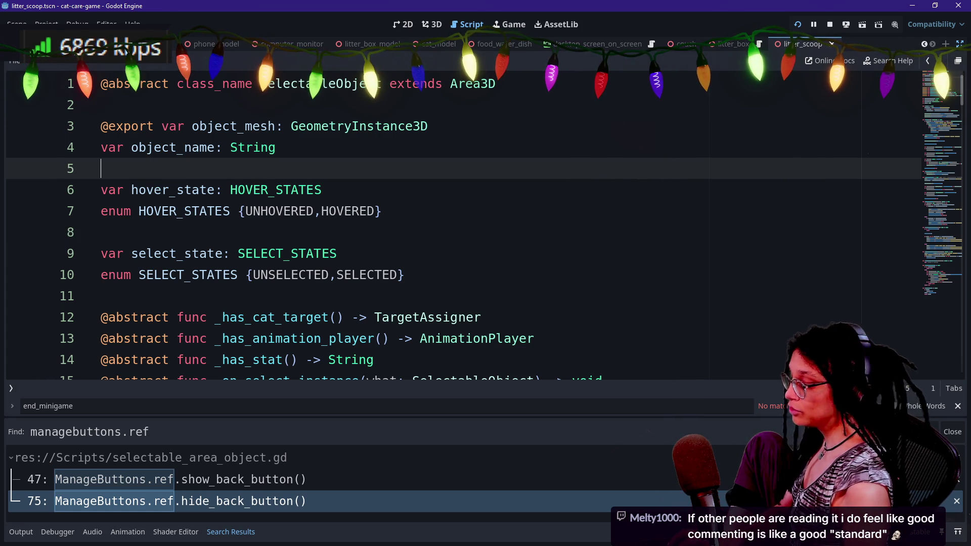
{"action": "key", "text": "ctrl+shift+f"}
{"action": "type", "text": "##"}
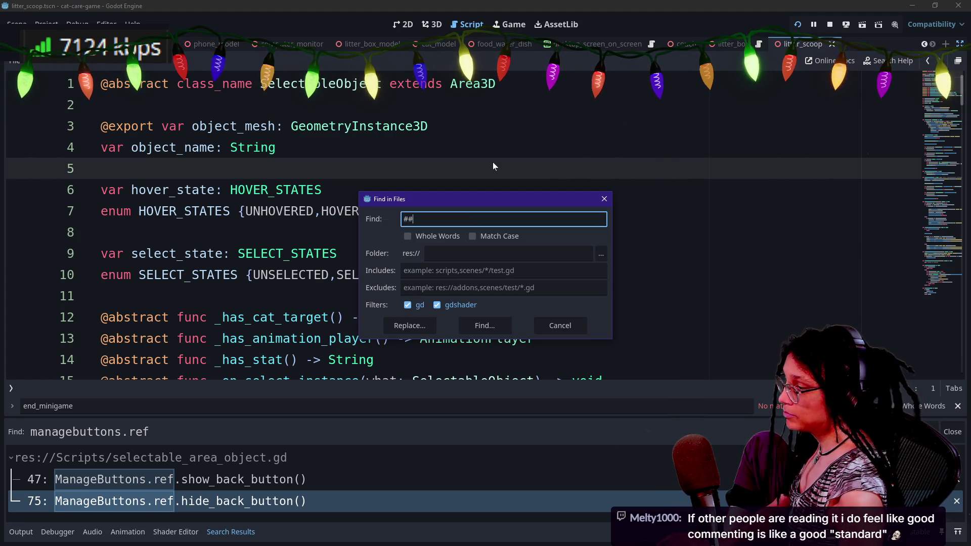
{"action": "key", "text": "Return"}
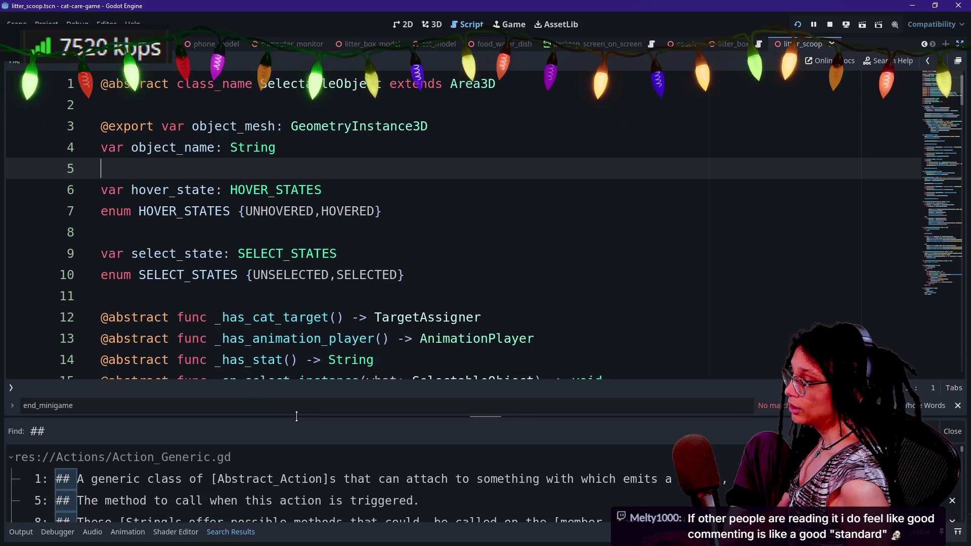
{"action": "left_click_drag", "start_coordinate": [298, 424], "coordinate": [288, 332]}
{"action": "left_click", "coordinate": [297, 375]}
{"action": "left_click", "coordinate": [296, 392]}
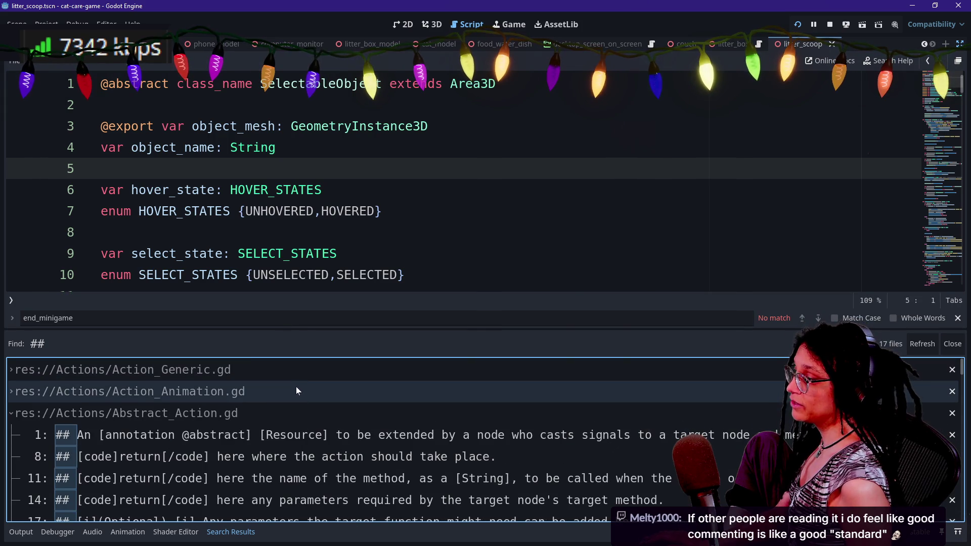
{"action": "left_click", "coordinate": [295, 369]}
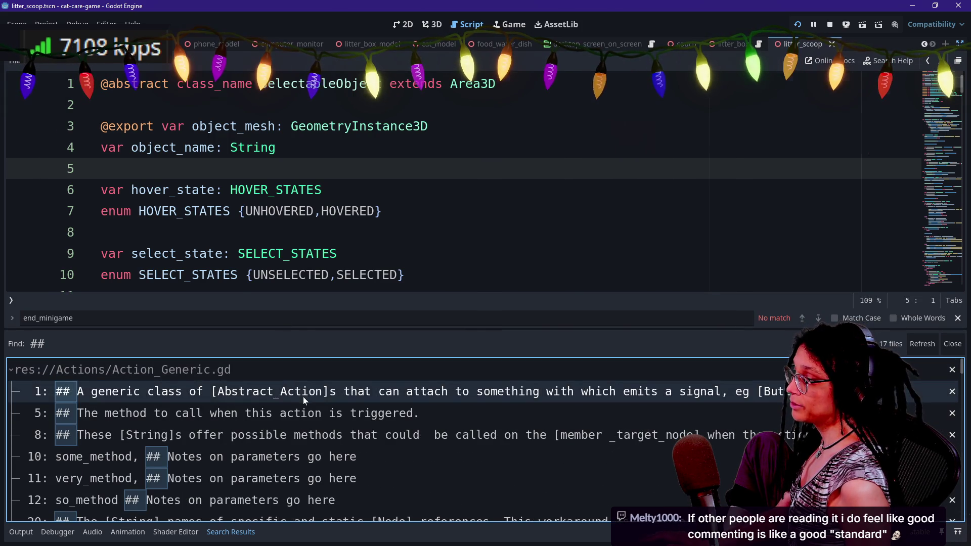
{"action": "left_click", "coordinate": [302, 396]}
{"action": "left_click", "coordinate": [337, 211]}
{"action": "key", "text": "alt+o"}
{"action": "key", "text": "alt+o"}
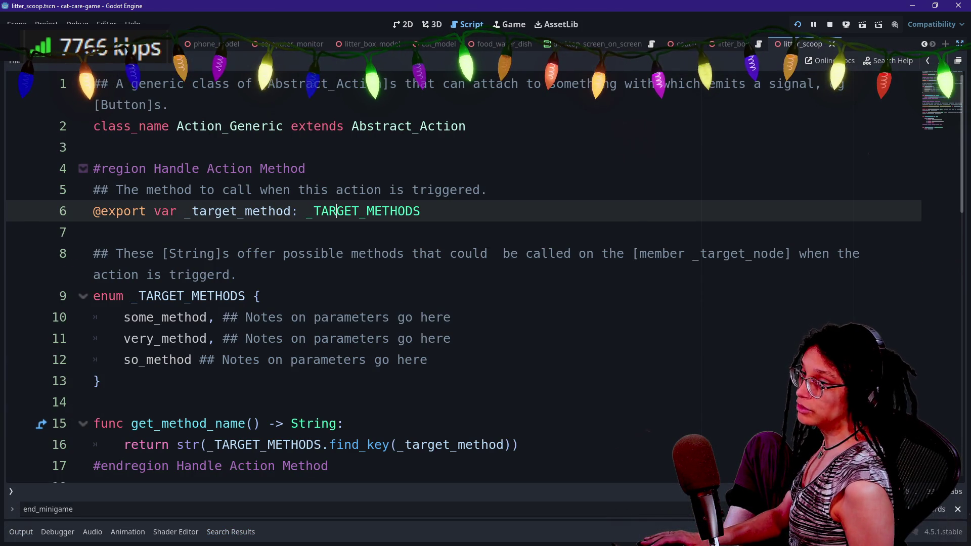
{"action": "key", "text": "Up"}
{"action": "key", "text": "ctrl+Home"}
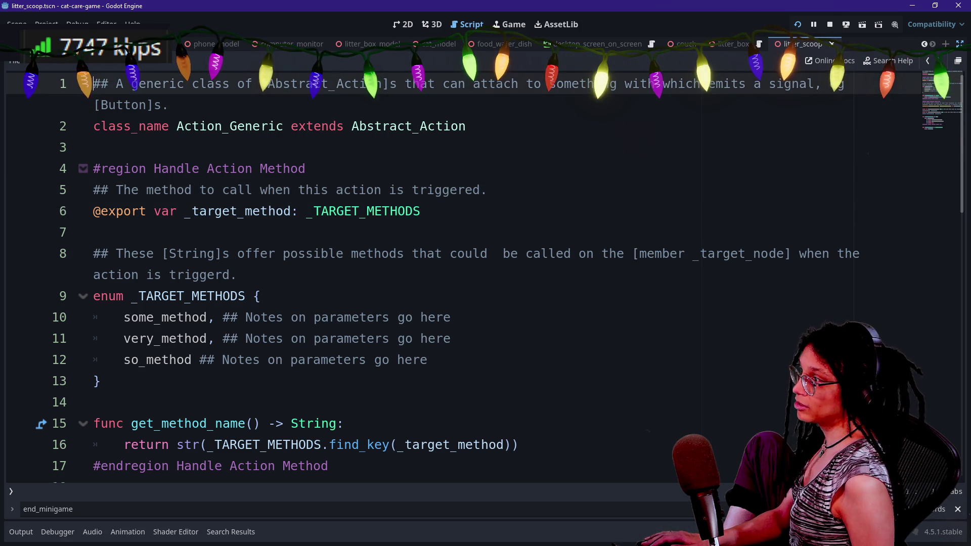
{"action": "key", "text": "Return"}
{"action": "key", "text": "Return"}
{"action": "key", "text": "Return"}
{"action": "key", "text": "Up"}
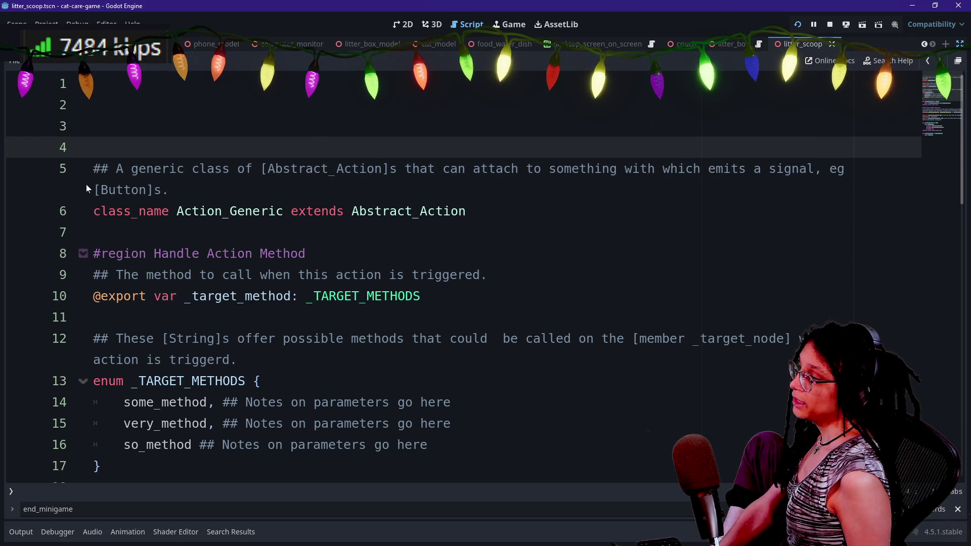
{"action": "left_click_drag", "start_coordinate": [101, 168], "coordinate": [116, 168]}
{"action": "key", "text": "Left"}
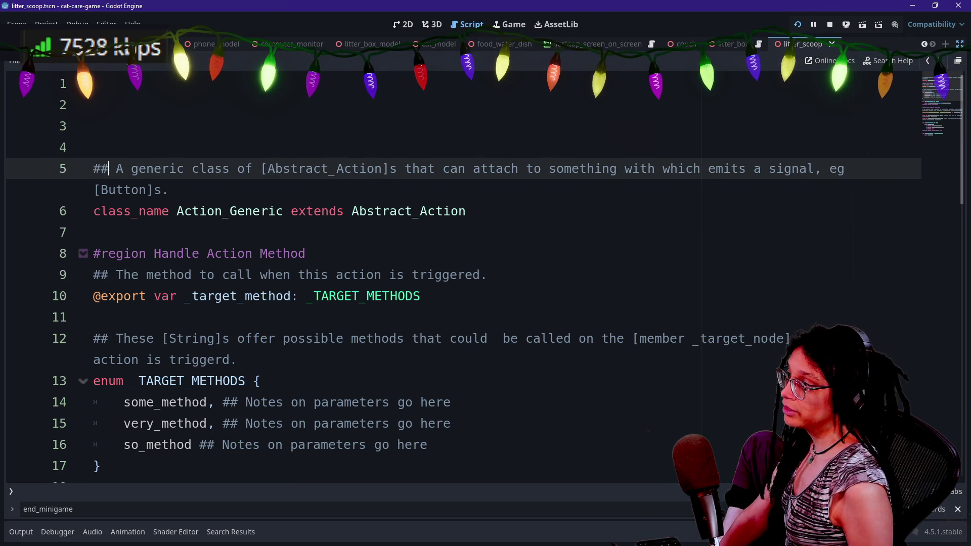
{"action": "left_click", "coordinate": [170, 189]}
{"action": "key", "text": "shift+Home"}
{"action": "key", "text": "End"}
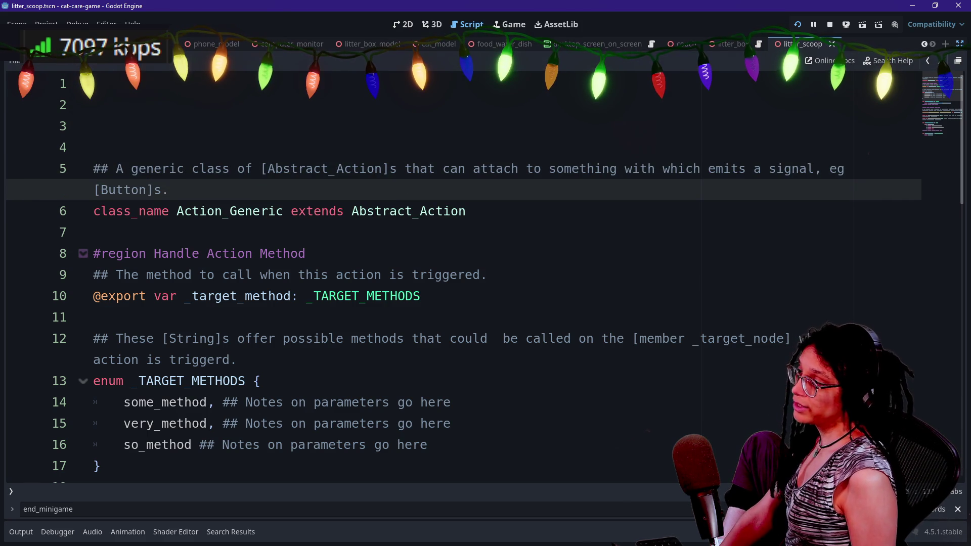
{"action": "left_click", "coordinate": [289, 211]}
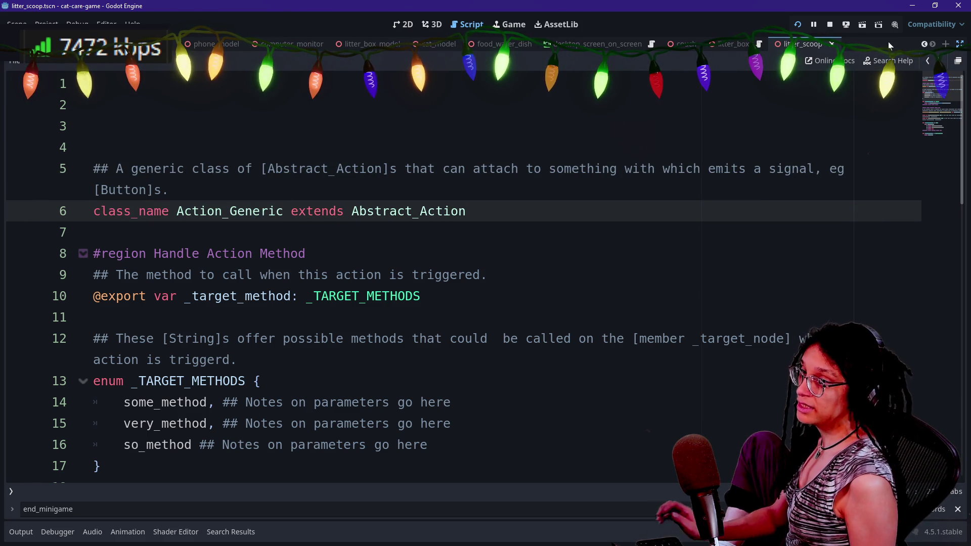
{"action": "left_click", "coordinate": [896, 59]}
{"action": "type", "text": "act"}
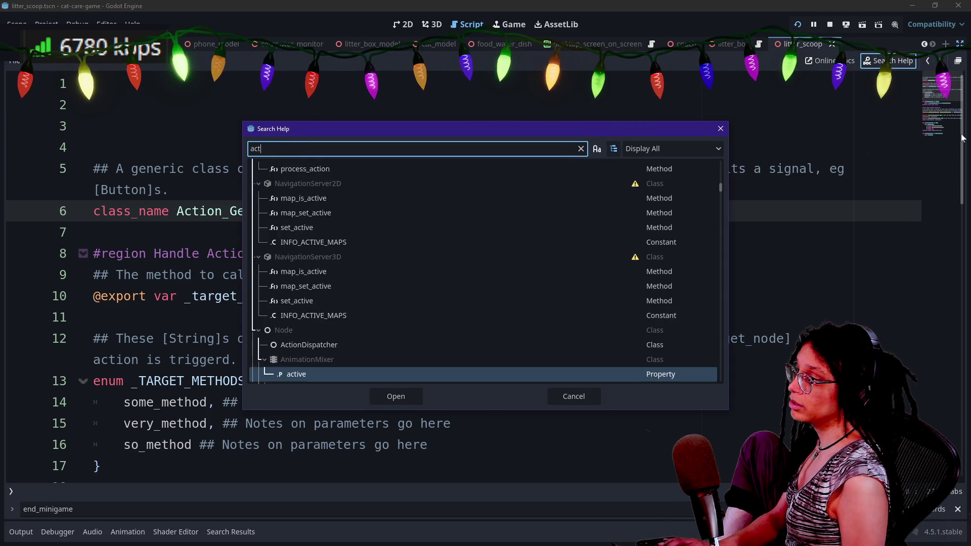
{"action": "type", "text": "ion_gene"}
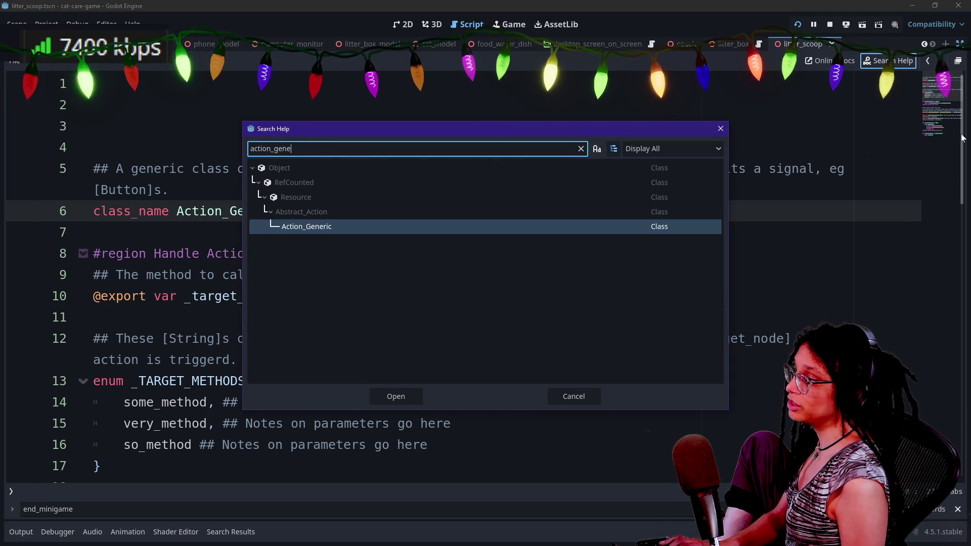
{"action": "key", "text": "Return"}
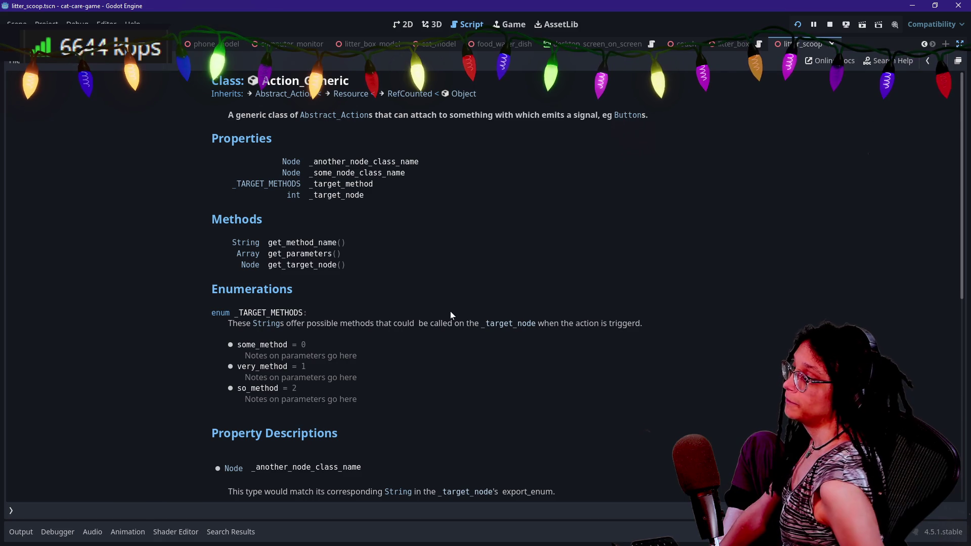
{"action": "scroll", "coordinate": [229, 290], "scroll_direction": "down", "scroll_amount": 2}
{"action": "scroll", "coordinate": [227, 289], "scroll_direction": "down", "scroll_amount": 5}
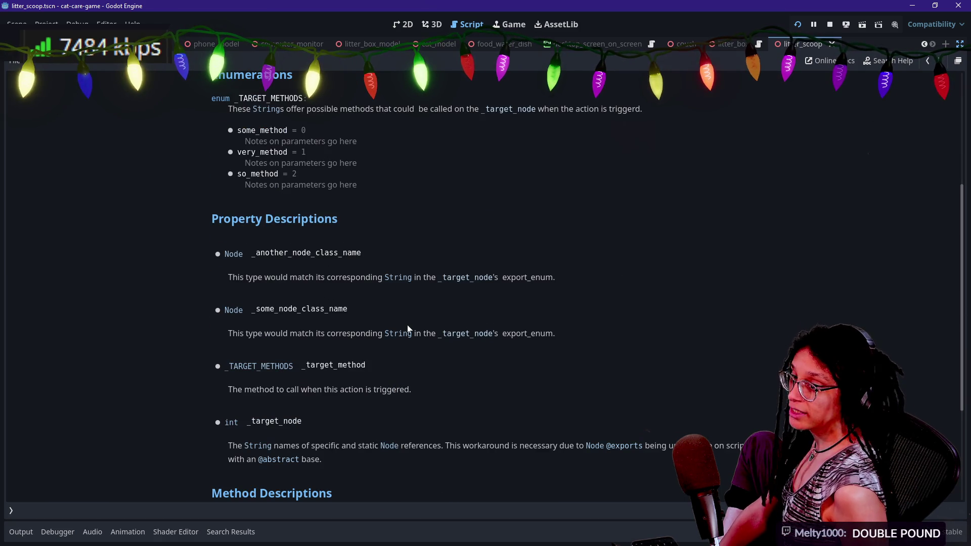
{"action": "scroll", "coordinate": [408, 325], "scroll_direction": "up", "scroll_amount": 2}
{"action": "scroll", "coordinate": [408, 325], "scroll_direction": "down", "scroll_amount": 5}
{"action": "scroll", "coordinate": [408, 325], "scroll_direction": "down", "scroll_amount": 2}
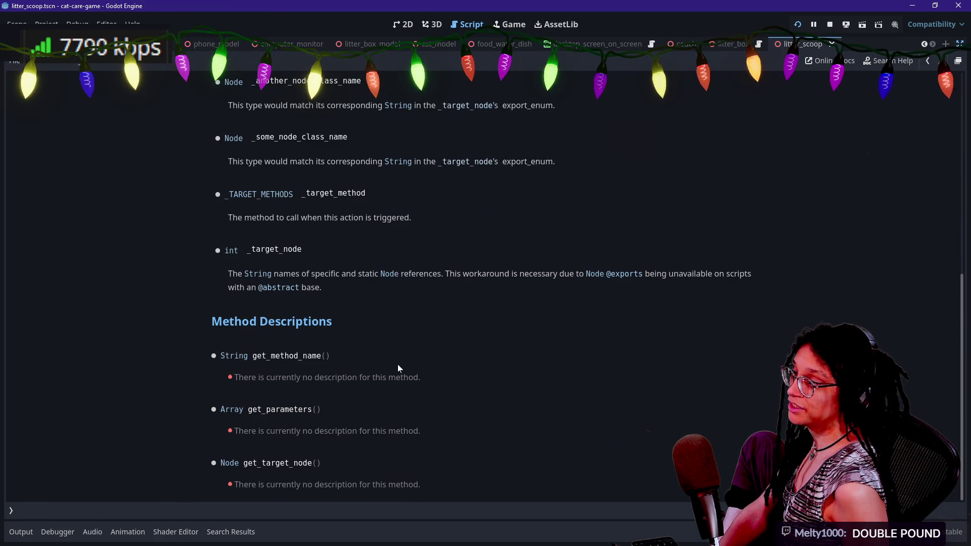
{"action": "scroll", "coordinate": [289, 373], "scroll_direction": "up", "scroll_amount": 3}
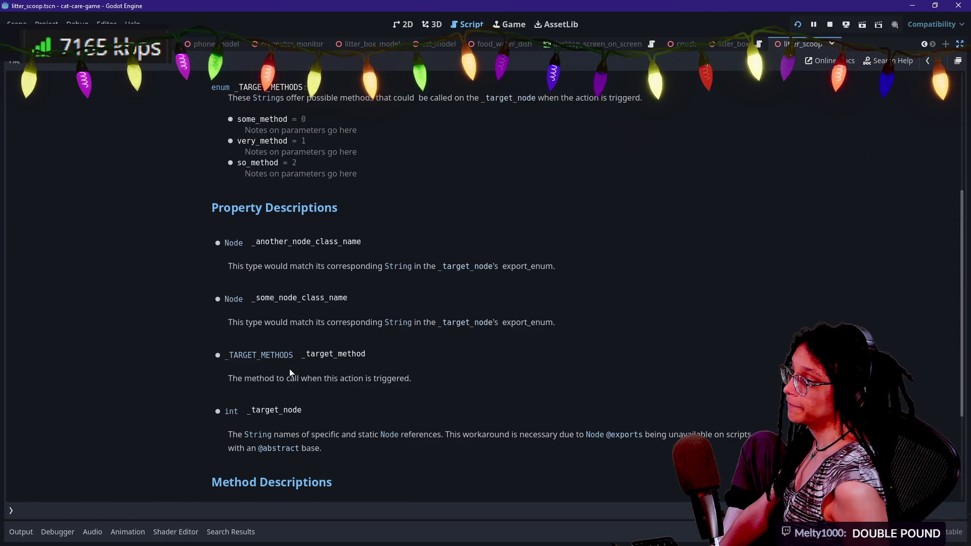
{"action": "left_click_drag", "start_coordinate": [214, 259], "coordinate": [556, 267]}
{"action": "left_click", "coordinate": [350, 305]}
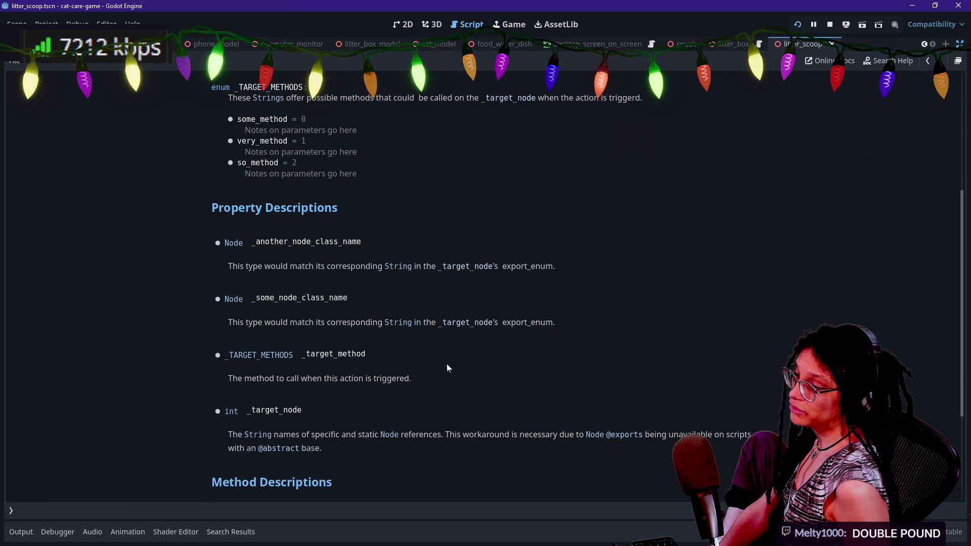
{"action": "left_click_drag", "start_coordinate": [229, 379], "coordinate": [412, 362]}
{"action": "scroll", "coordinate": [397, 243], "scroll_direction": "up", "scroll_amount": 3}
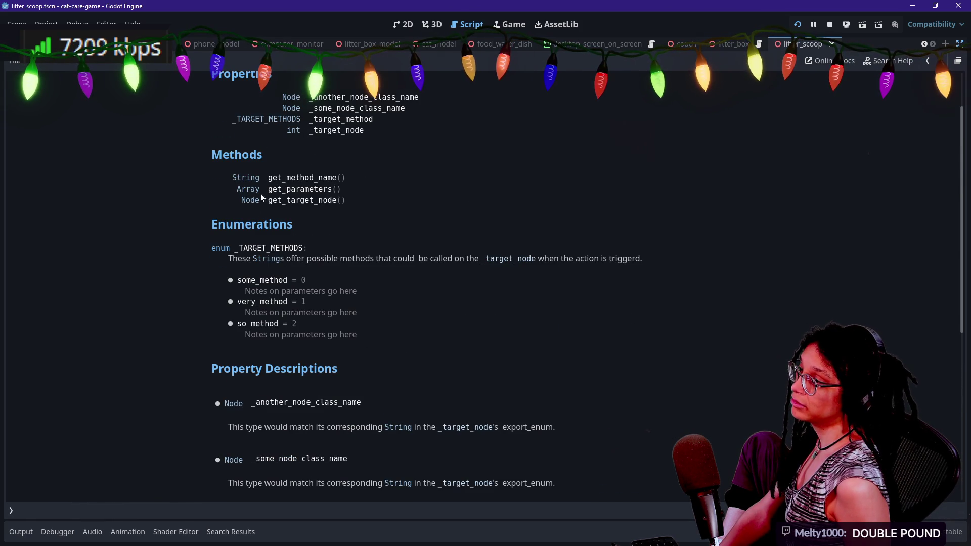
{"action": "scroll", "coordinate": [319, 153], "scroll_direction": "up", "scroll_amount": 1}
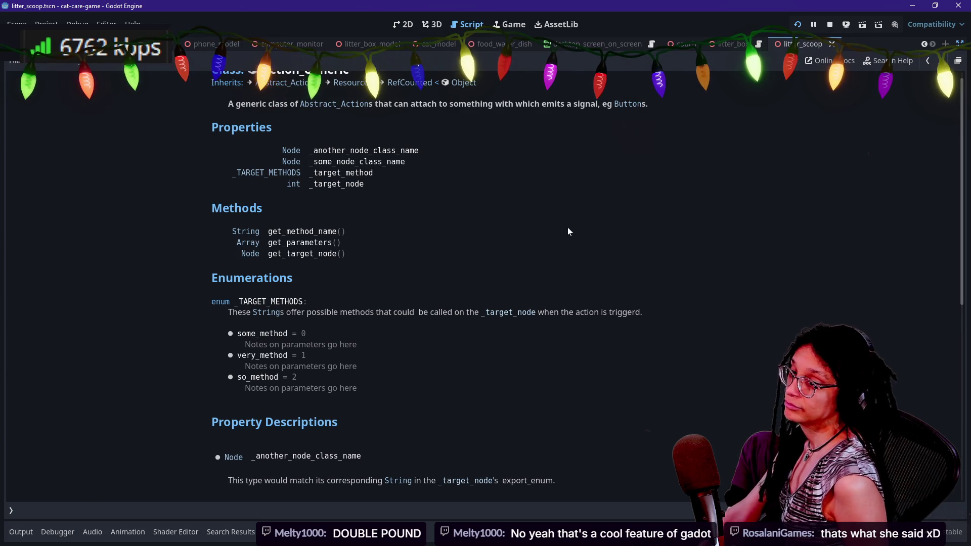
{"action": "scroll", "coordinate": [569, 229], "scroll_direction": "up", "scroll_amount": 1}
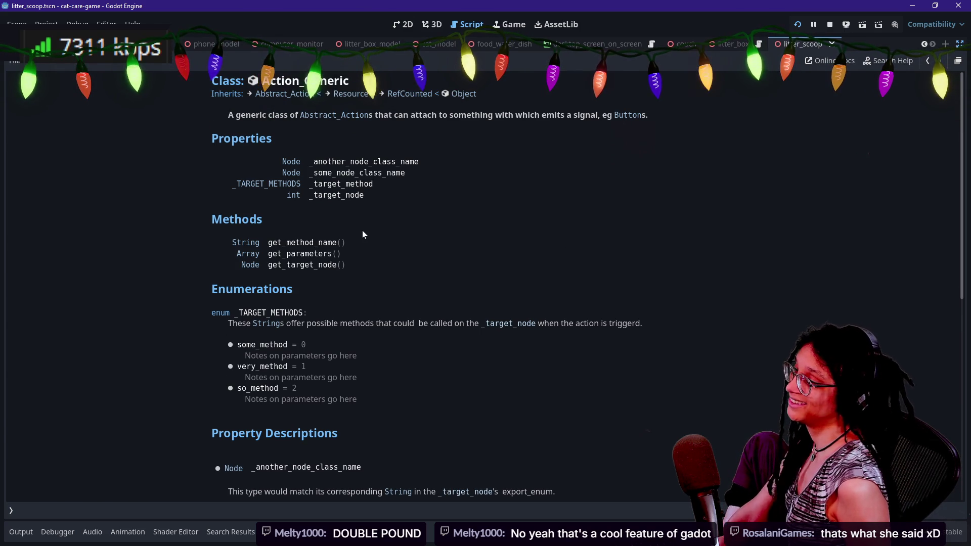
{"action": "scroll", "coordinate": [363, 230], "scroll_direction": "down", "scroll_amount": 7}
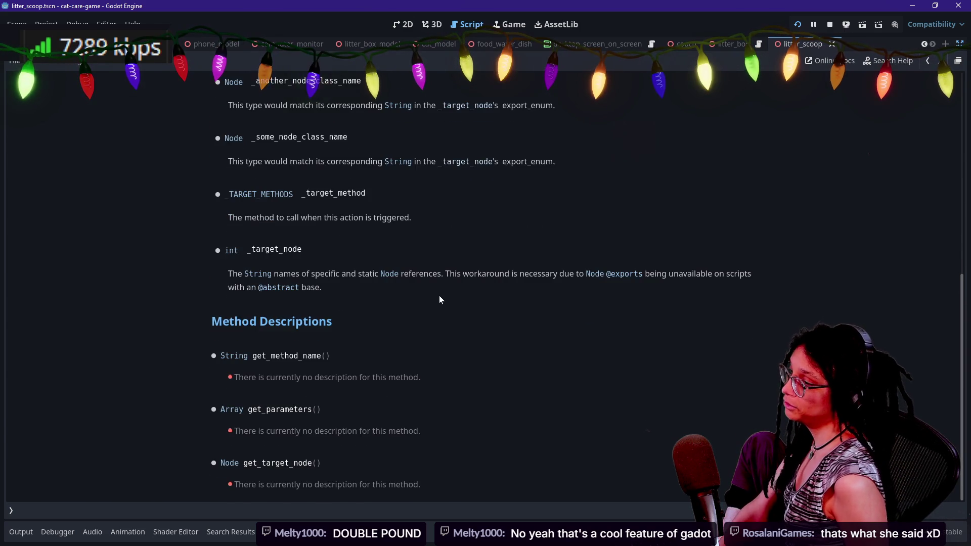
{"action": "scroll", "coordinate": [439, 295], "scroll_direction": "up", "scroll_amount": 7}
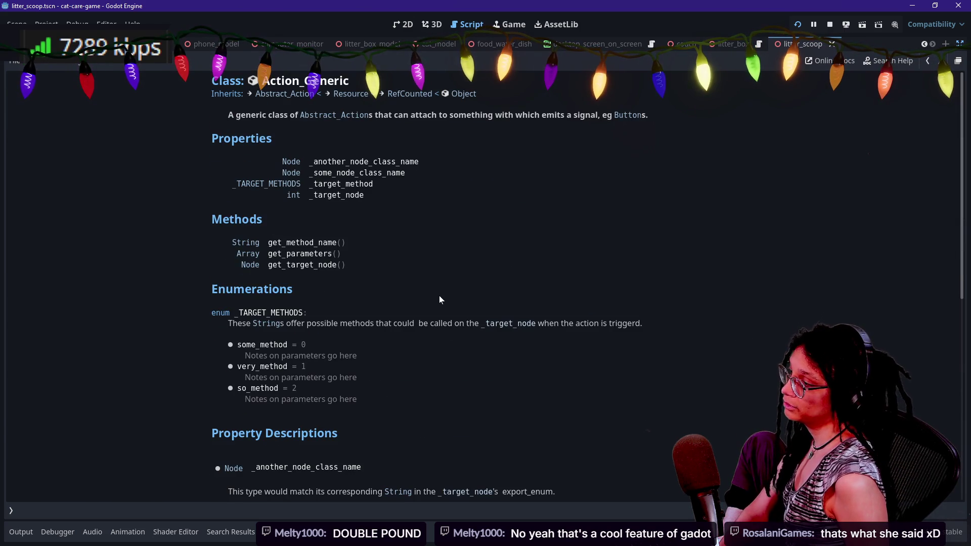
{"action": "left_click", "coordinate": [926, 61]}
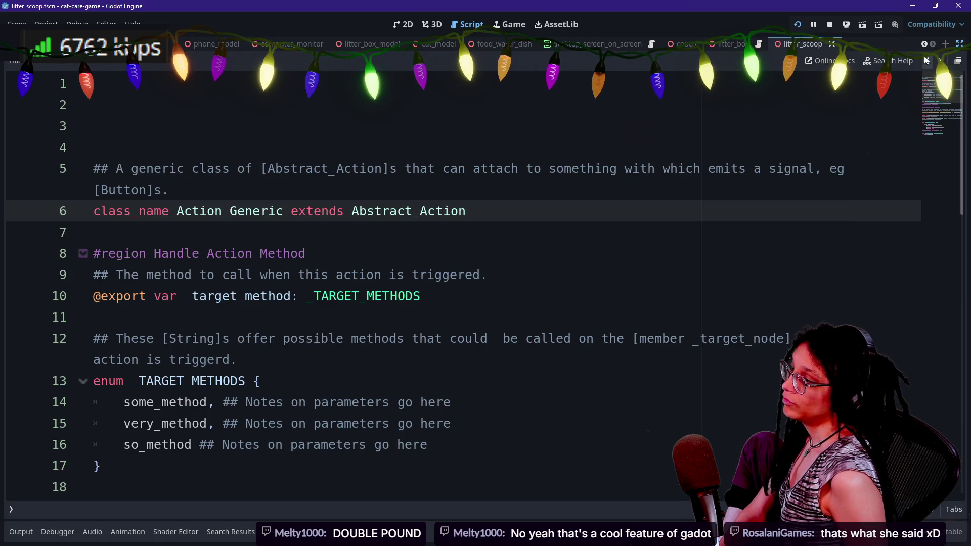
- Delete the empty lines 1–4 above the Action_Generic doc comment
{"action": "key", "text": "Up"}
{"action": "key", "text": "Up"}
{"action": "key", "text": "BackSpace"}
{"action": "key", "text": "BackSpace"}
{"action": "key", "text": "BackSpace"}
{"action": "key", "text": "Delete"}
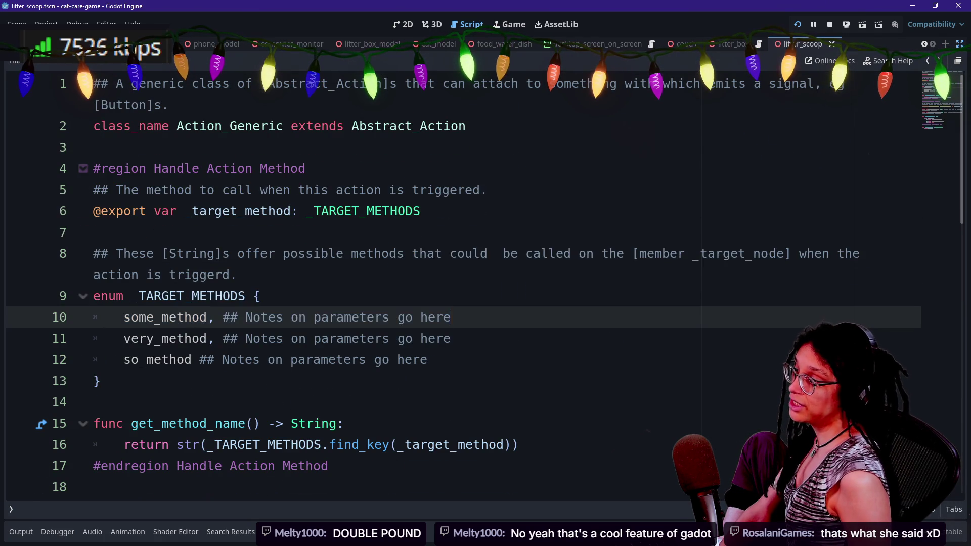
- Review the line 8 comment and line-15 get_method_name declaration, then open the project file finder
{"action": "left_click", "coordinate": [94, 232]}
{"action": "left_click", "coordinate": [344, 254]}
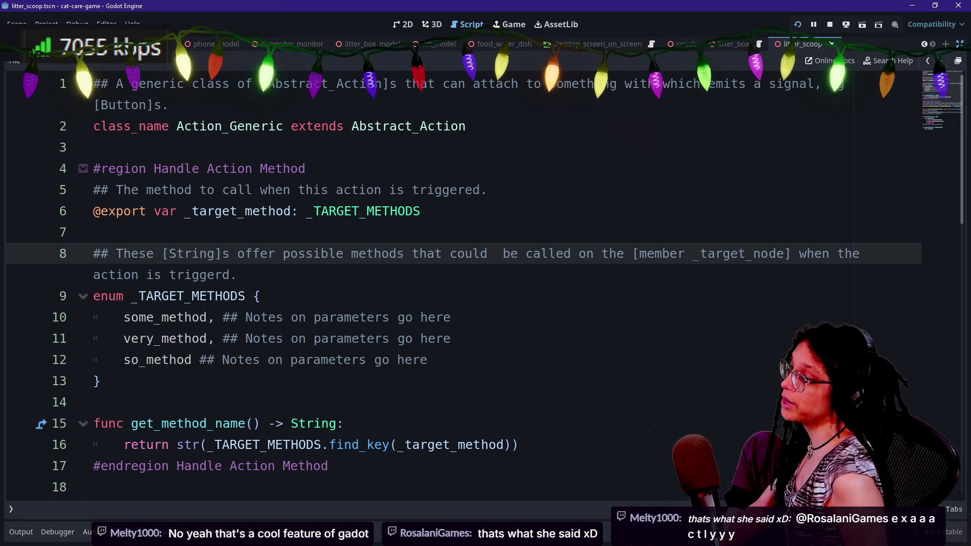
{"action": "left_click", "coordinate": [313, 423]}
{"action": "mouse_move", "coordinate": [314, 423]}
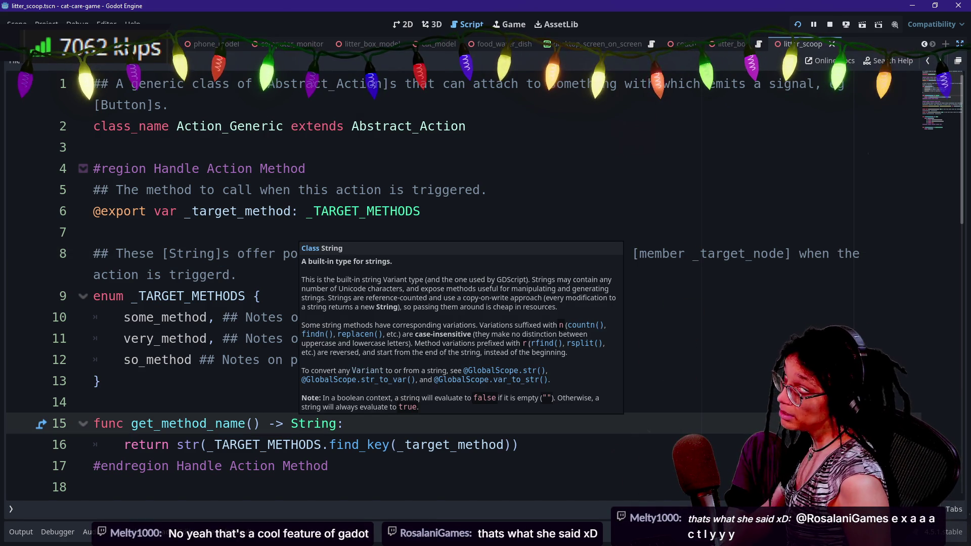
{"action": "key", "text": "shift+alt+o"}
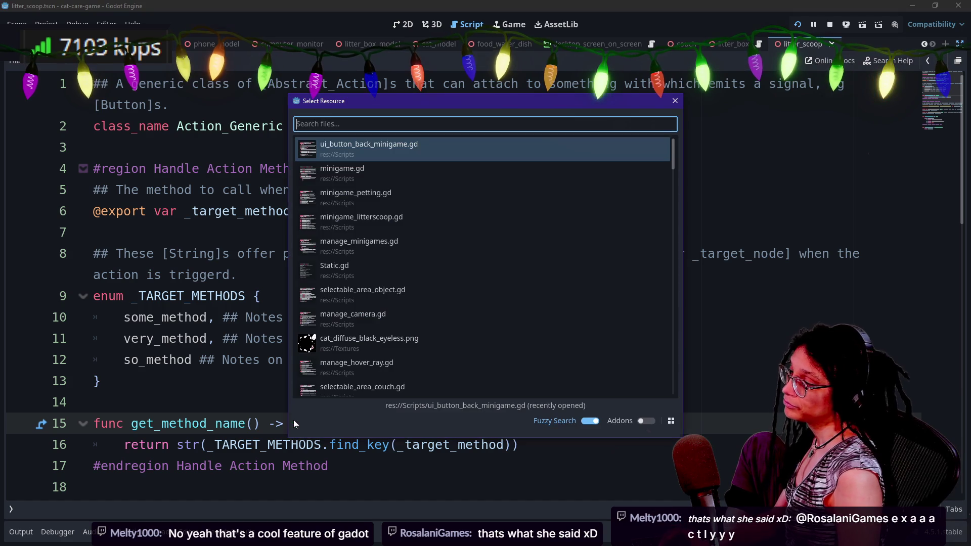
- Browse the quick-open list past manage_minigames.gd and minigame_petting.gd, then open minigame.gd
{"action": "key", "text": "Down"}
{"action": "key", "text": "Down"}
{"action": "key", "text": "Down"}
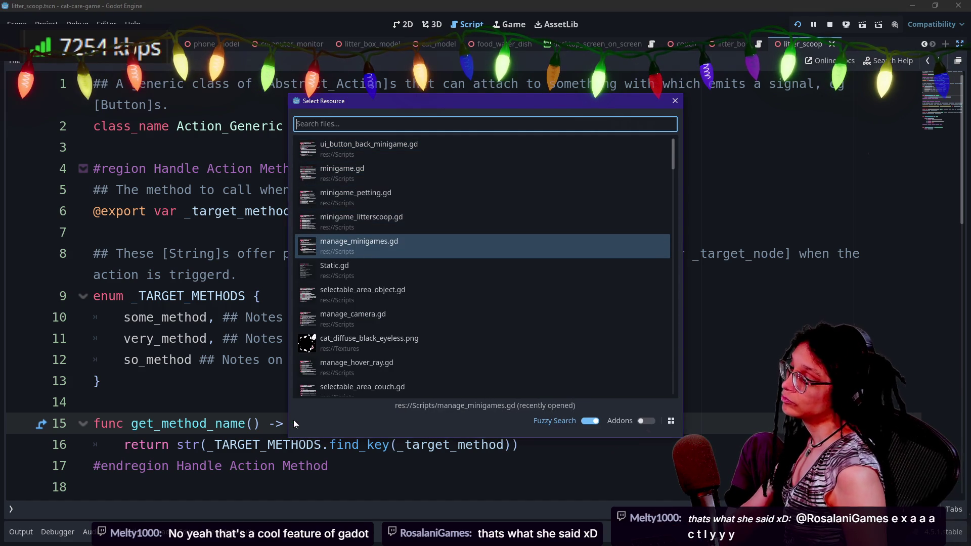
{"action": "key", "text": "Up"}
{"action": "key", "text": "Up"}
{"action": "key", "text": "Up"}
{"action": "key", "text": "Down"}
{"action": "key", "text": "Down"}
{"action": "key", "text": "Up"}
{"action": "key", "text": "Up"}
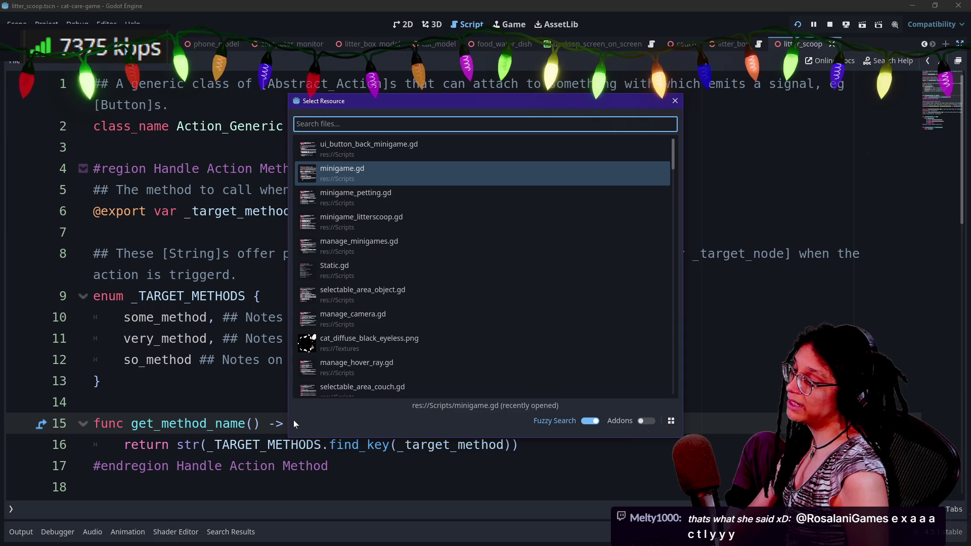
{"action": "key", "text": "Down"}
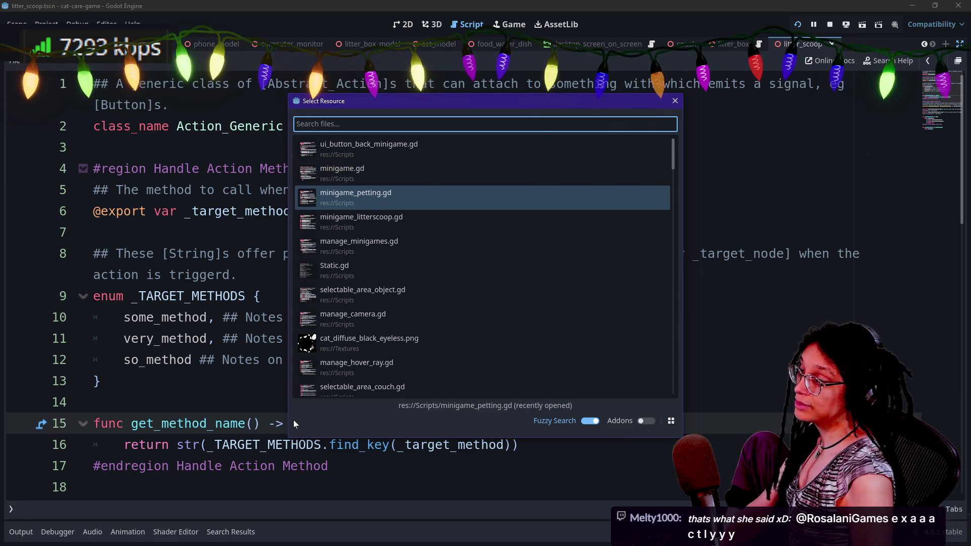
{"action": "key", "text": "Down"}
{"action": "key", "text": "Down"}
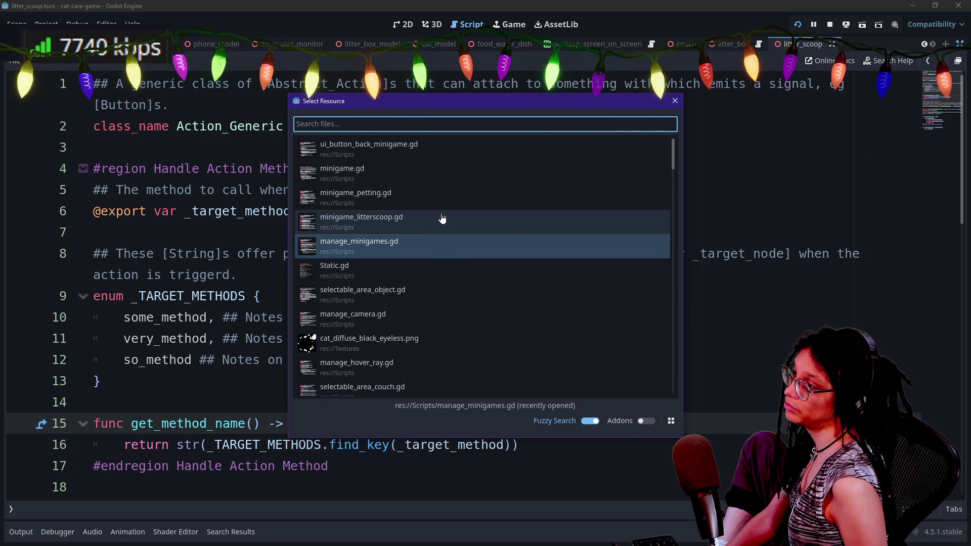
{"action": "double_click", "coordinate": [440, 174]}
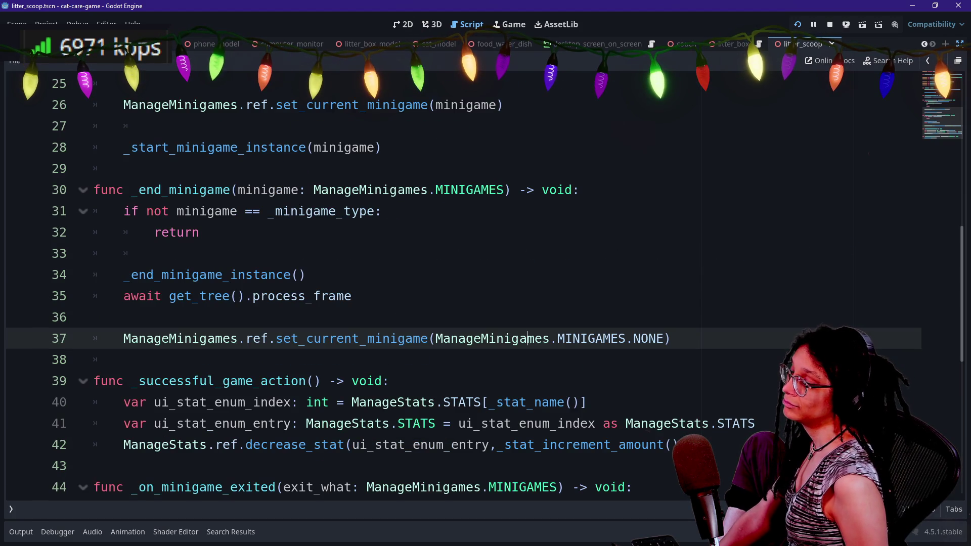
- Move from after _end_minigame_instance() on line 34 to line 36, scroll down, and reopen the file finder
{"action": "left_click", "coordinate": [306, 274]}
{"action": "key", "text": "Down"}
{"action": "key", "text": "Down"}
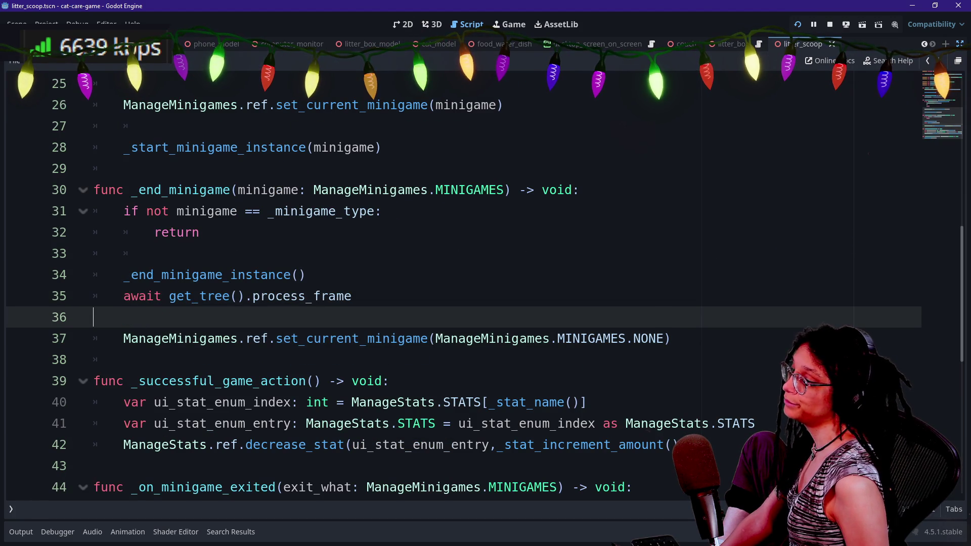
{"action": "scroll", "coordinate": [526, 324], "scroll_direction": "down", "scroll_amount": 2}
{"action": "key", "text": "shift+alt+o"}
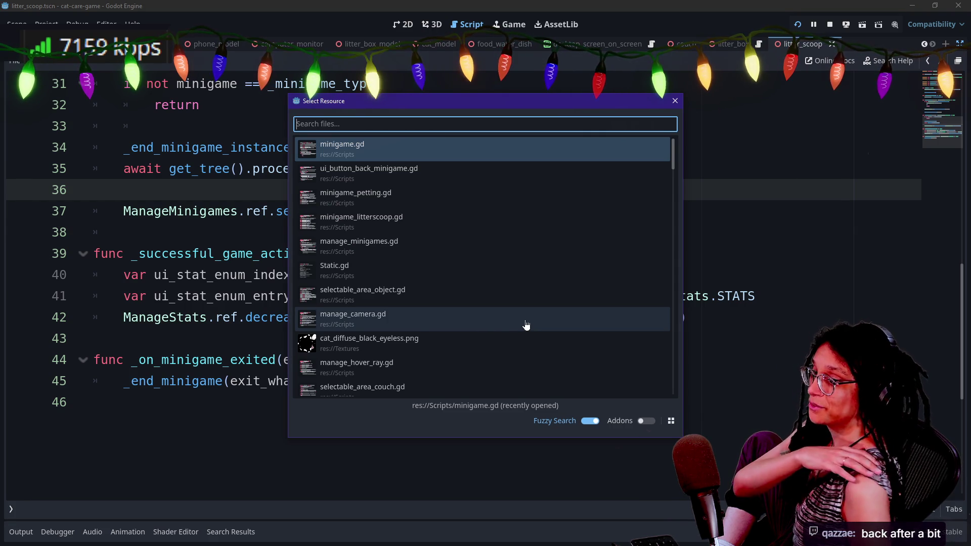
- Pick ui_button_back_minigame.gd from the quick-open list and open it
{"action": "key", "text": "Down"}
{"action": "key", "text": "Down"}
{"action": "key", "text": "Down"}
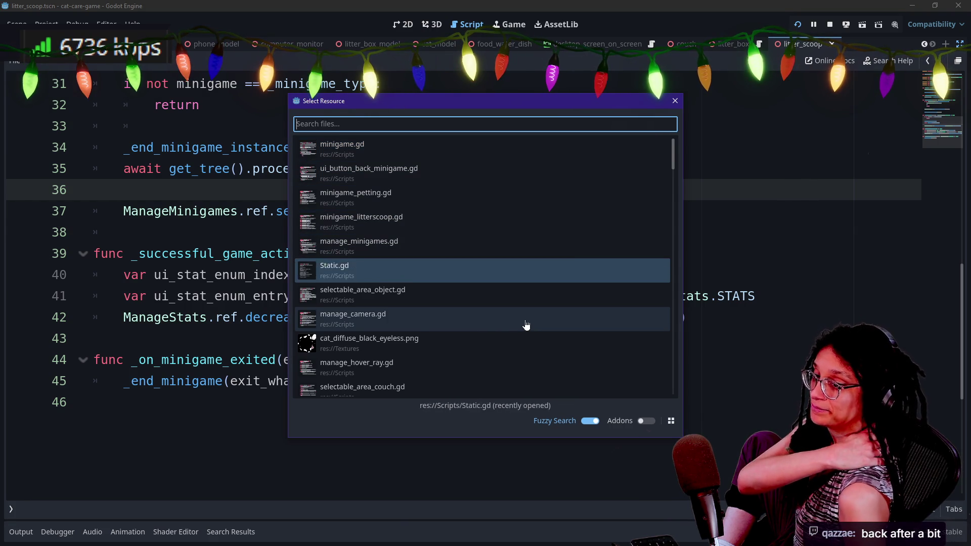
{"action": "key", "text": "Down"}
{"action": "key", "text": "Down"}
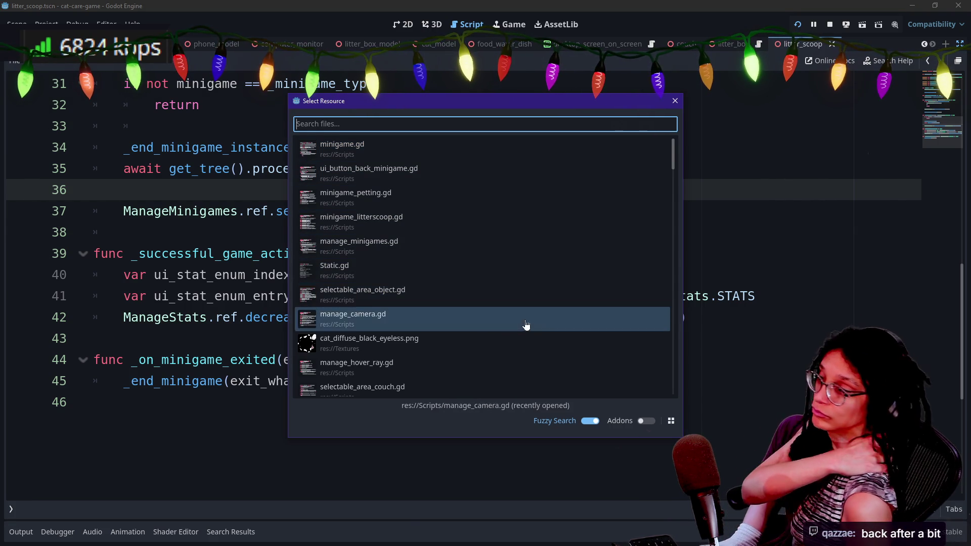
{"action": "key", "text": "Up"}
{"action": "key", "text": "Up"}
{"action": "key", "text": "Up"}
{"action": "key", "text": "Down"}
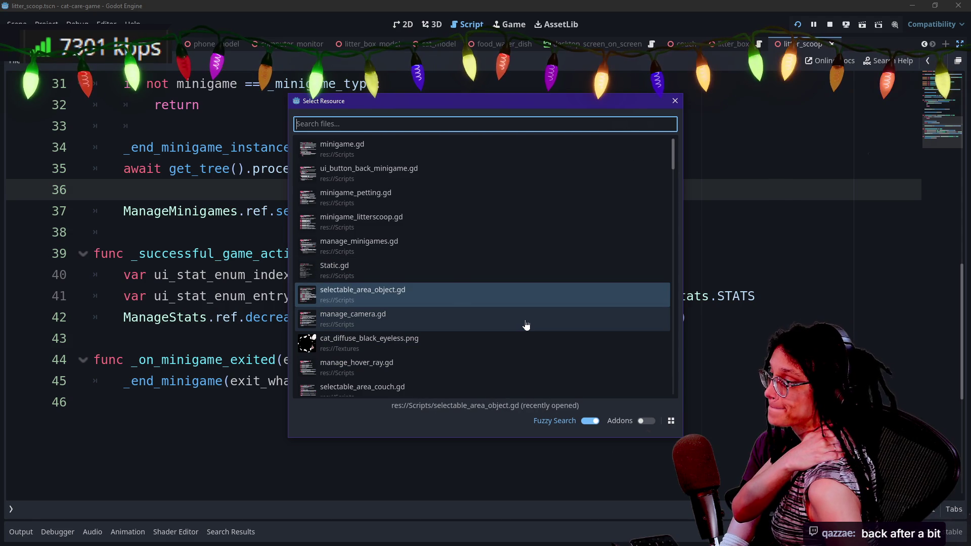
{"action": "key", "text": "Up"}
{"action": "key", "text": "Up"}
{"action": "key", "text": "Up"}
{"action": "key", "text": "Return"}
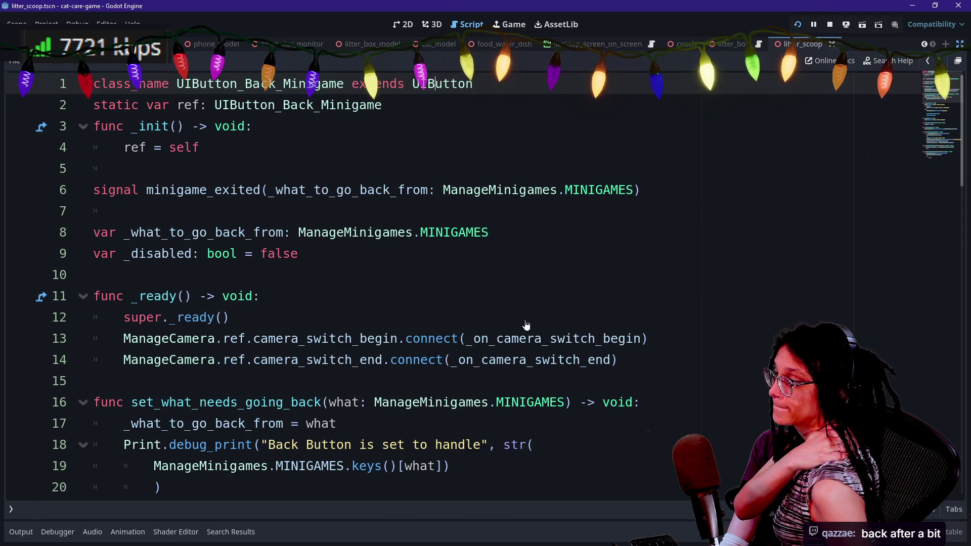
- Read through the back-button script, hiding the side docks to widen the code
{"action": "scroll", "coordinate": [354, 284], "scroll_direction": "down", "scroll_amount": 3}
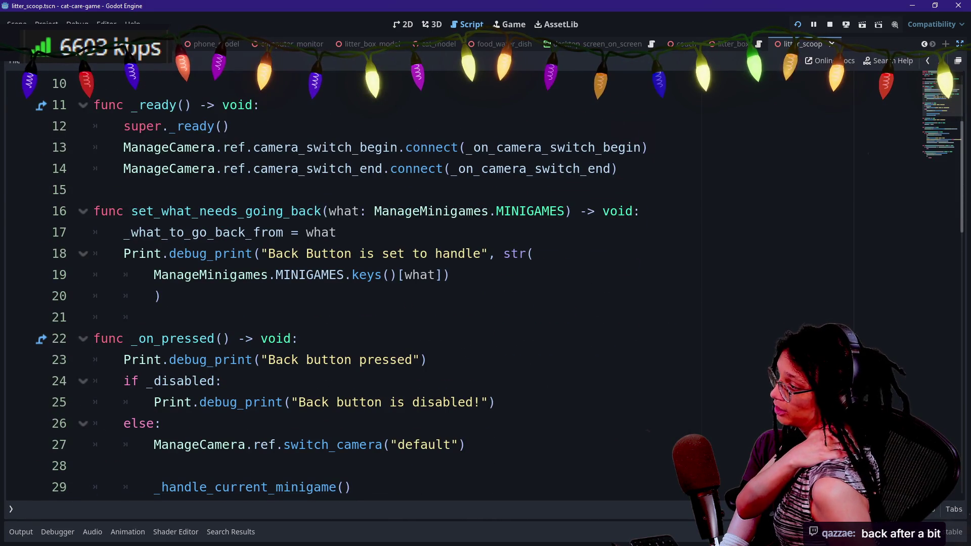
{"action": "scroll", "coordinate": [354, 284], "scroll_direction": "down", "scroll_amount": 1}
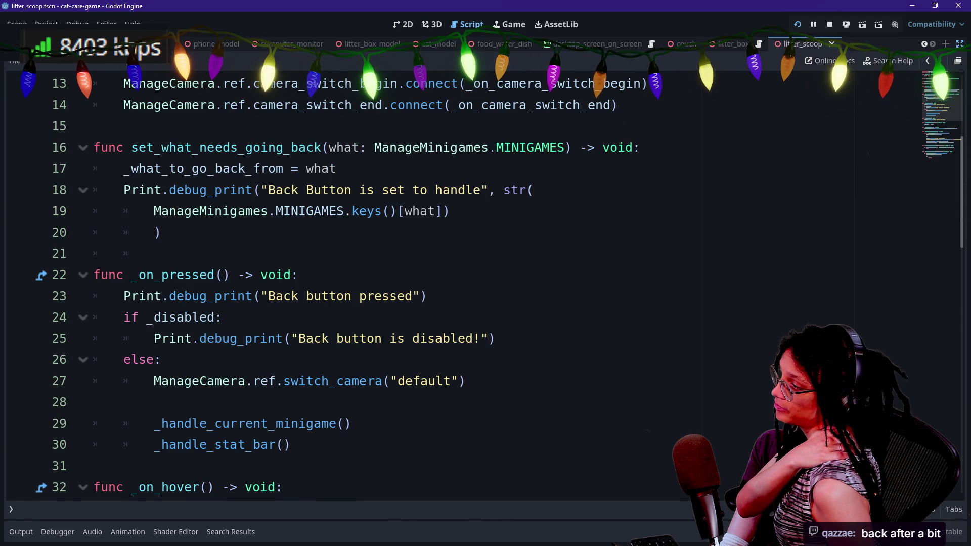
{"action": "scroll", "coordinate": [354, 283], "scroll_direction": "down", "scroll_amount": 3}
{"action": "scroll", "coordinate": [354, 283], "scroll_direction": "up", "scroll_amount": 7}
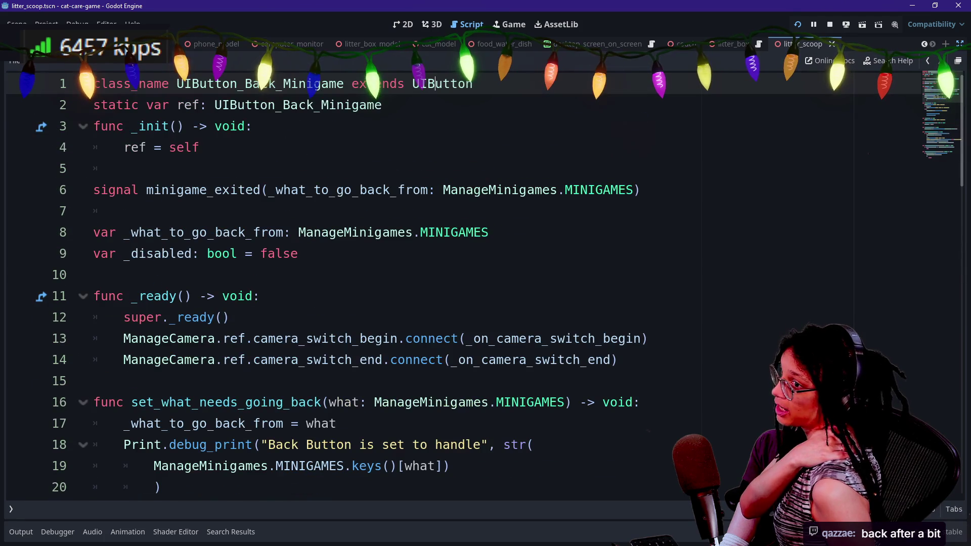
{"action": "key", "text": "ctrl+shift+F11"}
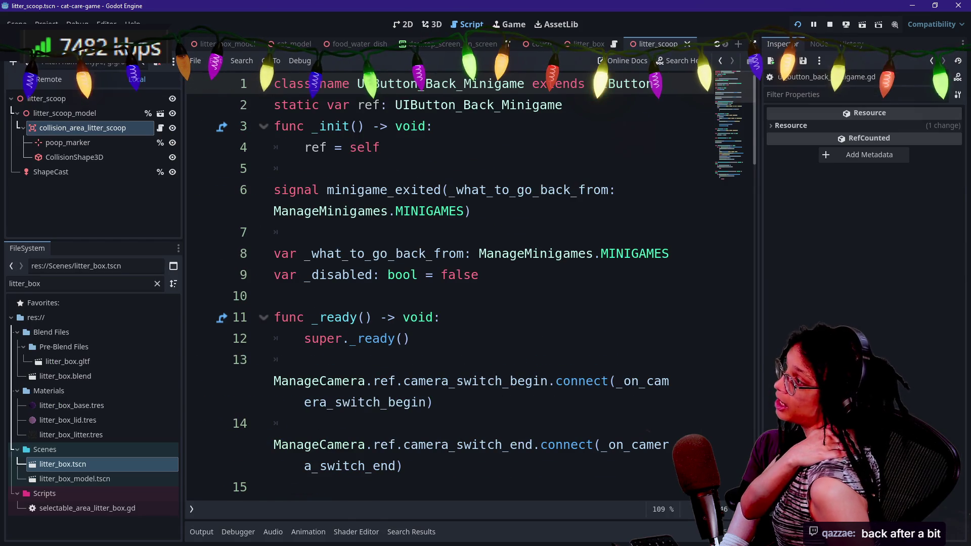
{"action": "left_click", "coordinate": [753, 45]}
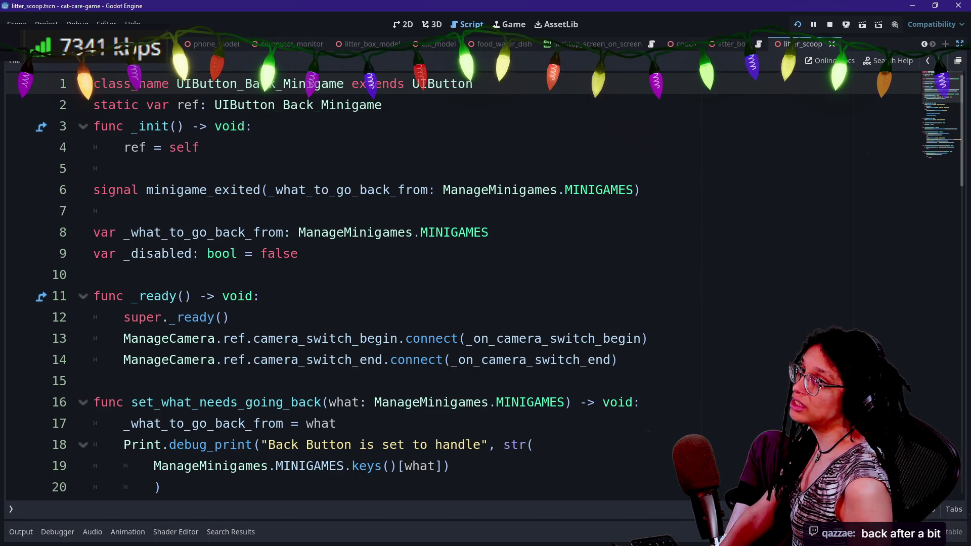
- Scroll down to line 42 and start a Find in Files search for ui_back_button
{"action": "scroll", "coordinate": [354, 283], "scroll_direction": "down", "scroll_amount": 5}
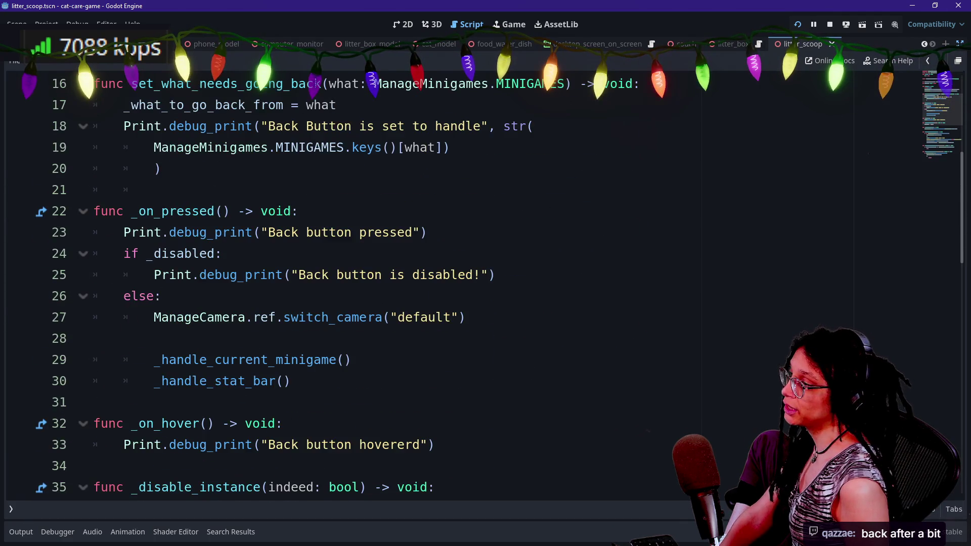
{"action": "scroll", "coordinate": [354, 284], "scroll_direction": "down", "scroll_amount": 3}
{"action": "scroll", "coordinate": [354, 283], "scroll_direction": "down", "scroll_amount": 3}
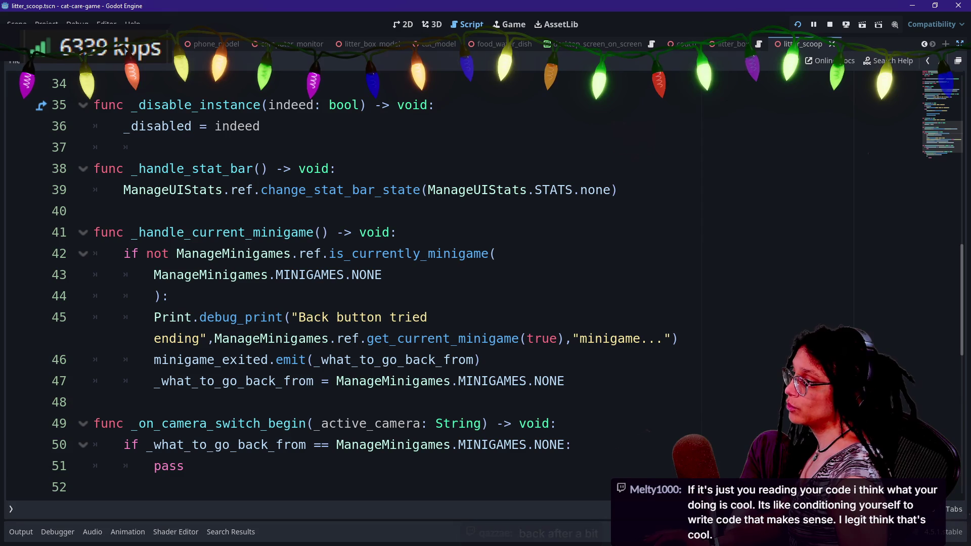
{"action": "left_click", "coordinate": [405, 253]}
{"action": "key", "text": "ctrl+shift+f"}
{"action": "type", "text": "ui_back_button"}
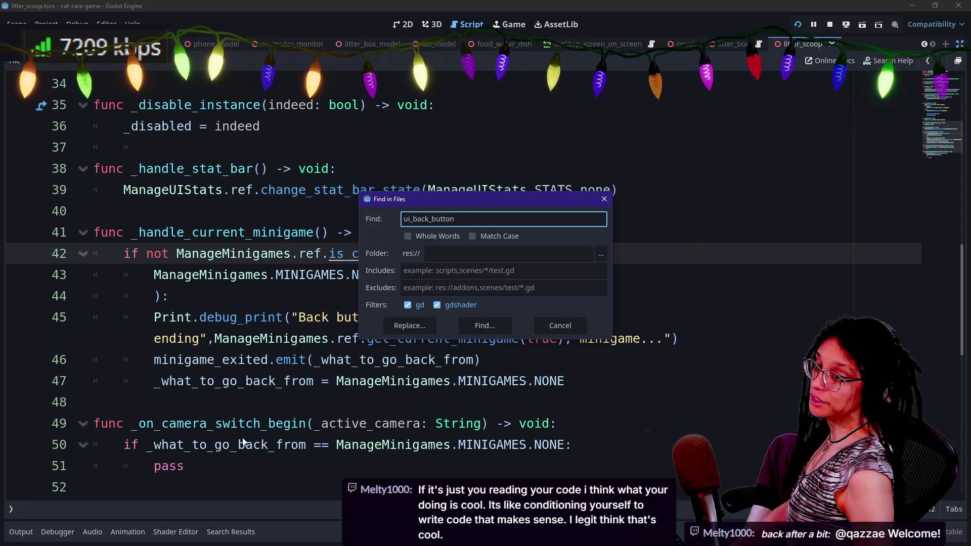
- Run the ui_back_button project search and review the minigame check on lines 40–45
{"action": "key", "text": "Return"}
{"action": "left_click", "coordinate": [243, 296]}
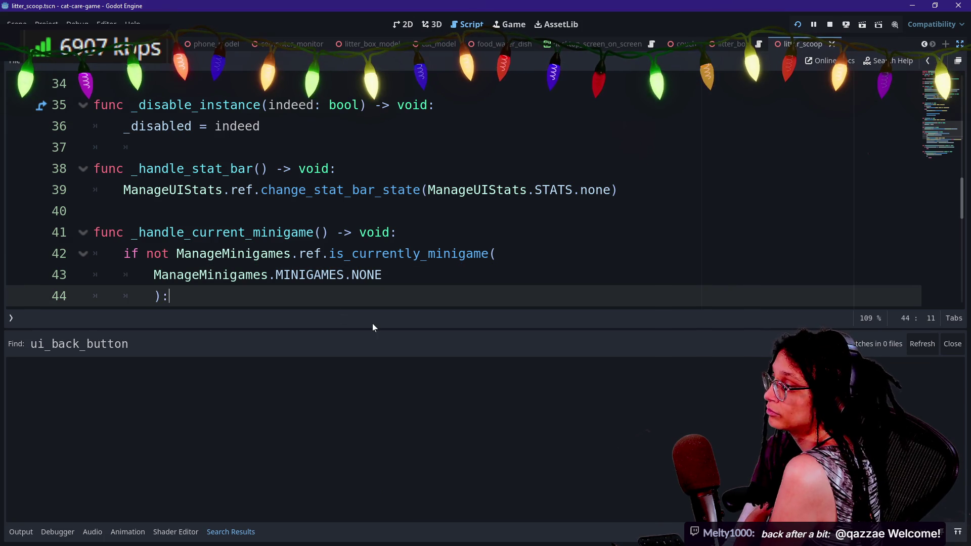
{"action": "key", "text": "Down"}
{"action": "key", "text": "Up"}
{"action": "key", "text": "Up"}
{"action": "key", "text": "Down"}
{"action": "key", "text": "Down"}
{"action": "key", "text": "Up"}
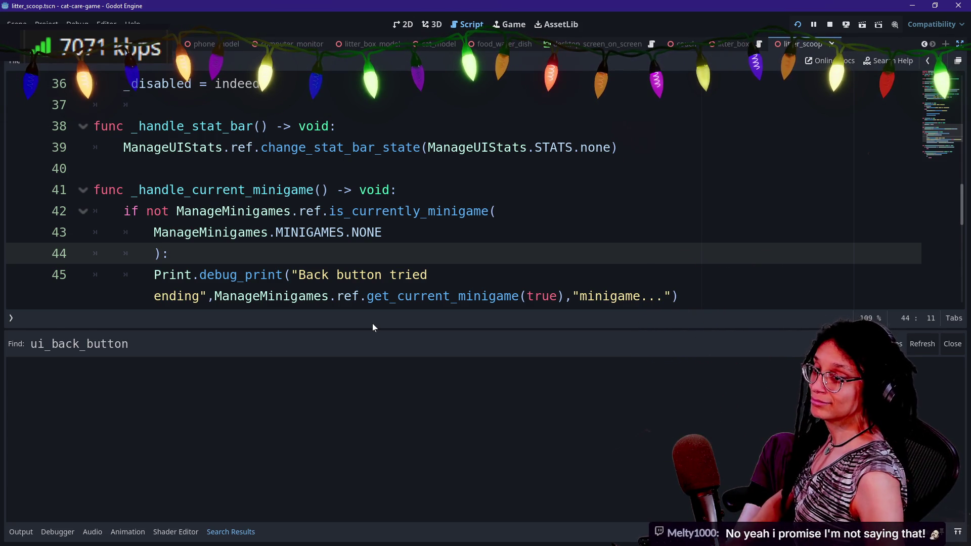
{"action": "key", "text": "Up"}
{"action": "key", "text": "Up"}
{"action": "key", "text": "Up"}
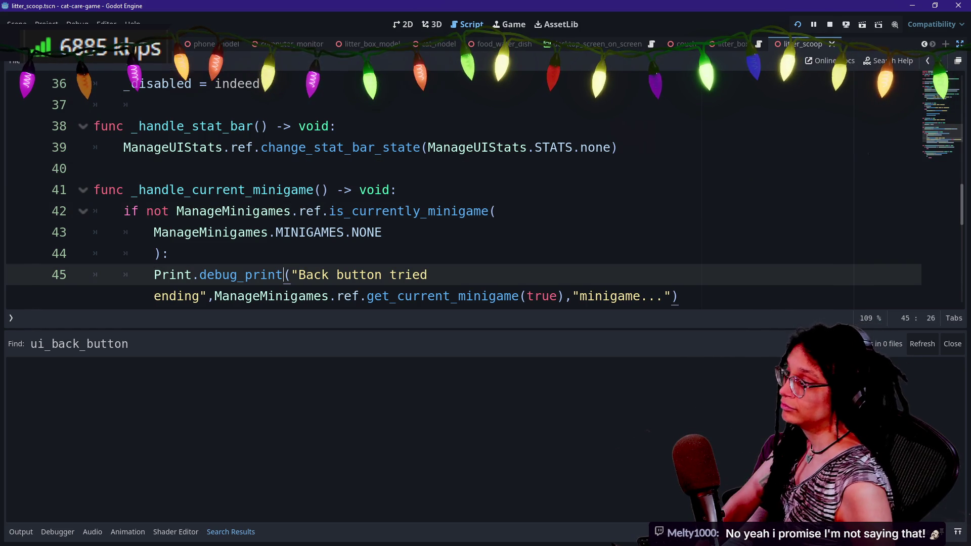
- Search within the back-button script for the UIButton_Back class name
{"action": "left_click", "coordinate": [284, 232]}
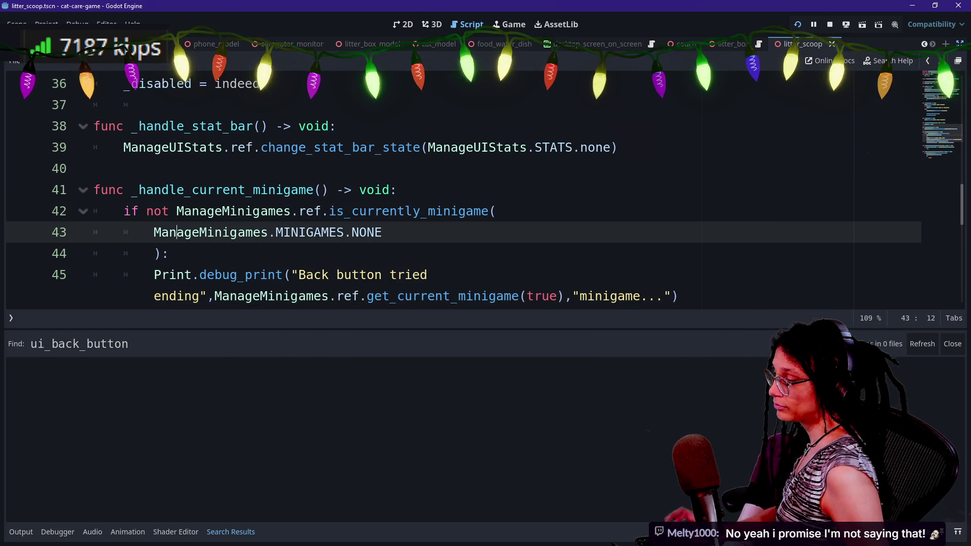
{"action": "key", "text": "ctrl+a"}
{"action": "scroll", "coordinate": [284, 232], "scroll_direction": "up", "scroll_amount": 12}
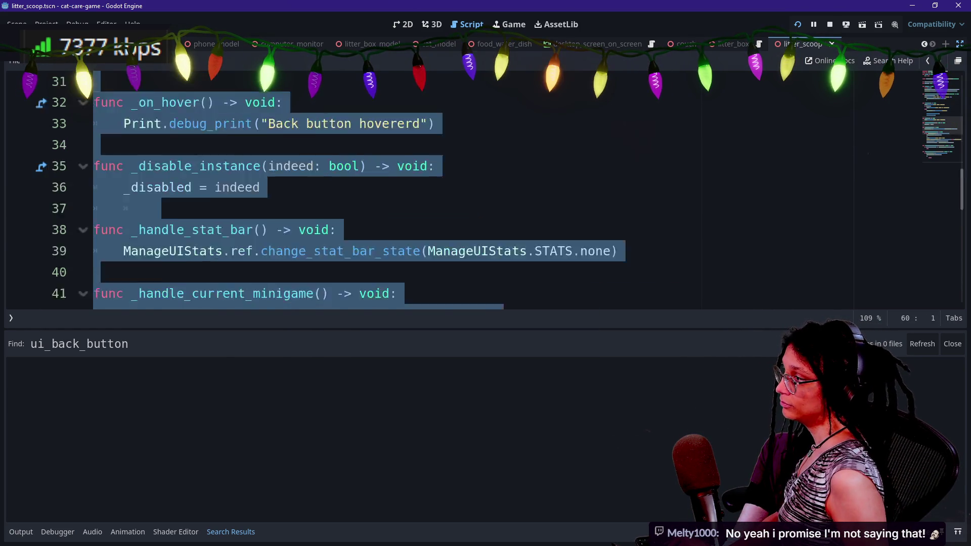
{"action": "key", "text": "ctrl+f"}
{"action": "type", "text": "ui"}
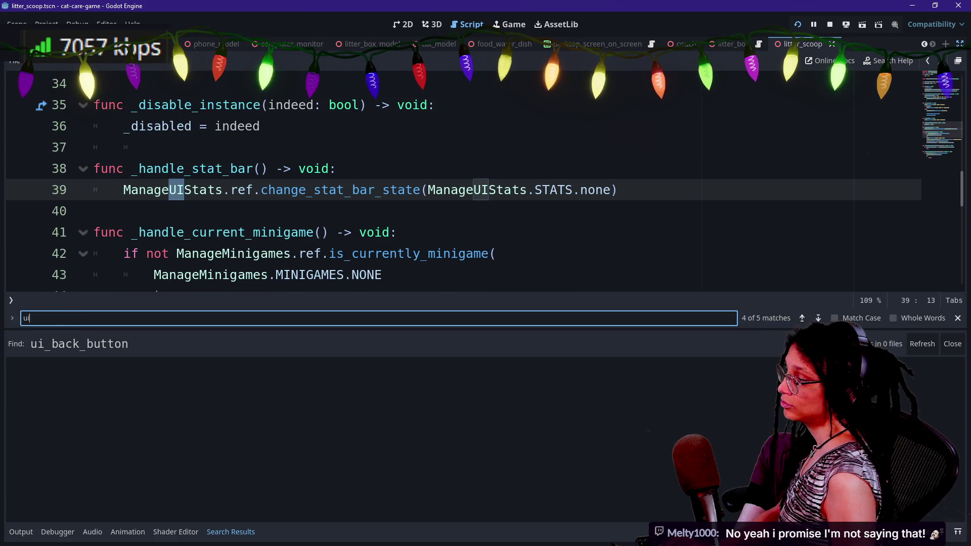
{"action": "type", "text": "button_ba"}
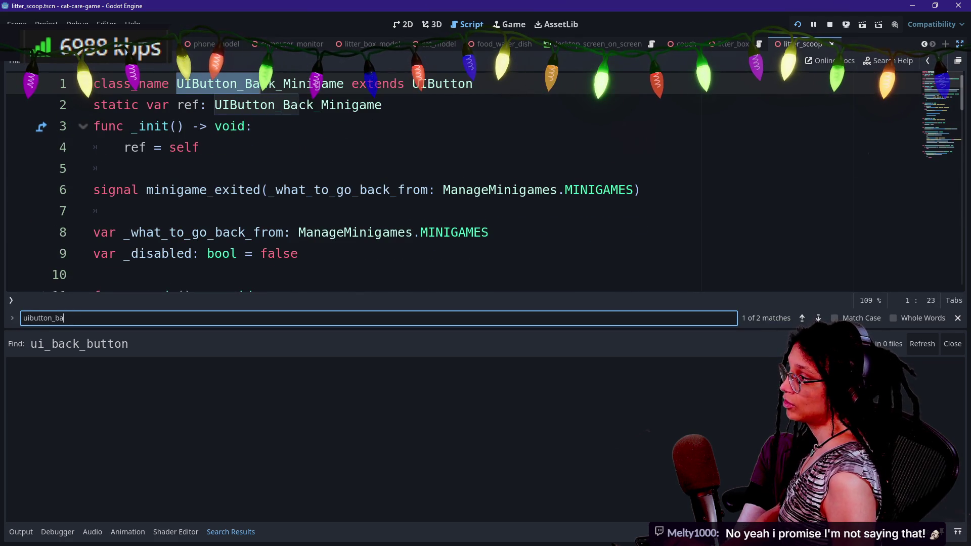
{"action": "type", "text": "ck"}
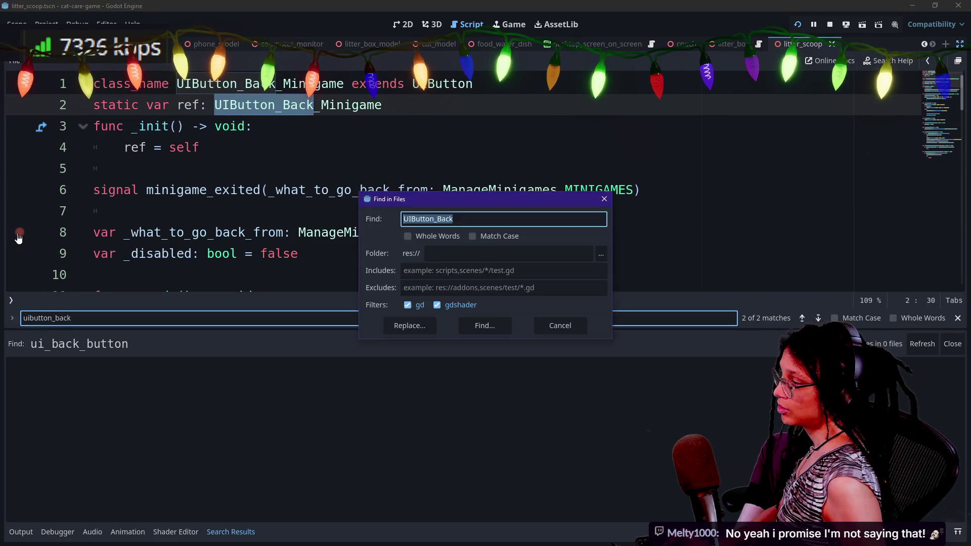
- Find UIButton_Back across the project and open its reference in minigame.gd's _ready function
{"action": "key", "text": "ctrl+shift+f"}
{"action": "key", "text": "Return"}
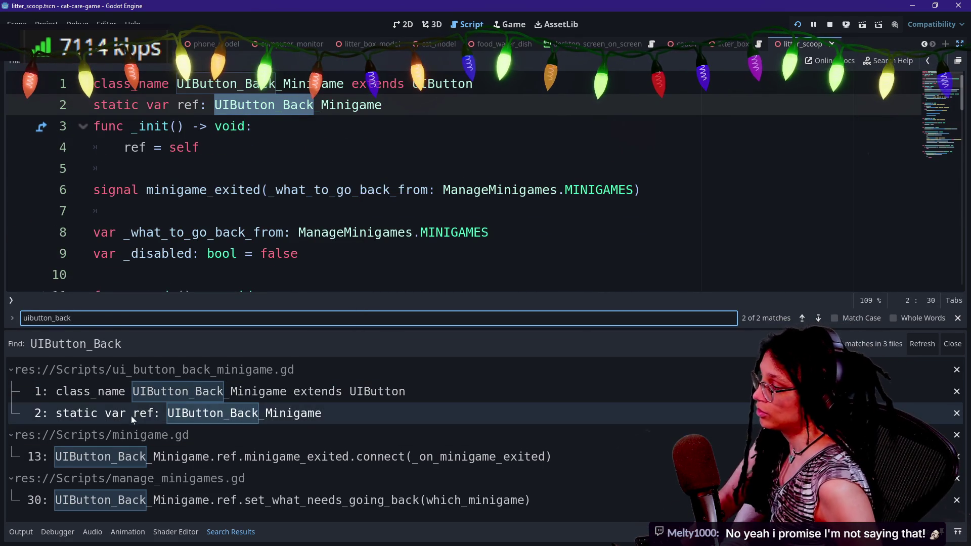
{"action": "left_click", "coordinate": [151, 466]}
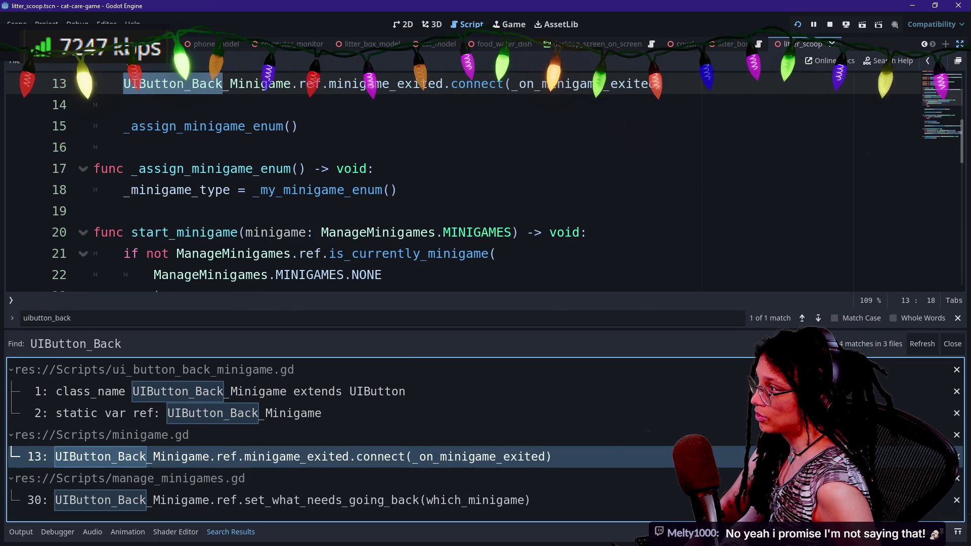
{"action": "scroll", "coordinate": [324, 212], "scroll_direction": "up", "scroll_amount": 1}
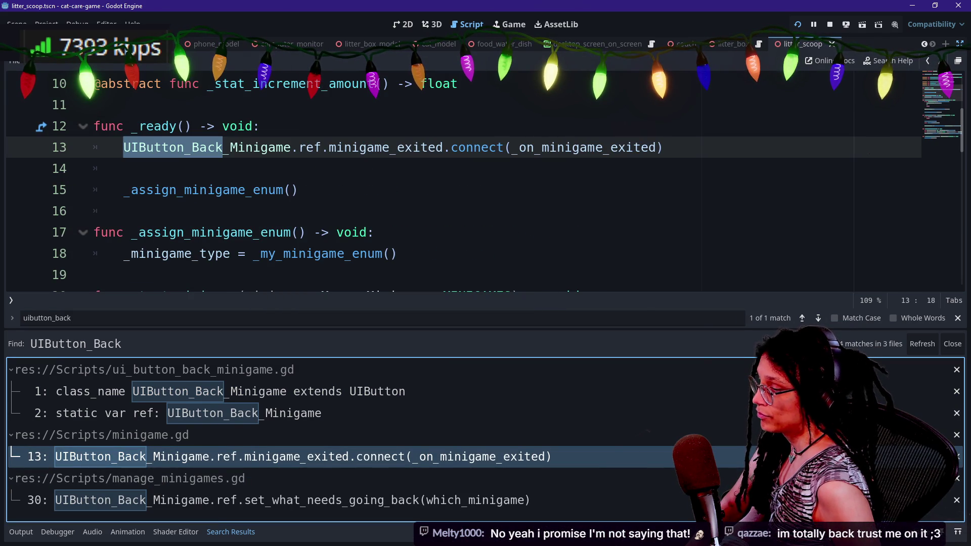
{"action": "left_click", "coordinate": [298, 190]}
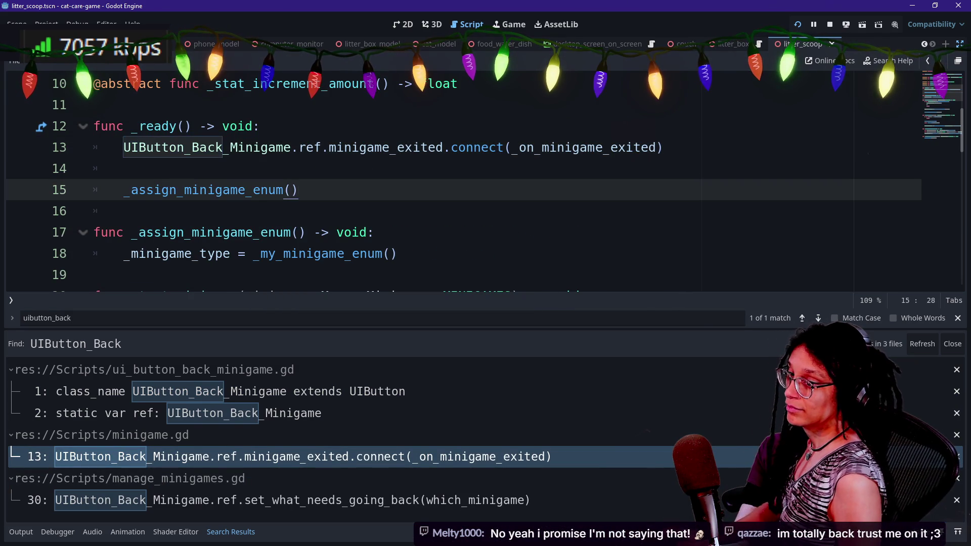
{"action": "left_click", "coordinate": [20, 532]}
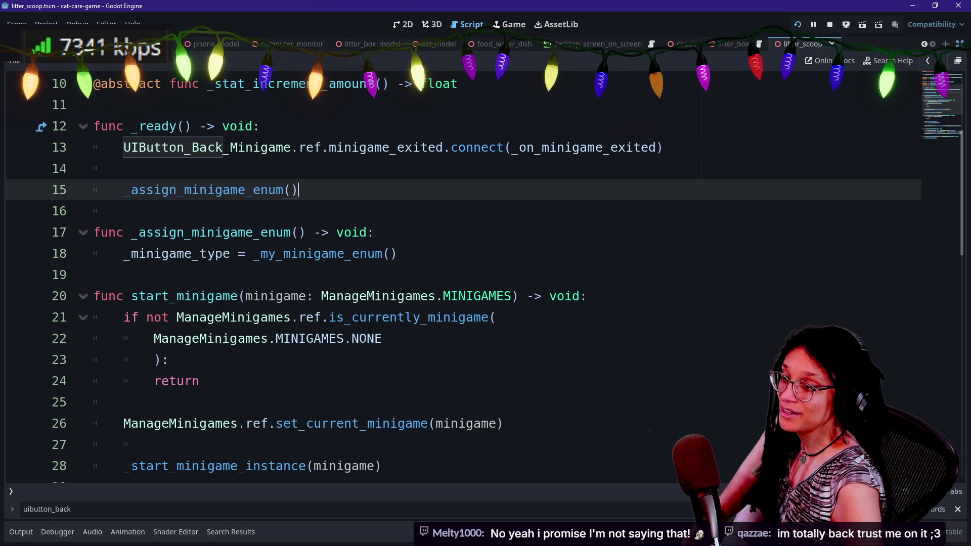
{"action": "left_click", "coordinate": [123, 169]}
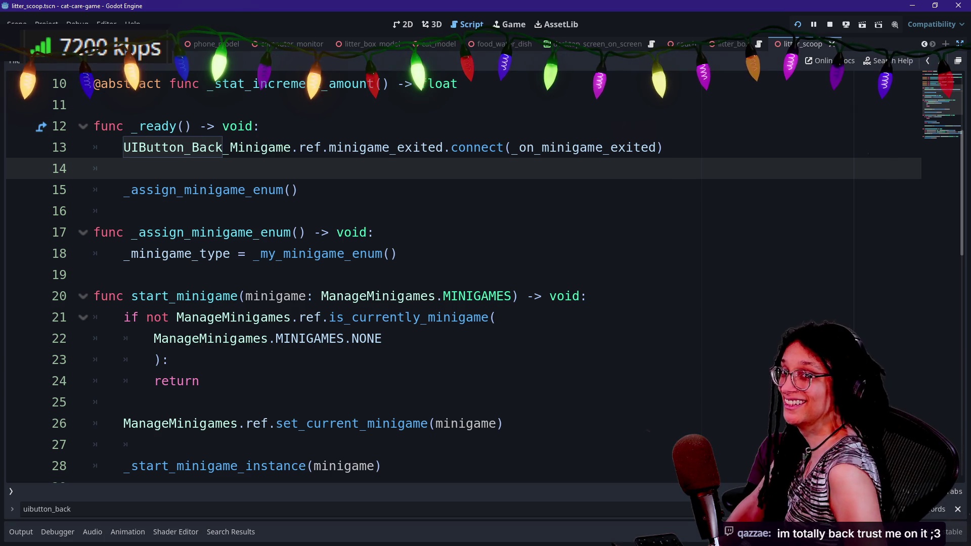
{"action": "scroll", "coordinate": [455, 279], "scroll_direction": "down", "scroll_amount": 1}
{"action": "scroll", "coordinate": [455, 278], "scroll_direction": "up", "scroll_amount": 1}
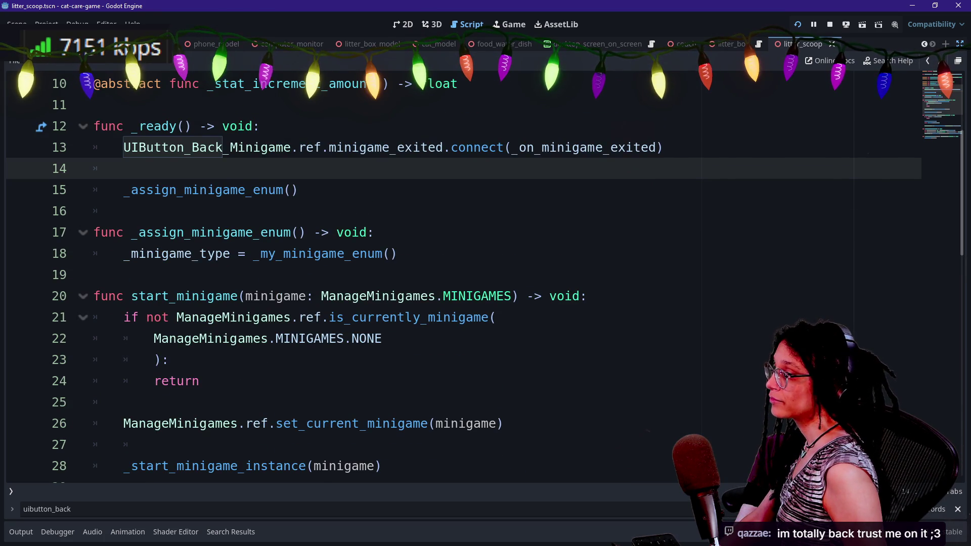
- Rerun the UIButton_Back search, then filter Quick Open for the selectable_area scripts
{"action": "key", "text": "ctrl+shift+f"}
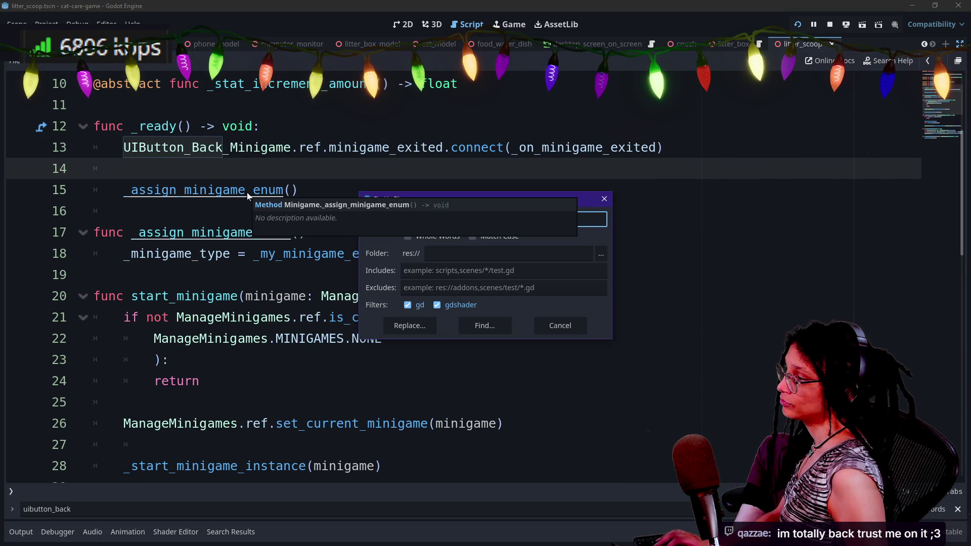
{"action": "key", "text": "Escape"}
{"action": "key", "text": "ctrl+shift+f"}
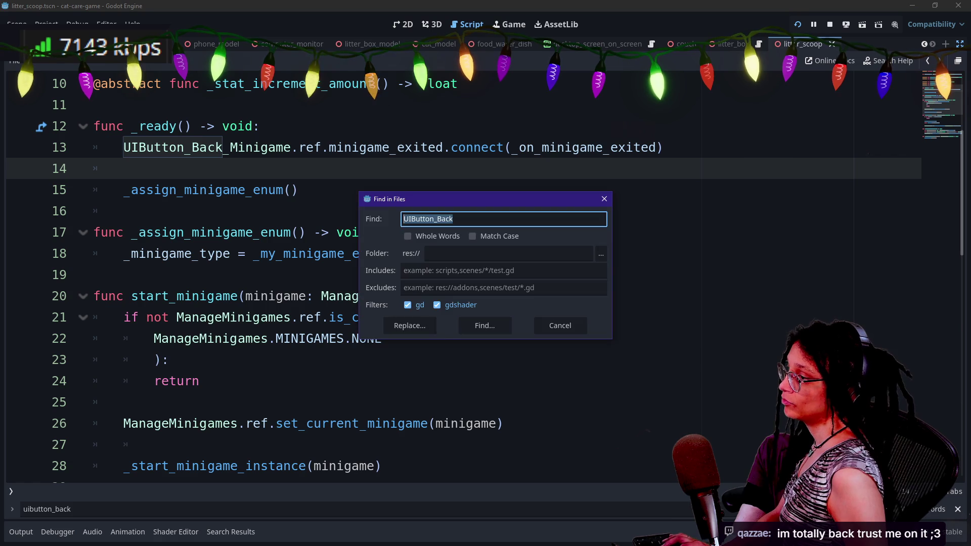
{"action": "key", "text": "Return"}
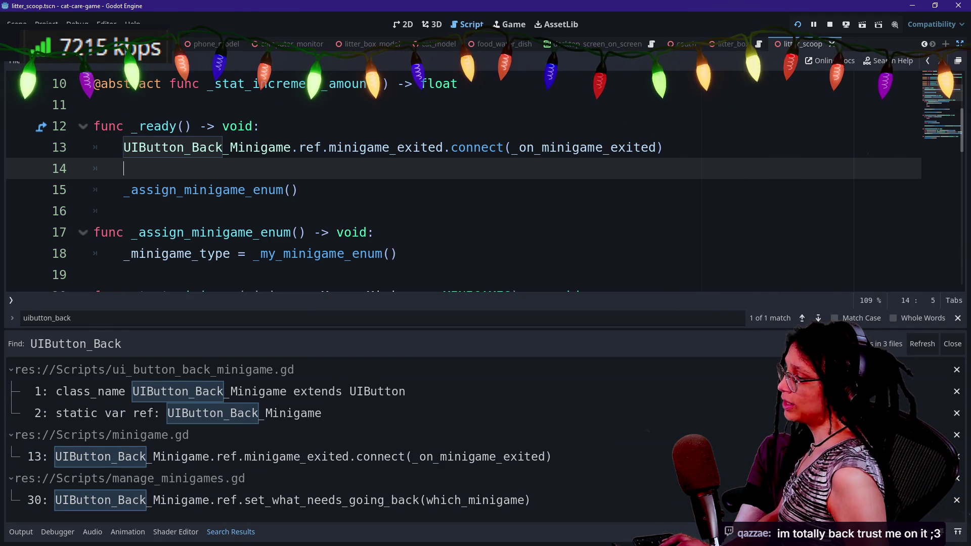
{"action": "left_click", "coordinate": [280, 189]}
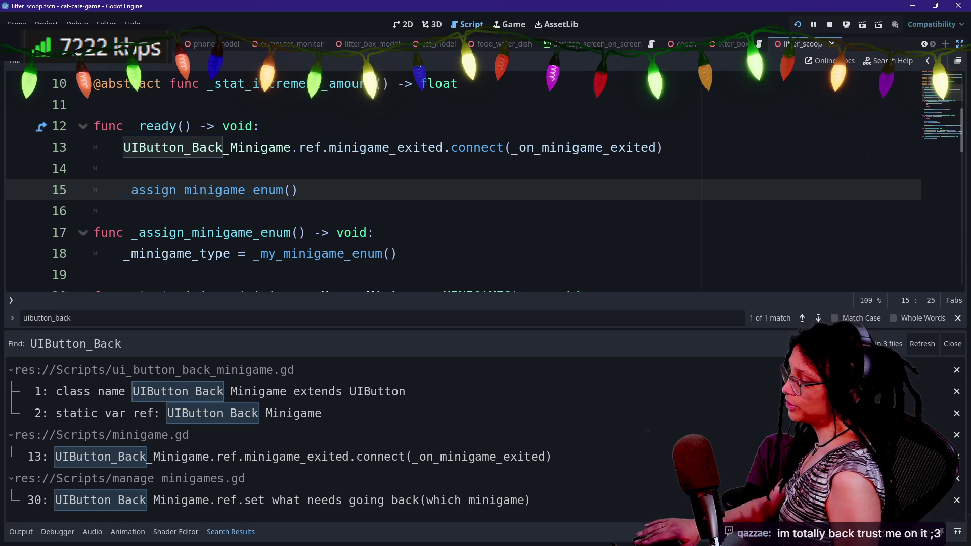
{"action": "key", "text": "shift+alt+o"}
{"action": "type", "text": "swelectable"}
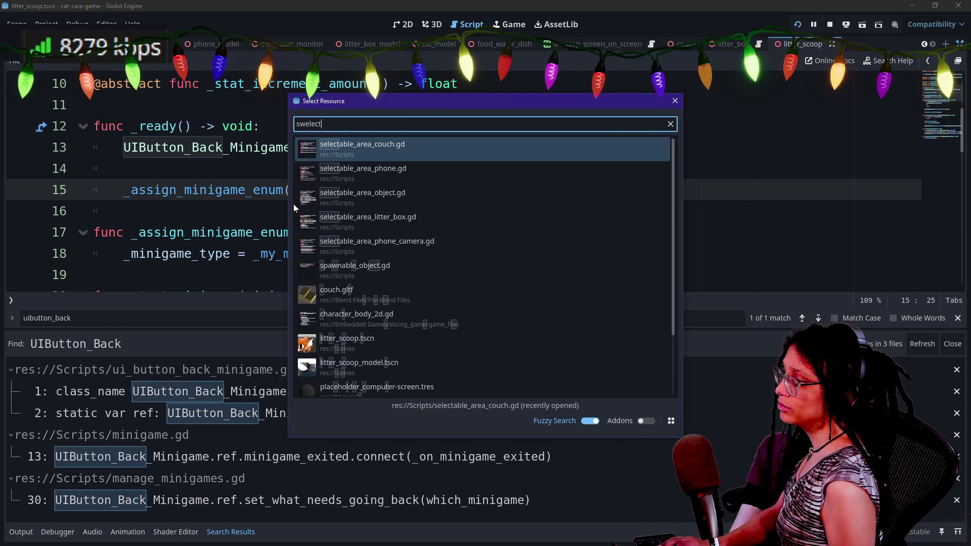
- Open selectable_area_object.gd, search it for 'uibutton', and save
{"action": "key", "text": "Down"}
{"action": "key", "text": "Down"}
{"action": "key", "text": "Return"}
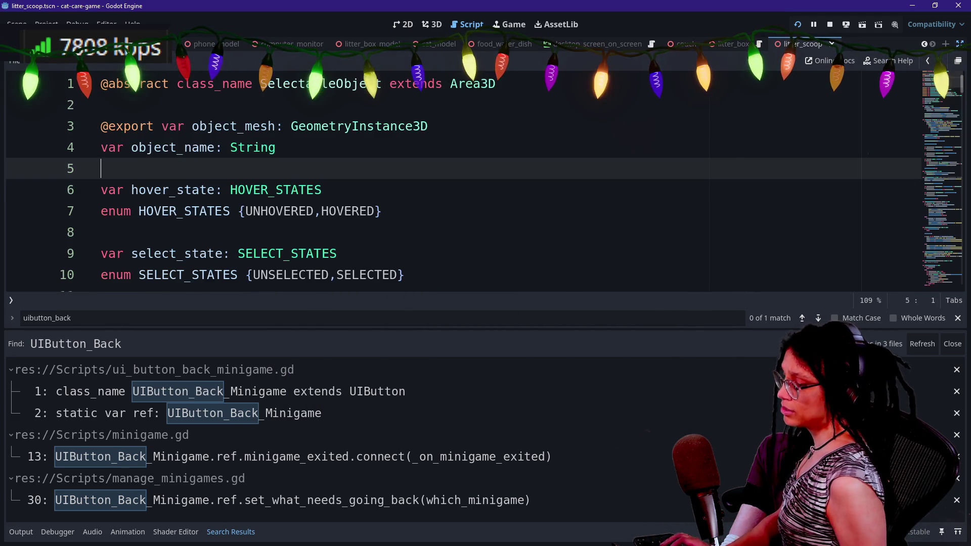
{"action": "type", "text": "oo"}
{"action": "key", "text": "BackSpace"}
{"action": "key", "text": "BackSpace"}
{"action": "key", "text": "BackSpace"}
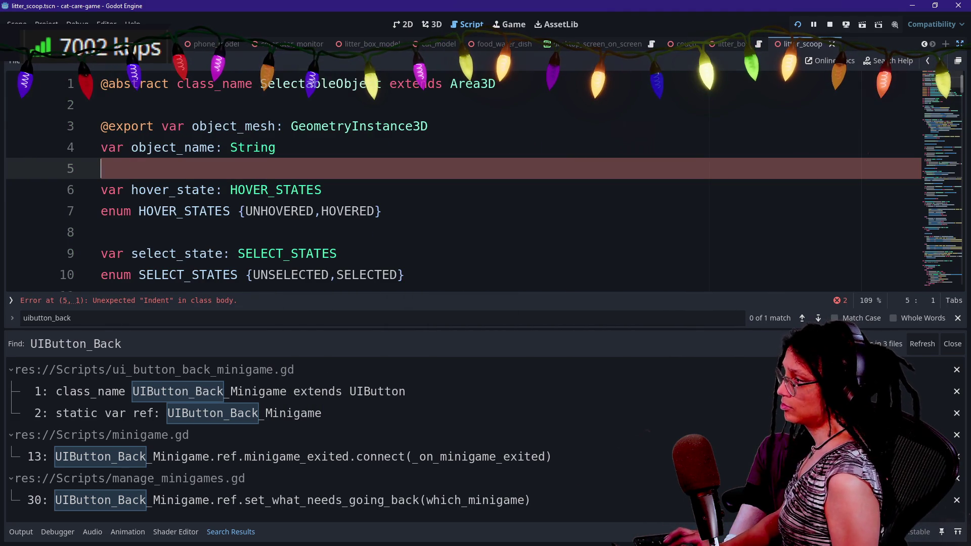
{"action": "key", "text": "ctrl+j"}
{"action": "key", "text": "ctrl+f"}
{"action": "type", "text": "uibutton"}
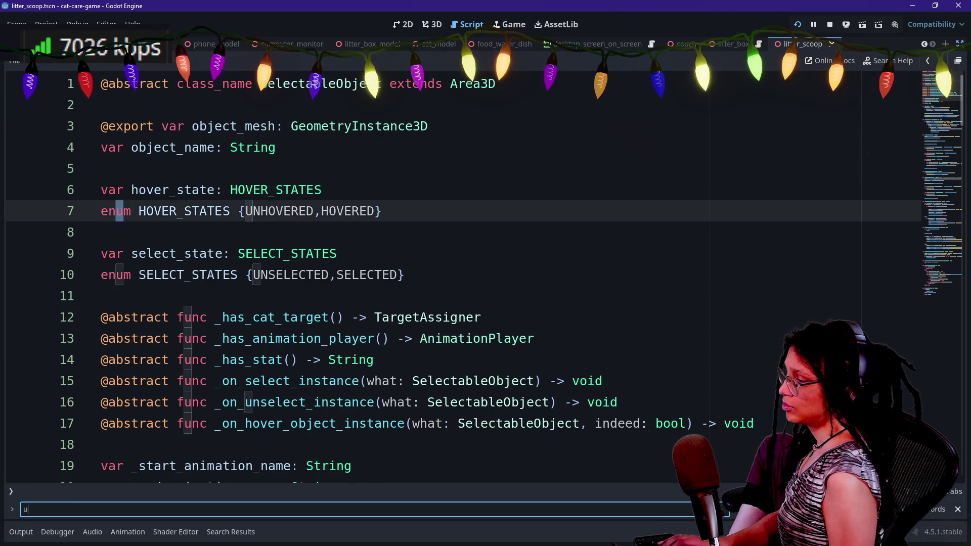
{"action": "key", "text": "ctrl+s"}
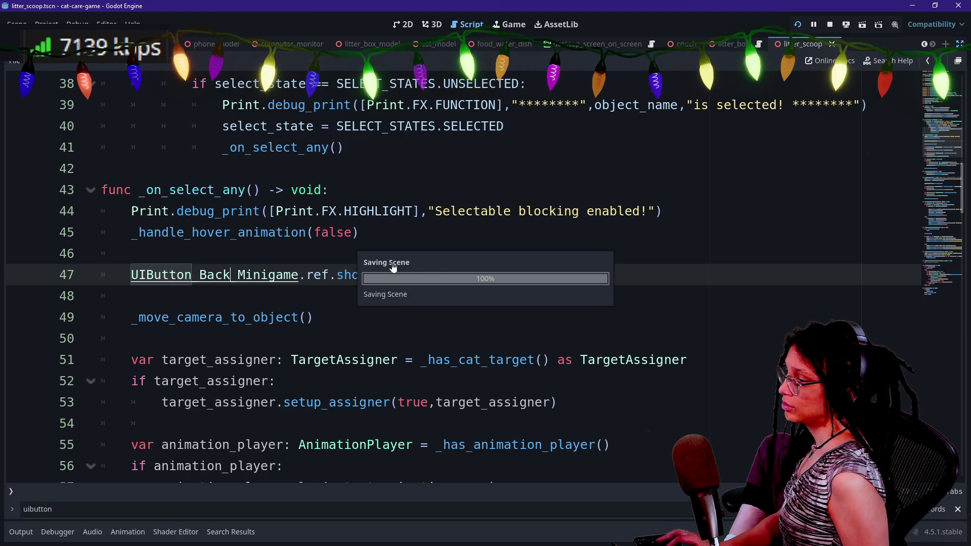
- Review the show_button call on line 47 and the hover animation call on line 45
{"action": "left_click", "coordinate": [260, 233]}
{"action": "mouse_move", "coordinate": [435, 274]}
{"action": "left_mouse_down"}
{"action": "mouse_move", "coordinate": [102, 275]}
{"action": "mouse_move", "coordinate": [131, 274]}
{"action": "left_mouse_up"}
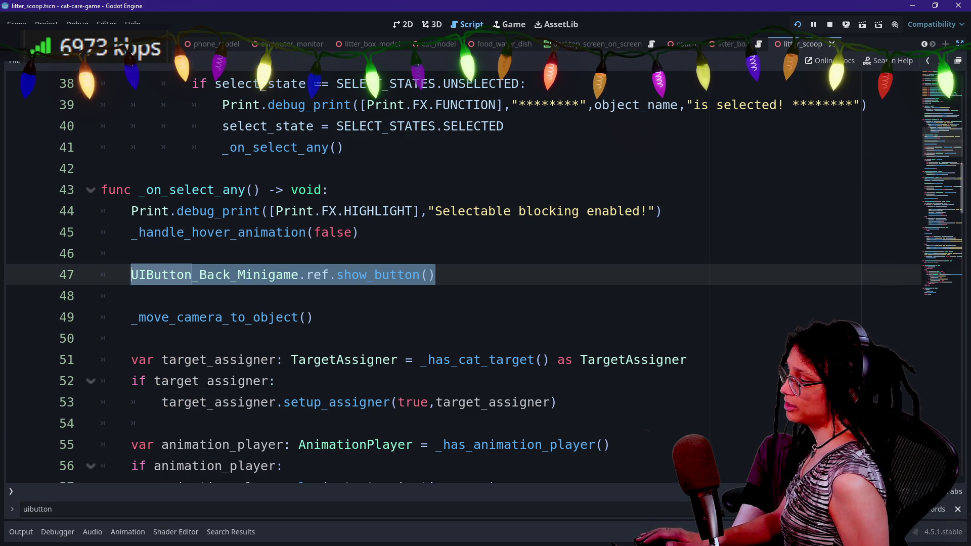
{"action": "left_click", "coordinate": [268, 232]}
{"action": "mouse_move", "coordinate": [269, 232]}
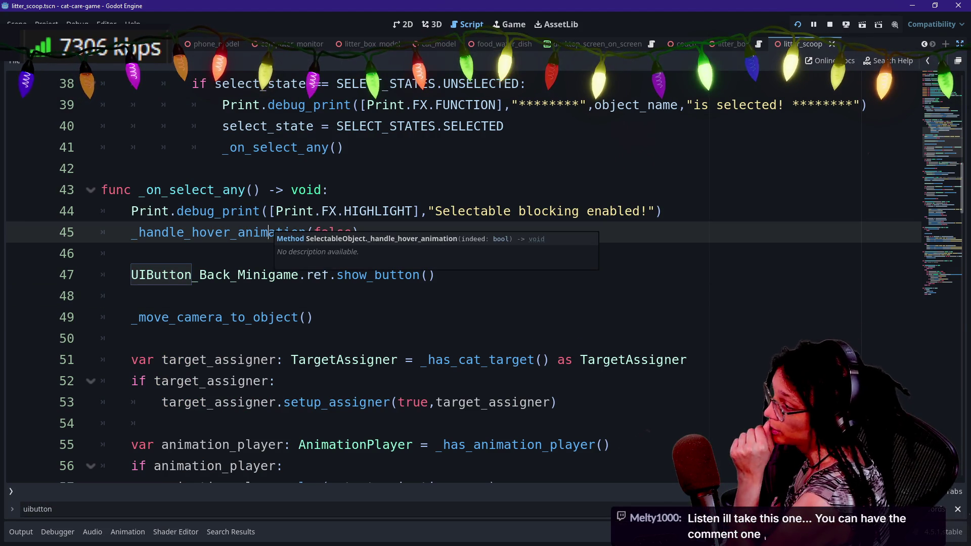
{"action": "left_click", "coordinate": [284, 274]}
{"action": "scroll", "coordinate": [331, 277], "scroll_direction": "down", "scroll_amount": 3}
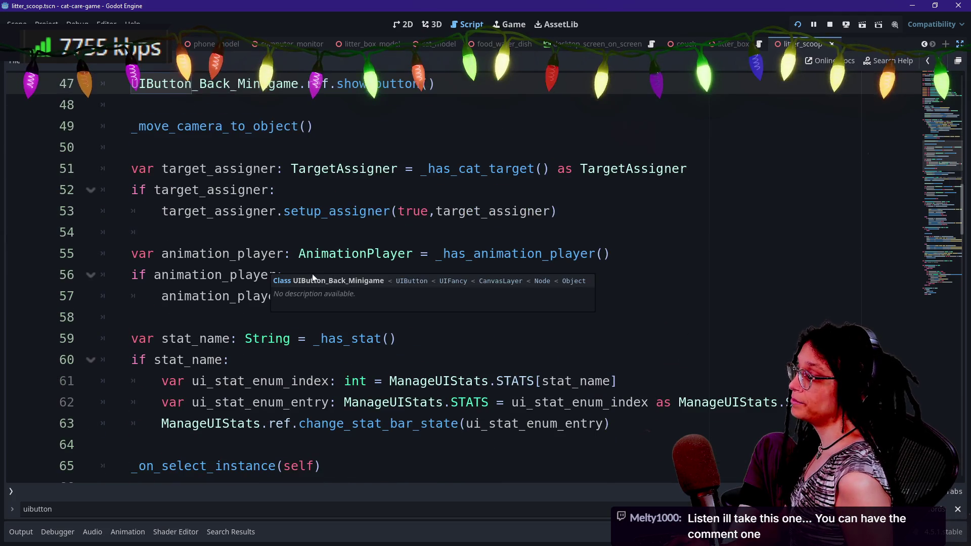
{"action": "left_click", "coordinate": [458, 381]}
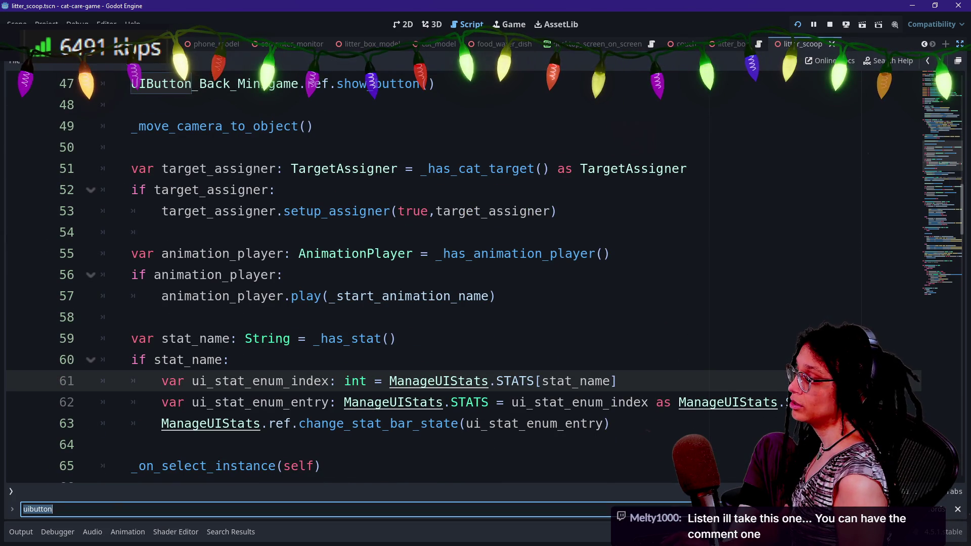
- Find ManageButtons.ref across scripts and delete the line-75 hide_back_button() call
{"action": "key", "text": "ctrl+shift+f"}
{"action": "type", "text": "manageb"}
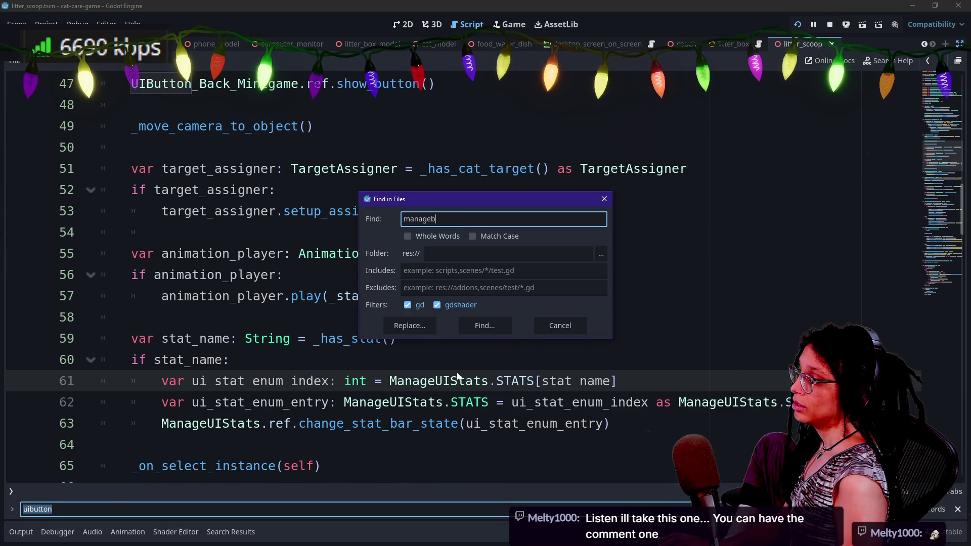
{"action": "key", "text": "Return"}
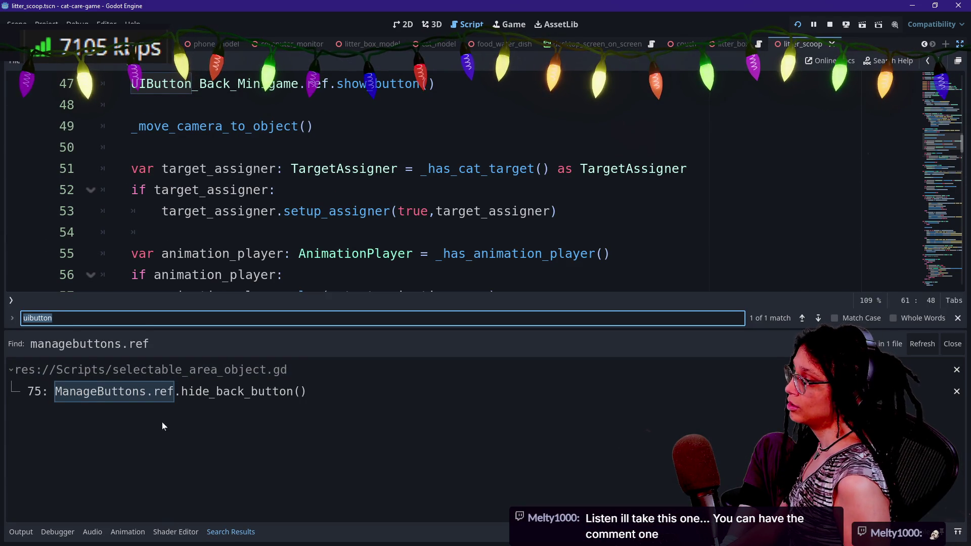
{"action": "left_click", "coordinate": [170, 392]}
{"action": "key", "text": "End"}
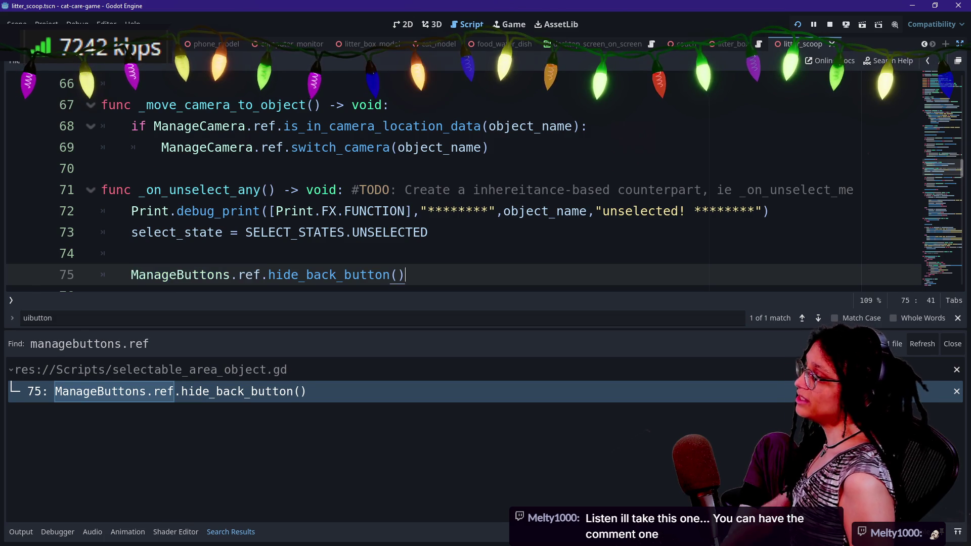
{"action": "key", "text": "Return"}
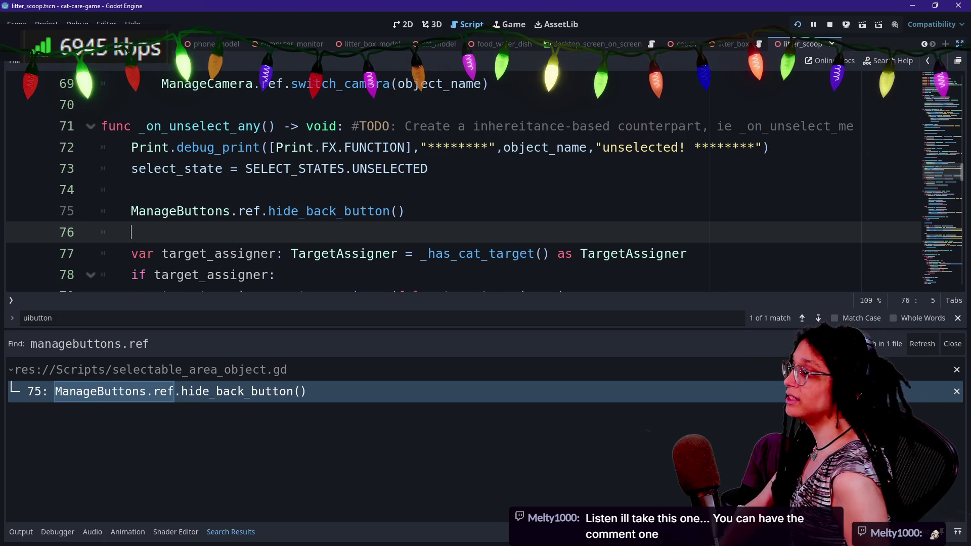
{"action": "key", "text": "shift+Up"}
{"action": "key", "text": "shift+Up"}
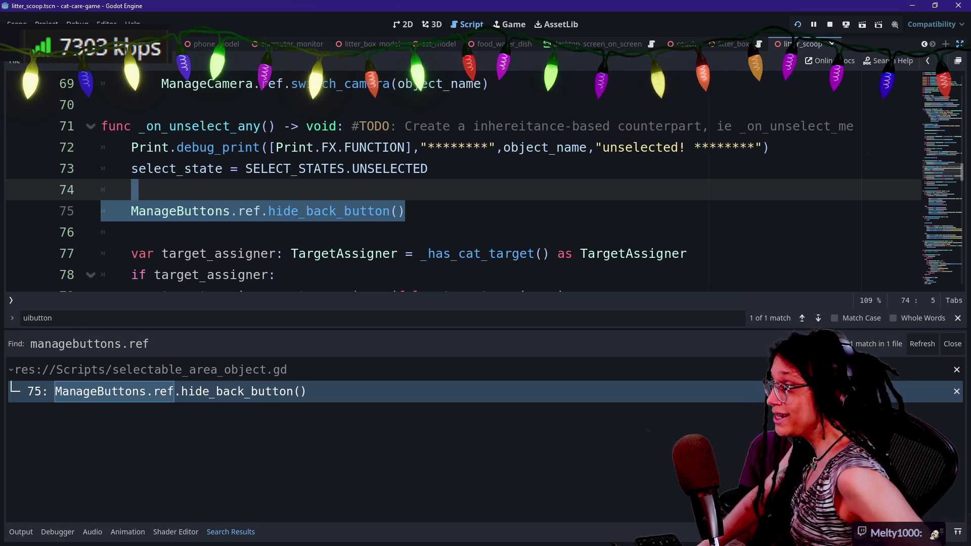
{"action": "key", "text": "Delete"}
{"action": "key", "text": "Left"}
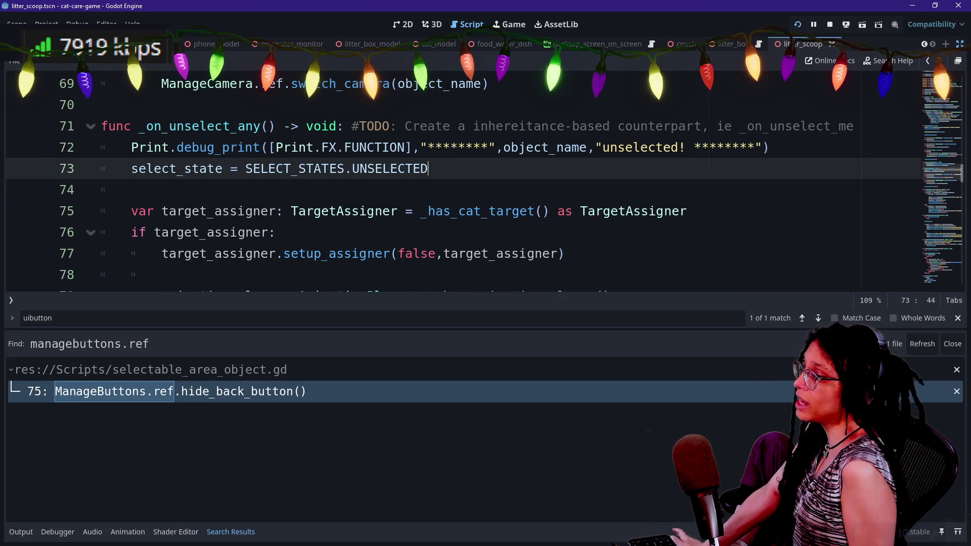
- Delete the UIButton_Back_Minigame.ref.show_button() line from _on_select_any and save the script
{"action": "scroll", "coordinate": [455, 182], "scroll_direction": "up", "scroll_amount": 7}
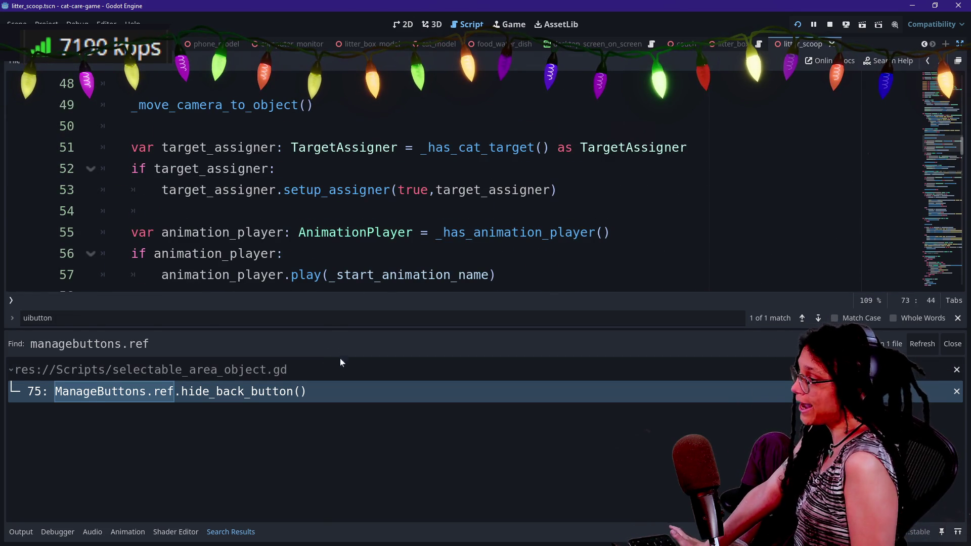
{"action": "scroll", "coordinate": [455, 182], "scroll_direction": "up", "scroll_amount": 2}
{"action": "scroll", "coordinate": [455, 182], "scroll_direction": "up", "scroll_amount": 1}
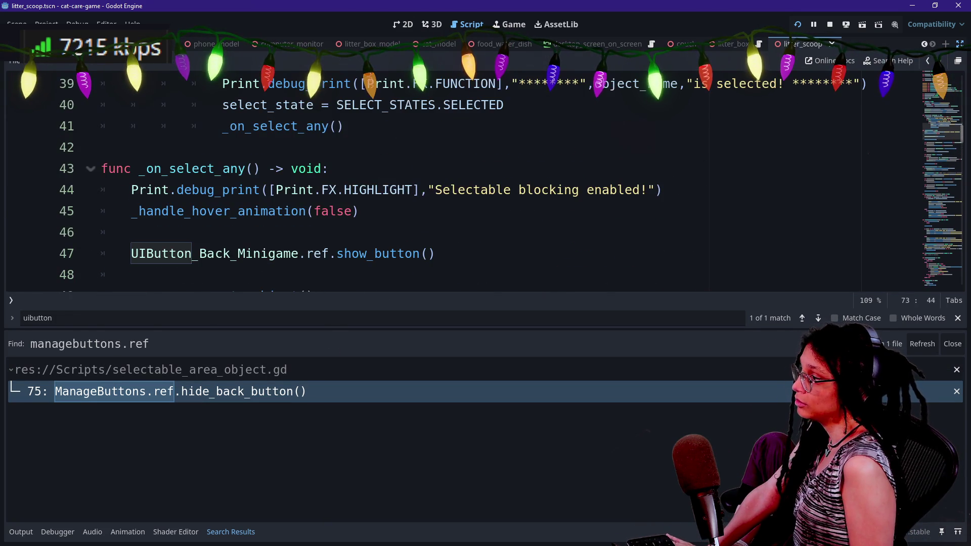
{"action": "triple_click", "coordinate": [283, 253]}
{"action": "key", "text": "BackSpace"}
{"action": "key", "text": "BackSpace"}
{"action": "left_click", "coordinate": [359, 211]}
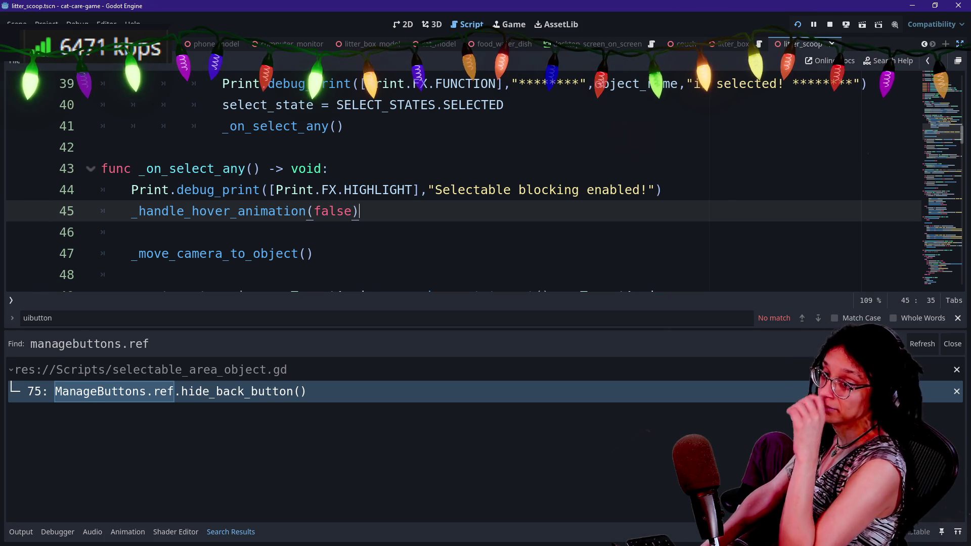
{"action": "left_click", "coordinate": [132, 233]}
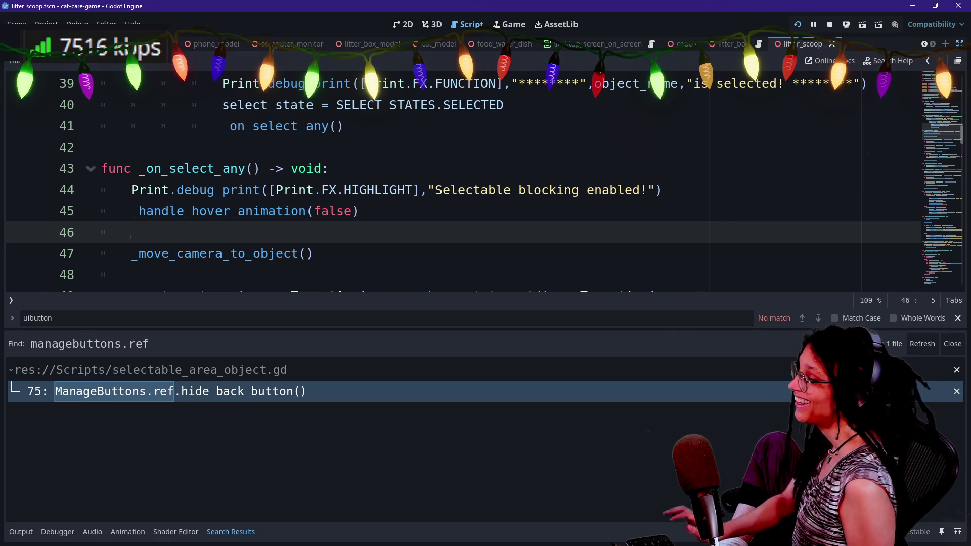
{"action": "key", "text": "ctrl+s"}
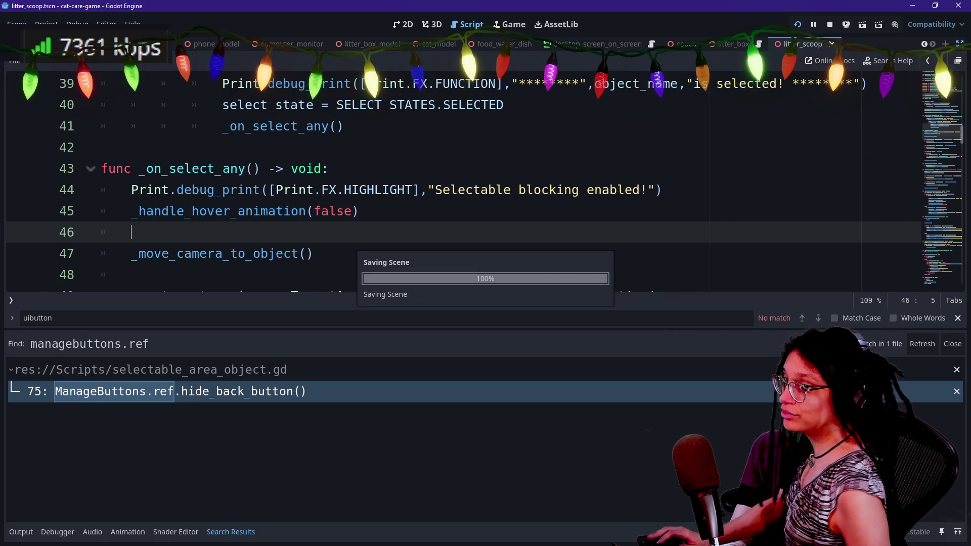
{"action": "left_click", "coordinate": [131, 275]}
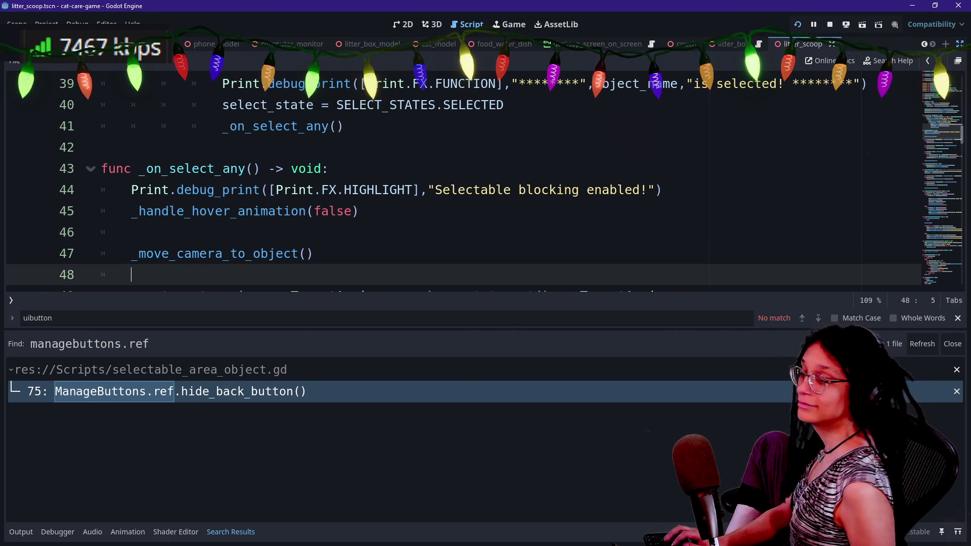
- Open ui_button_back_minigame.gd through Quick Open
{"action": "key", "text": "shift+alt+o"}
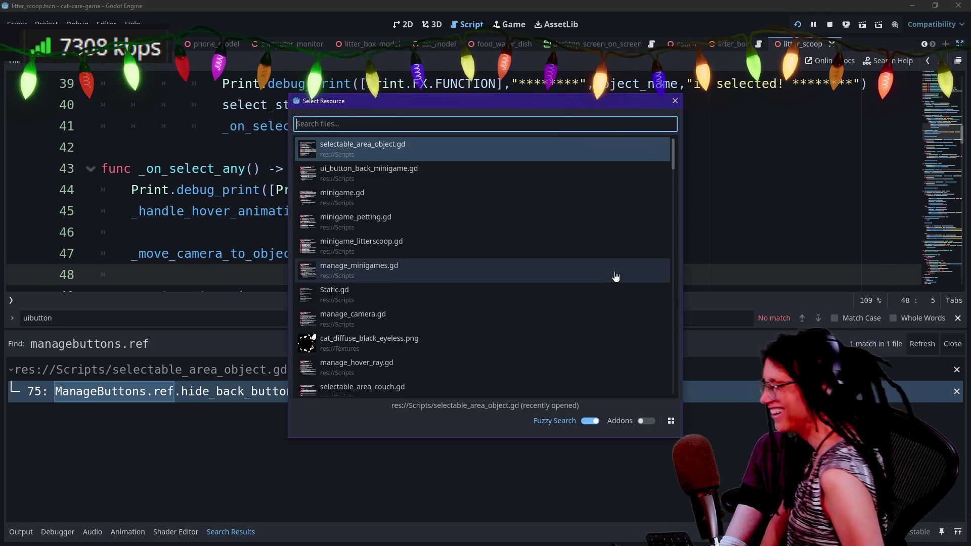
{"action": "key", "text": "Down"}
{"action": "key", "text": "Down"}
{"action": "key", "text": "Up"}
{"action": "key", "text": "Up"}
{"action": "key", "text": "Down"}
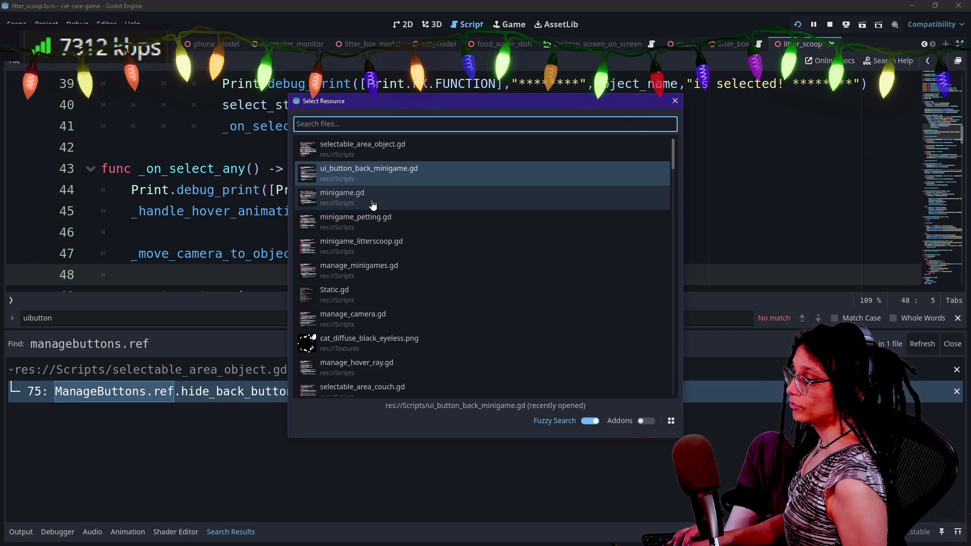
{"action": "double_click", "coordinate": [394, 170]}
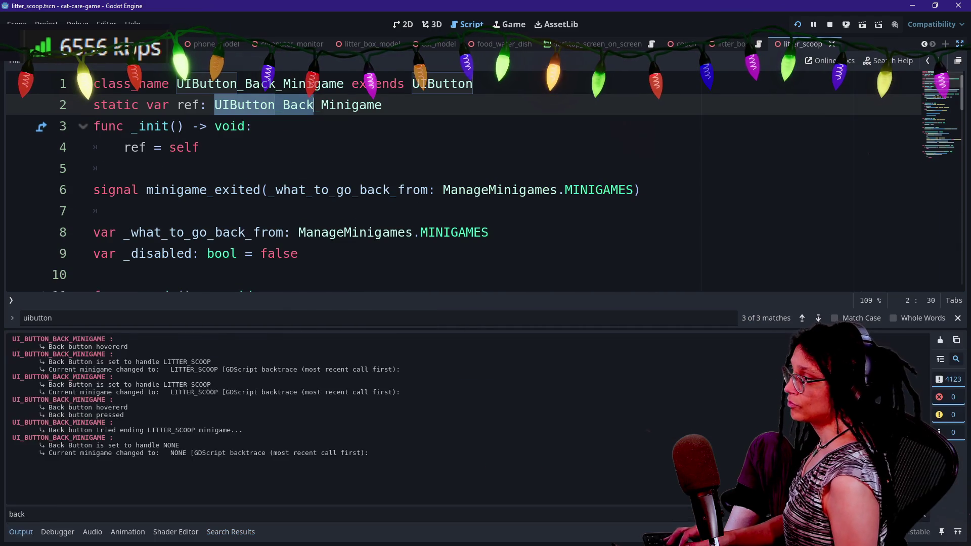
- Replace 'pass' on line 51 in _on_camera_switch_begin with hide_button()
{"action": "scroll", "coordinate": [485, 273], "scroll_direction": "down", "scroll_amount": 13}
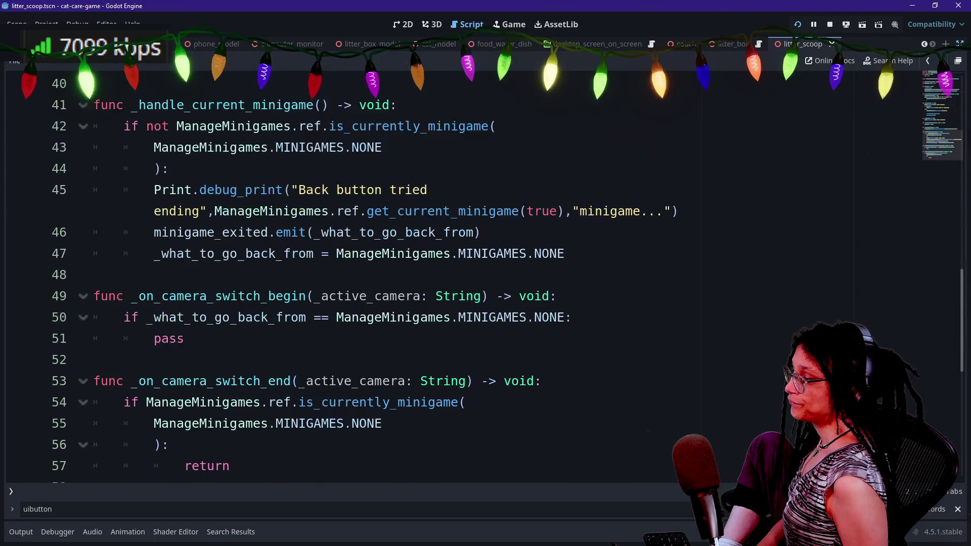
{"action": "scroll", "coordinate": [485, 273], "scroll_direction": "down", "scroll_amount": 1}
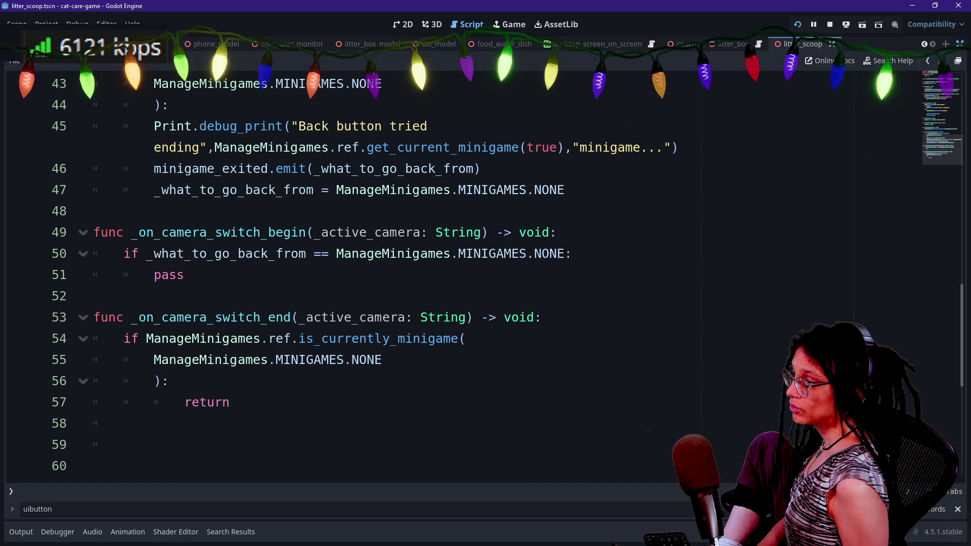
{"action": "mouse_move", "coordinate": [124, 253]}
{"action": "left_mouse_down"}
{"action": "mouse_move", "coordinate": [185, 275]}
{"action": "mouse_move", "coordinate": [522, 253]}
{"action": "left_mouse_up"}
{"action": "left_click", "coordinate": [523, 254]}
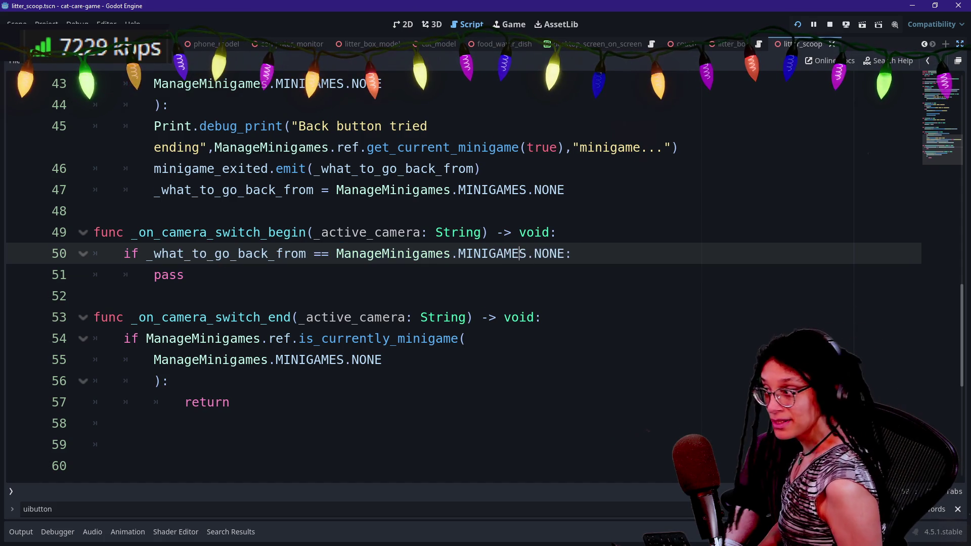
{"action": "left_click", "coordinate": [184, 274]}
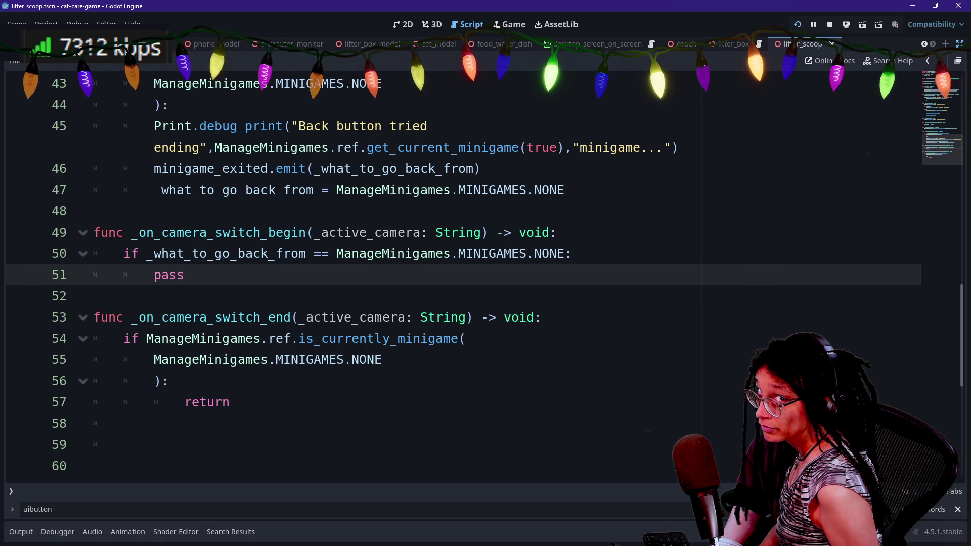
{"action": "key", "text": "BackSpace"}
{"action": "key", "text": "BackSpace"}
{"action": "key", "text": "BackSpace"}
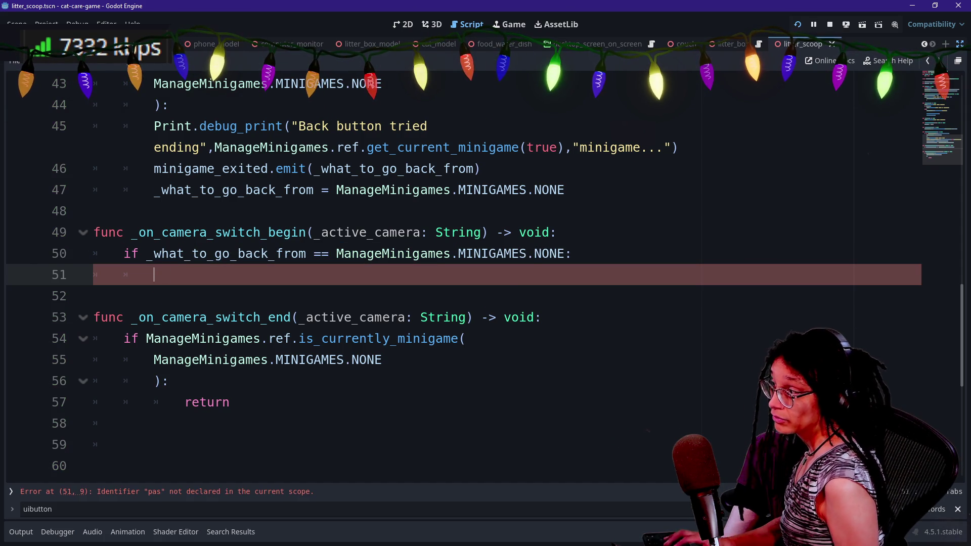
{"action": "type", "text": "hid"}
{"action": "key", "text": "Return"}
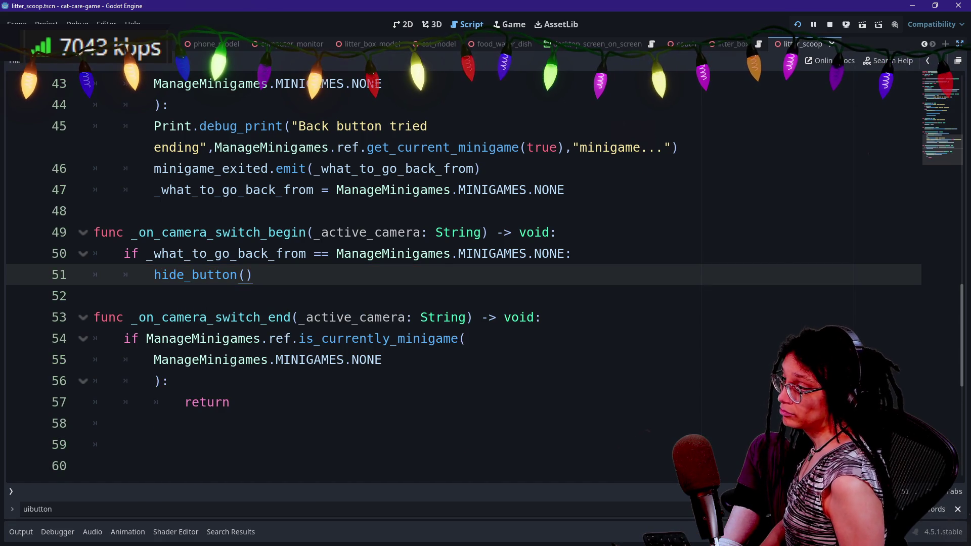
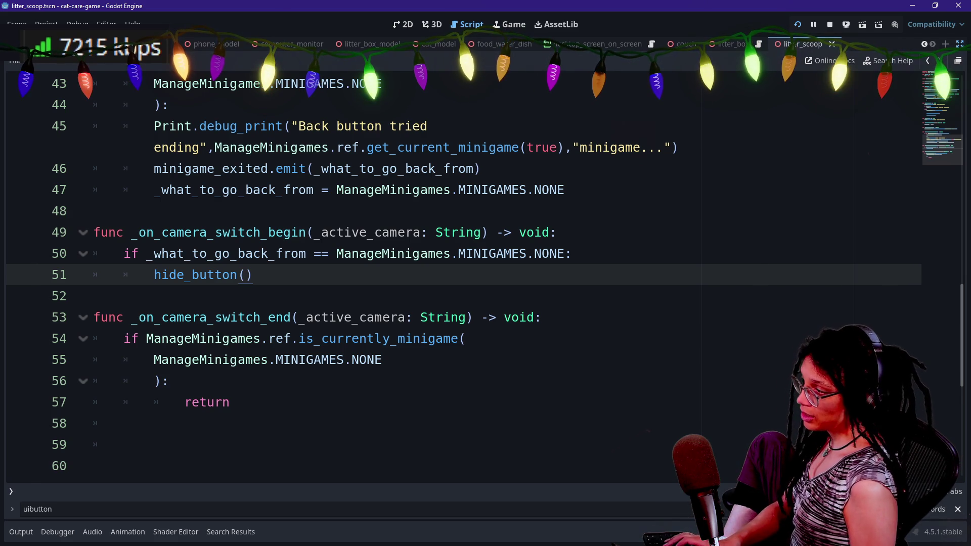
- Undo the stray edit on line 51, then rename the show_button and hide_button definitions to _show_button and _hide_button
{"action": "key", "text": "BackSpace"}
{"action": "type", "text": "`"}
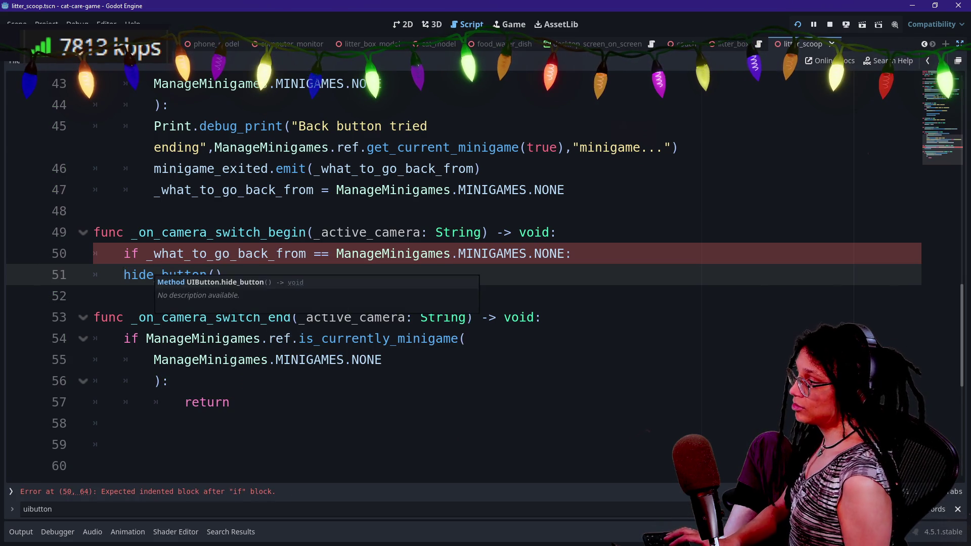
{"action": "key", "text": "ctrl+z"}
{"action": "key", "text": "ctrl+z"}
{"action": "left_click", "coordinate": [172, 274], "text": "ctrl"}
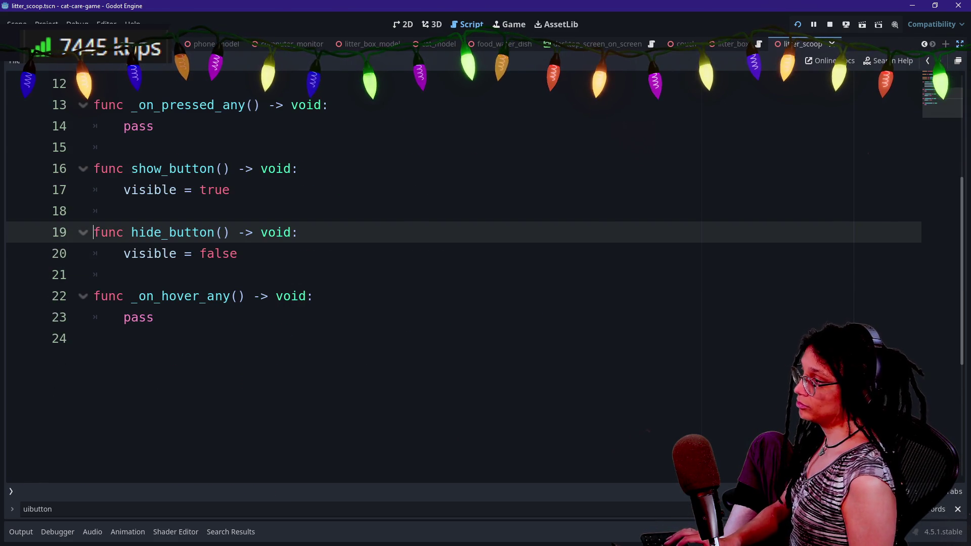
{"action": "left_click", "coordinate": [131, 169]}
{"action": "left_click", "coordinate": [131, 232], "text": "alt"}
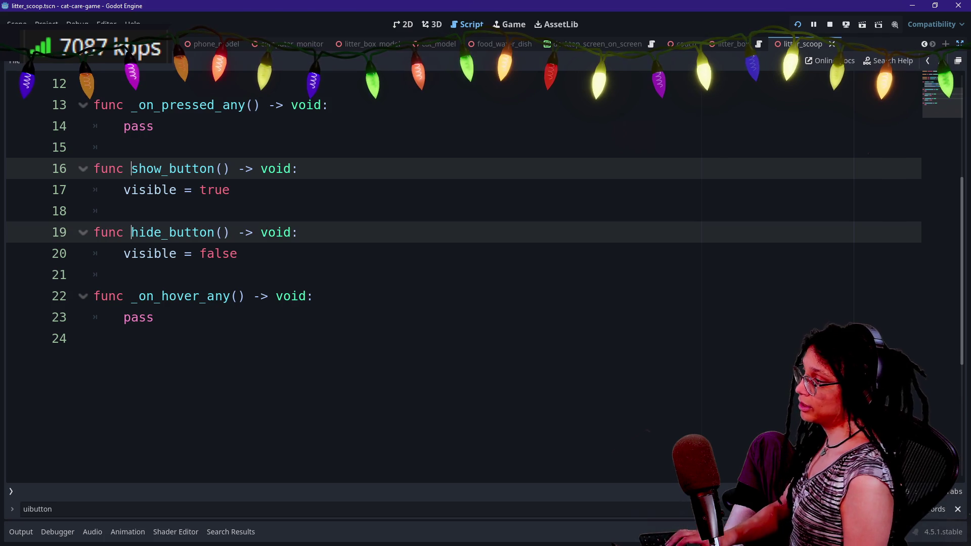
{"action": "type", "text": "_"}
{"action": "left_click", "coordinate": [154, 126]}
{"action": "scroll", "coordinate": [455, 253], "scroll_direction": "up", "scroll_amount": 2}
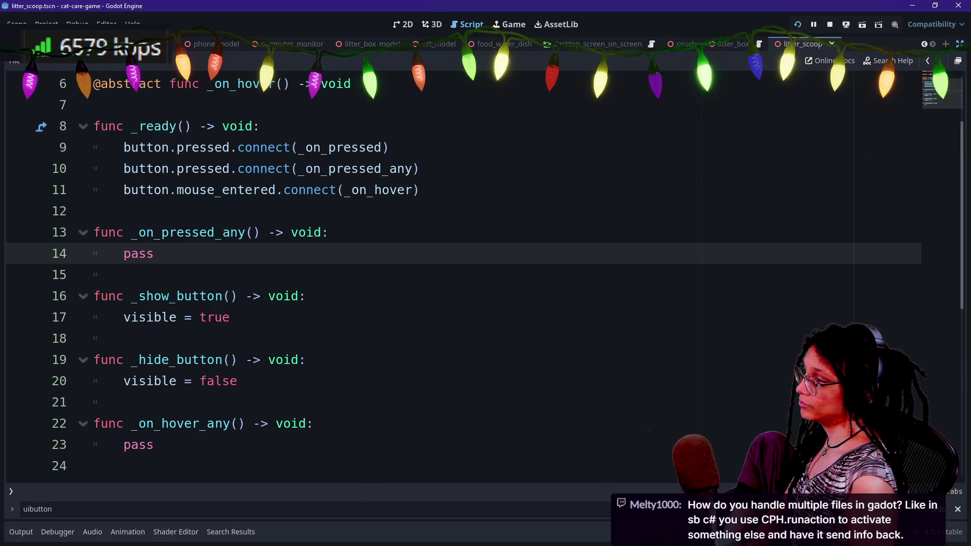
{"action": "key", "text": "Down"}
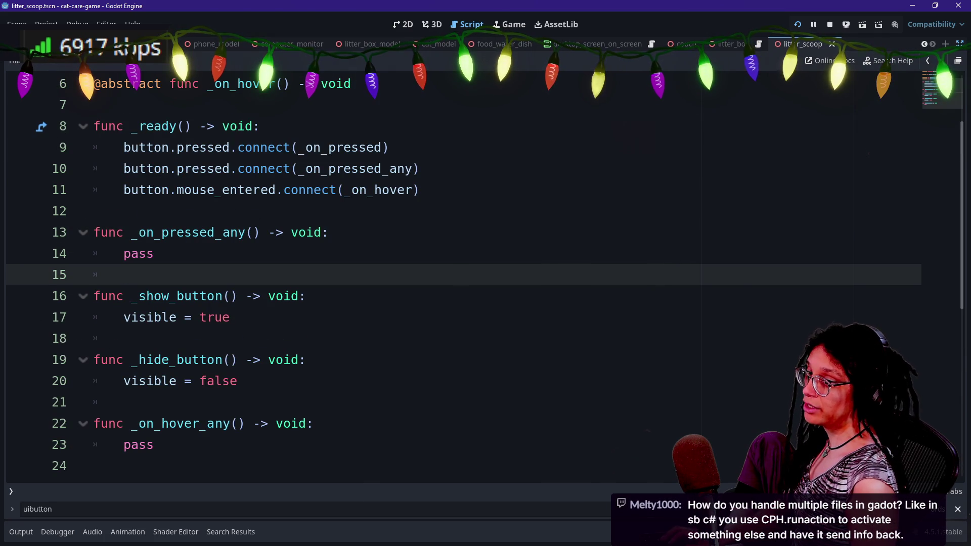
{"action": "left_click", "coordinate": [237, 381]}
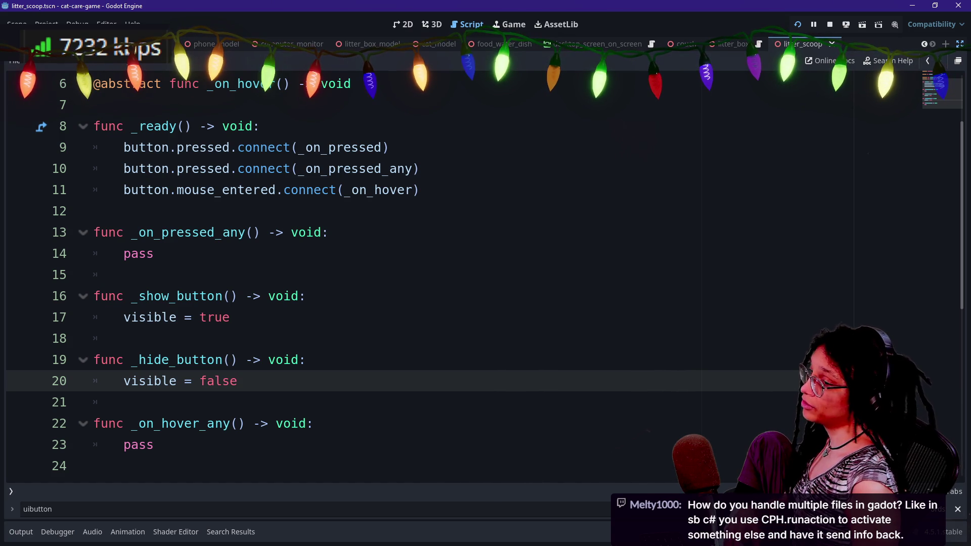
- Change the camera-switch-begin call to _hide_button() and save the edited scripts
{"action": "left_click", "coordinate": [928, 61]}
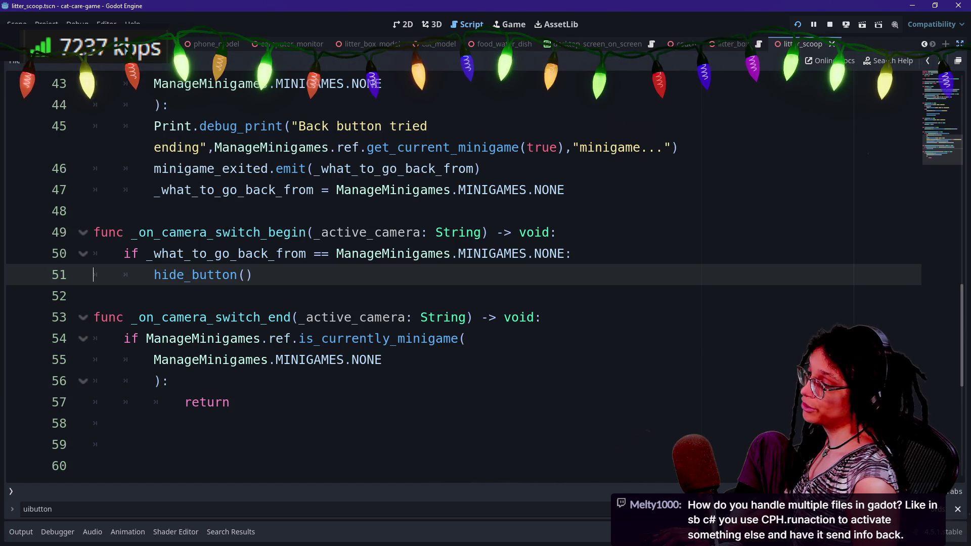
{"action": "left_click", "coordinate": [154, 275]}
{"action": "type", "text": "_"}
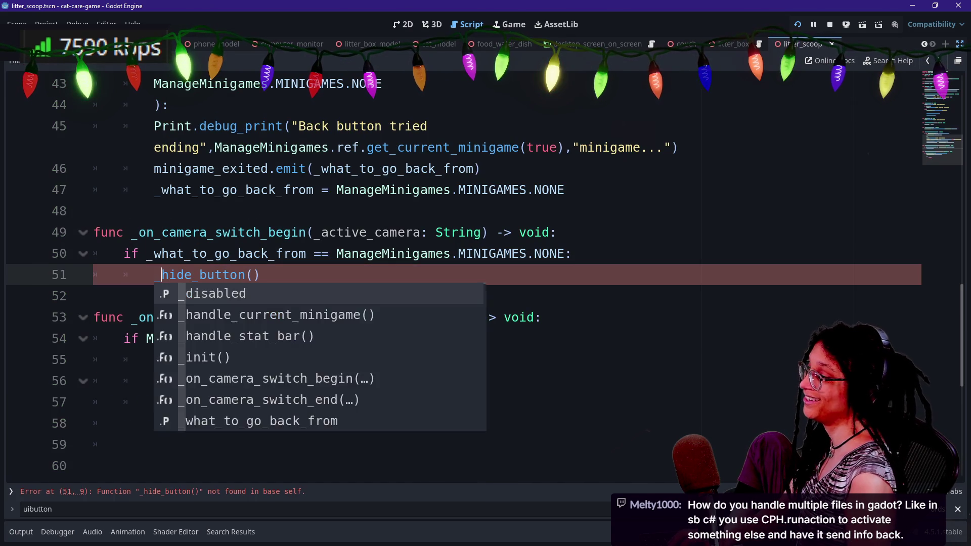
{"action": "left_click", "coordinate": [156, 189]}
{"action": "left_click", "coordinate": [124, 423]}
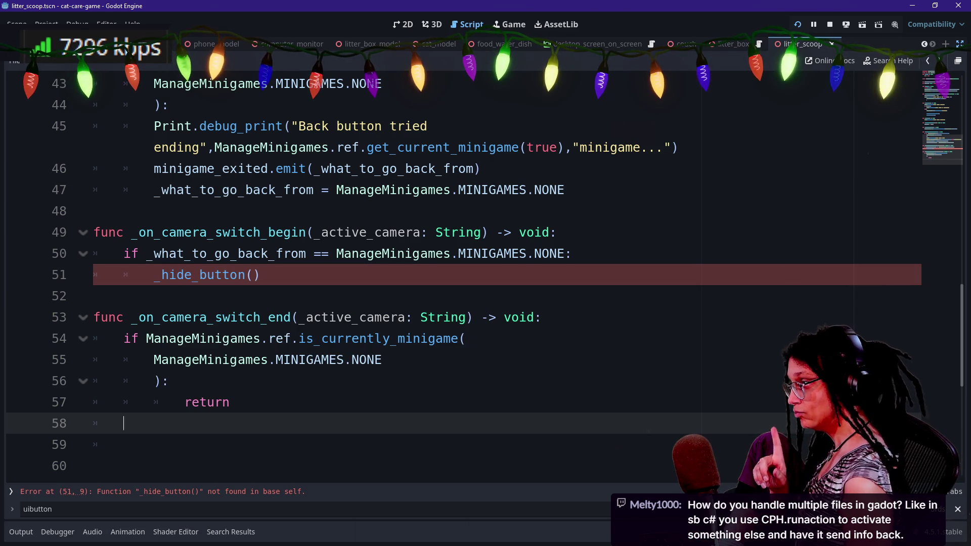
{"action": "left_click", "coordinate": [261, 274]}
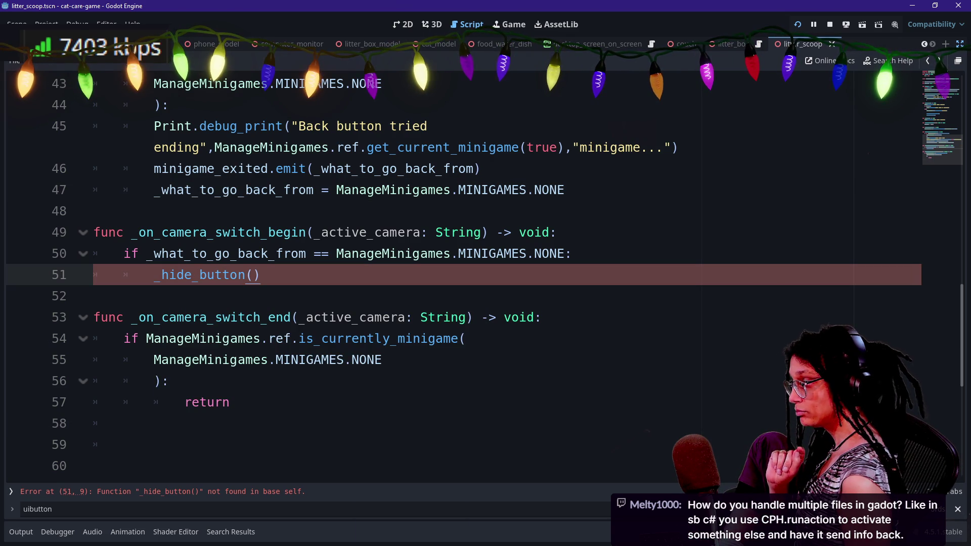
{"action": "left_click", "coordinate": [929, 61]}
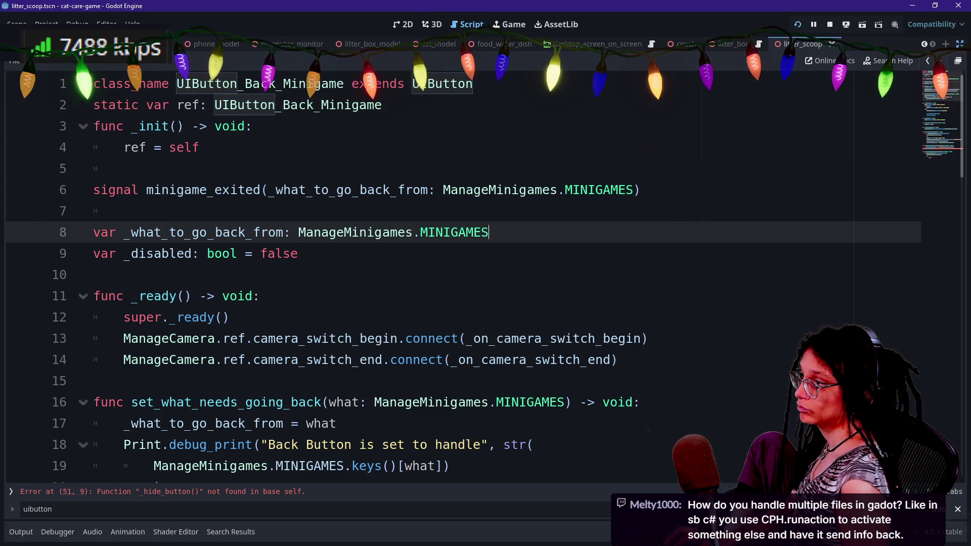
{"action": "left_click", "coordinate": [929, 60]}
{"action": "left_click", "coordinate": [929, 60]}
{"action": "key", "text": "ctrl+s"}
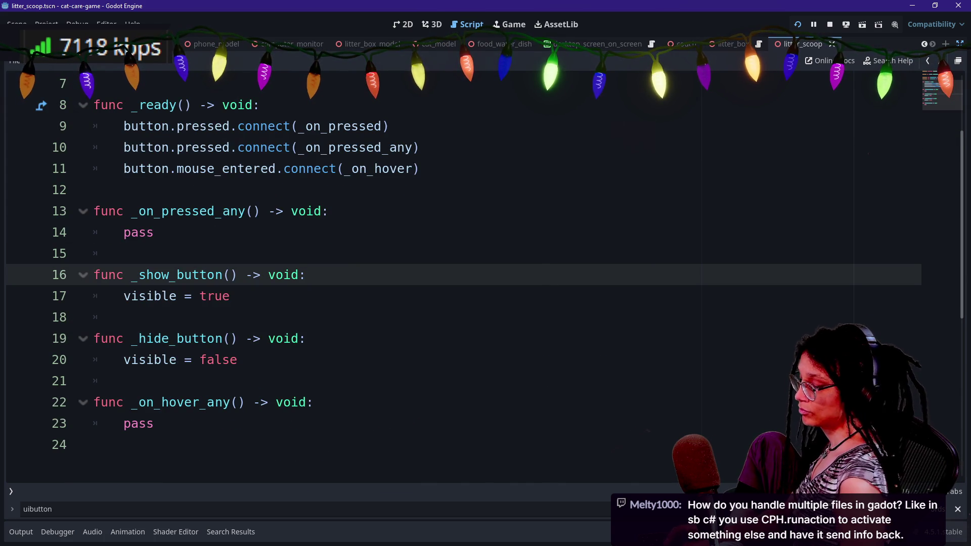
- Quick-open ui_button_back_minigame.gd and review the minigame check on lines 54–56
{"action": "key", "text": "shift+alt+o"}
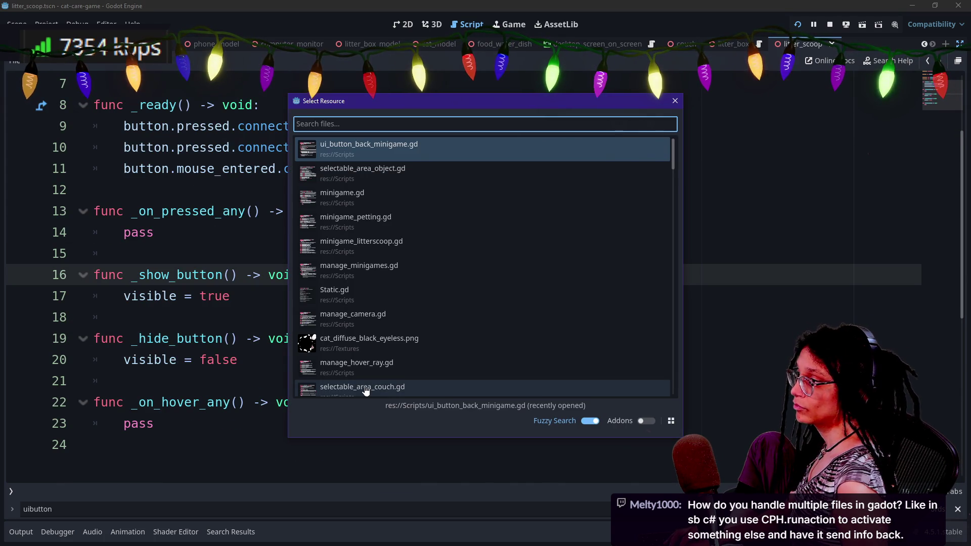
{"action": "key", "text": "Return"}
{"action": "scroll", "coordinate": [365, 390], "scroll_direction": "down", "scroll_amount": 9}
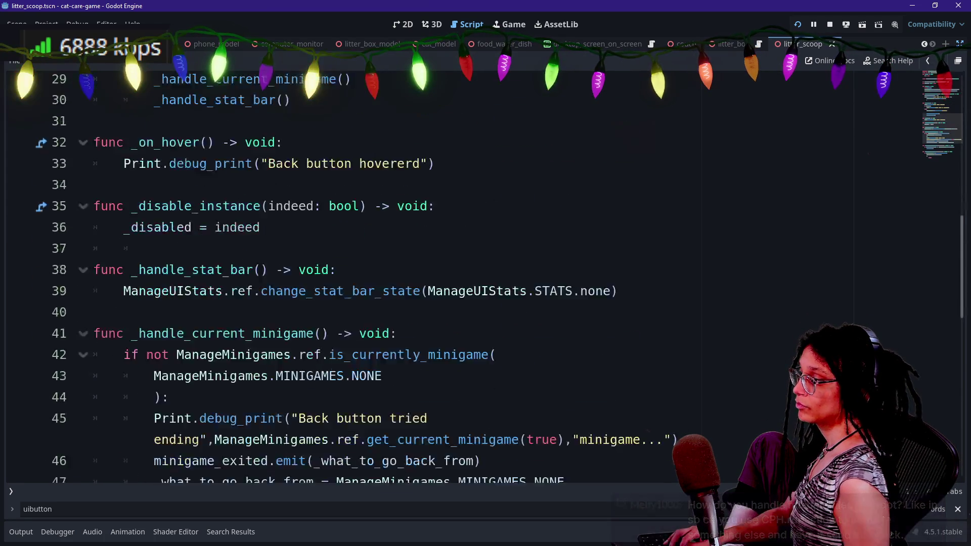
{"action": "scroll", "coordinate": [210, 400], "scroll_direction": "down", "scroll_amount": 7}
{"action": "scroll", "coordinate": [210, 399], "scroll_direction": "up", "scroll_amount": 2}
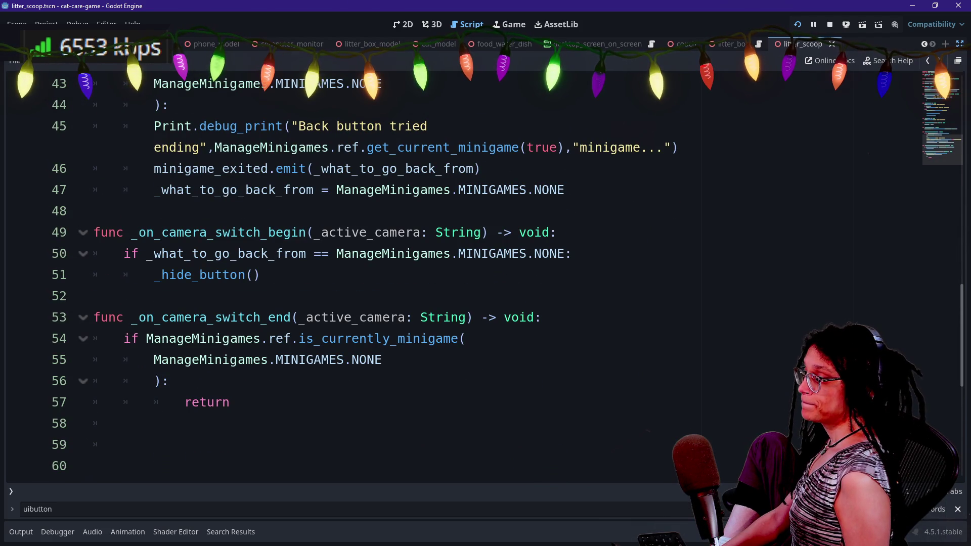
{"action": "left_click", "coordinate": [142, 338]}
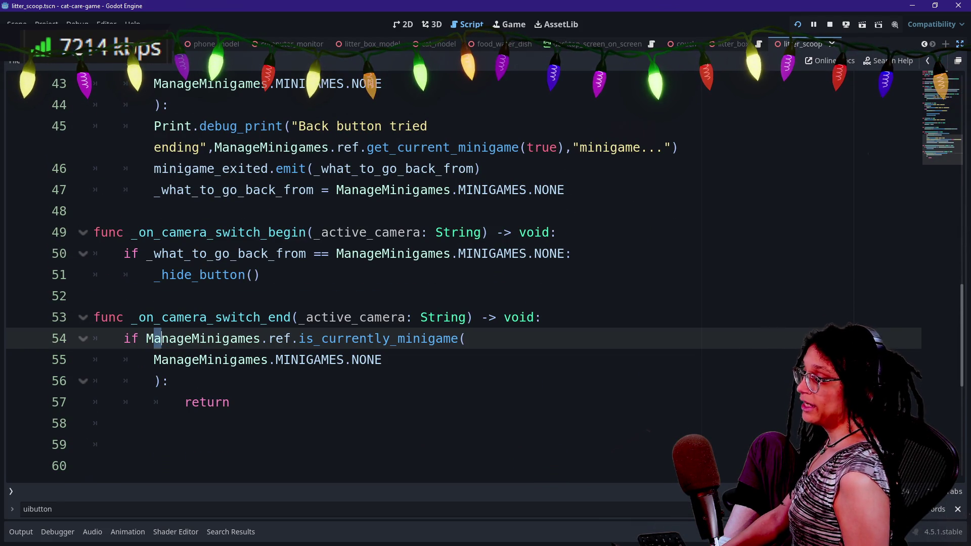
{"action": "left_click_drag", "start_coordinate": [123, 338], "coordinate": [169, 381]}
- Add a _show_button() call on line 59 after the early return, then run the project
{"action": "left_click", "coordinate": [124, 423]}
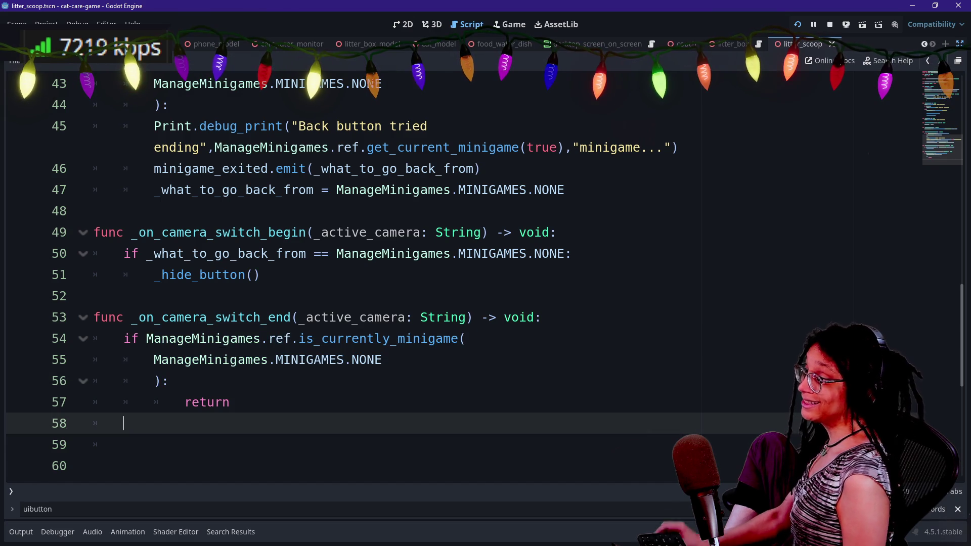
{"action": "key", "text": "Return"}
{"action": "type", "text": "_show"}
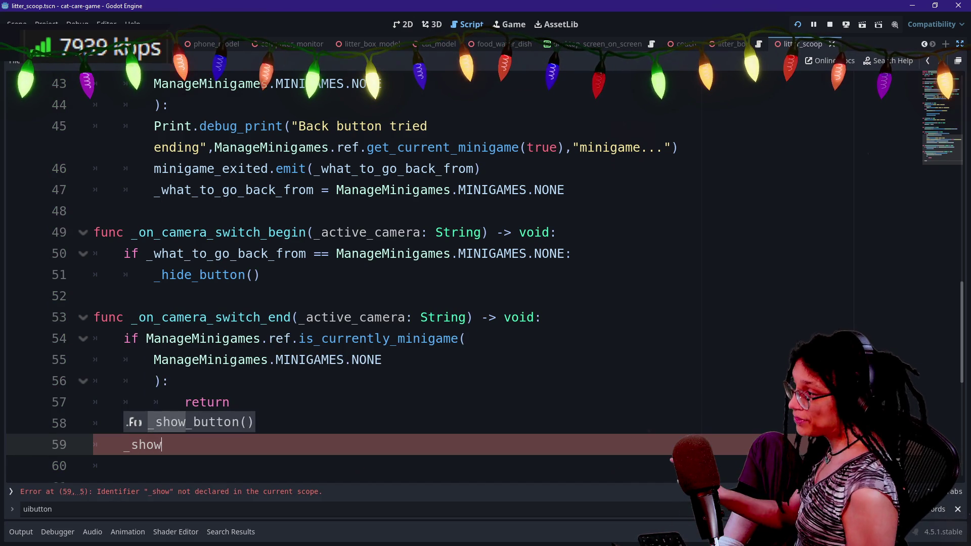
{"action": "key", "text": "Escape"}
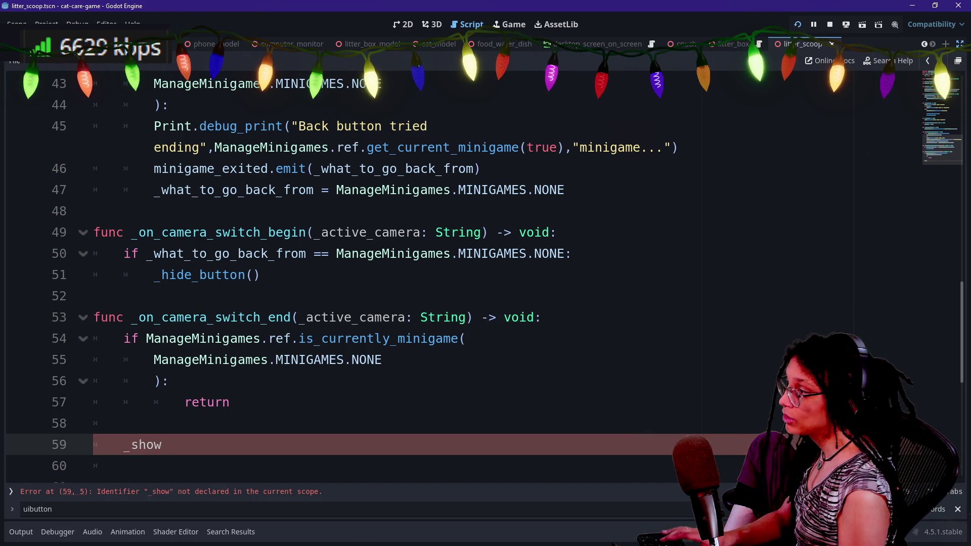
{"action": "type", "text": "_button"}
{"action": "key", "text": "Return"}
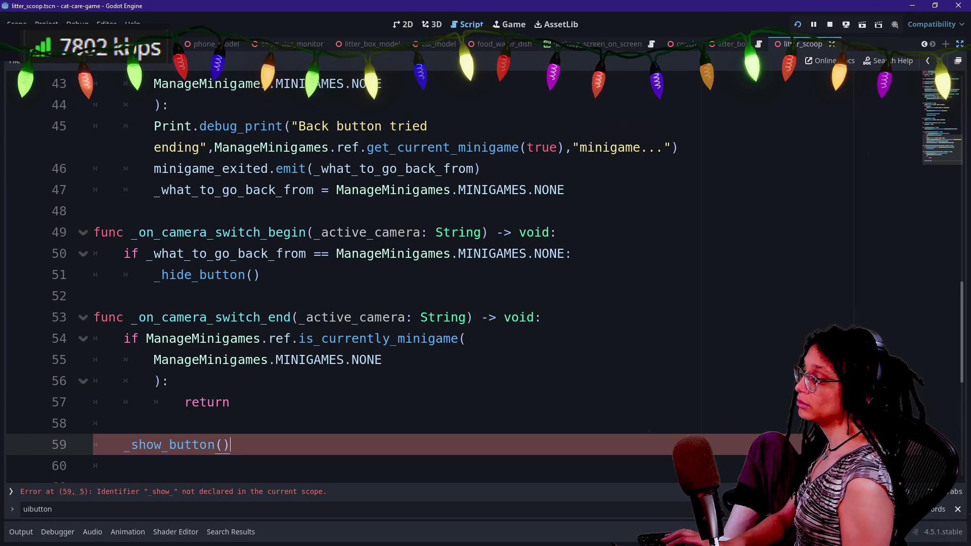
{"action": "left_click", "coordinate": [798, 25]}
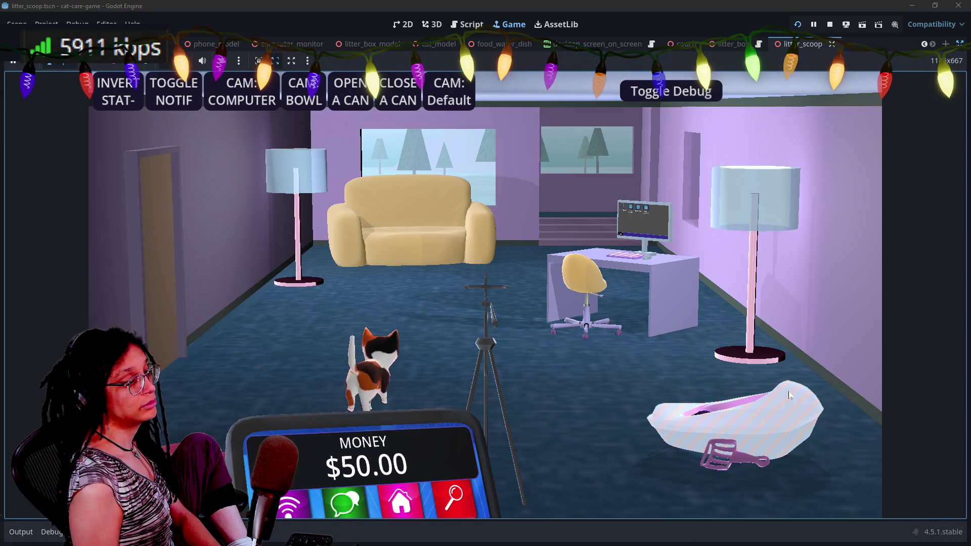
- Enter the litter box minigame, leave it with Go Back, and return to the script editor
{"action": "left_click", "coordinate": [790, 395]}
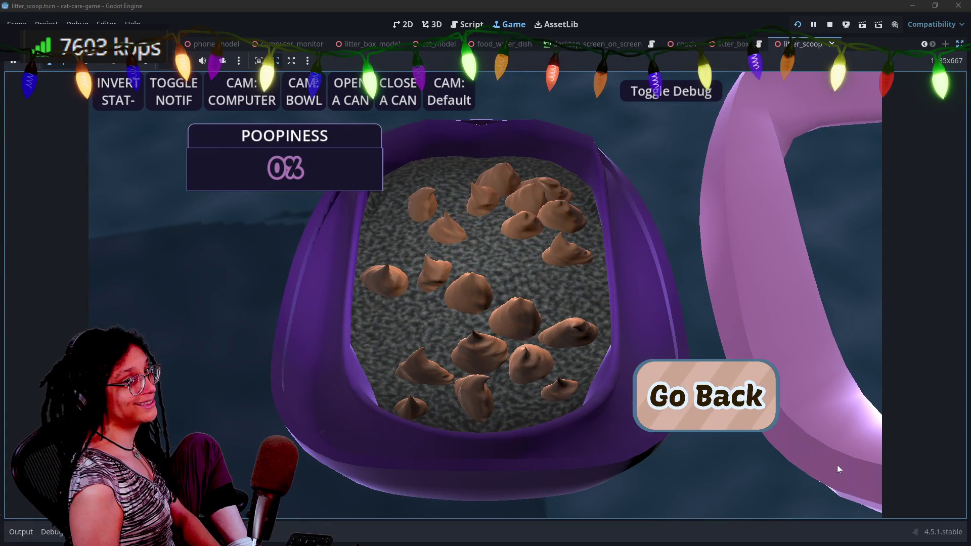
{"action": "left_click", "coordinate": [718, 377]}
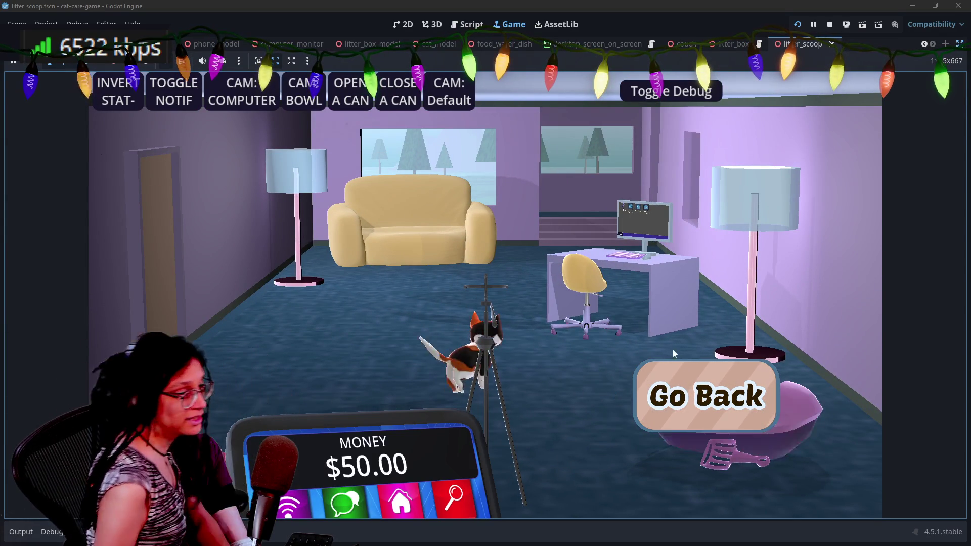
{"action": "left_click", "coordinate": [468, 24]}
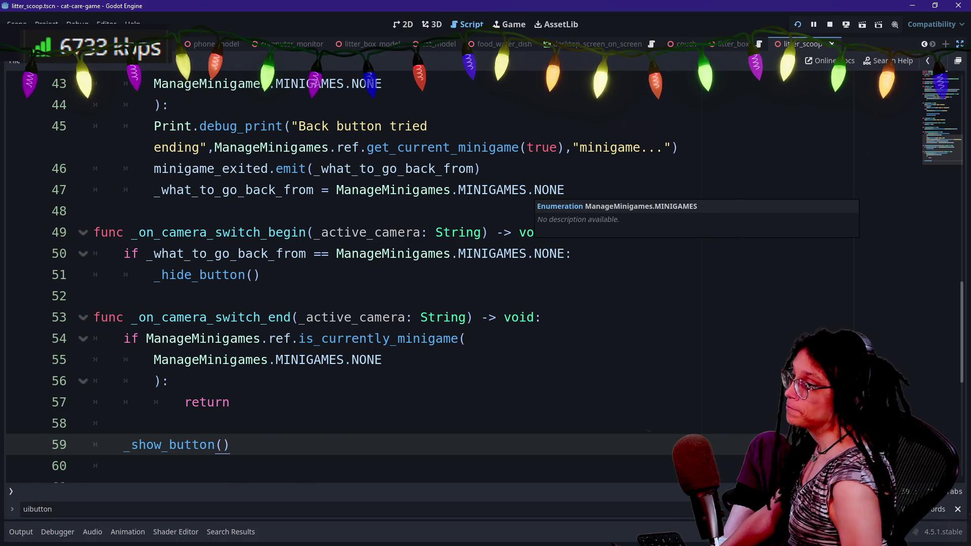
- Add print("camswitch end while") at the start of _on_camera_switch_begin, leaving an unfinished print( in the if block
{"action": "left_click", "coordinate": [577, 253]}
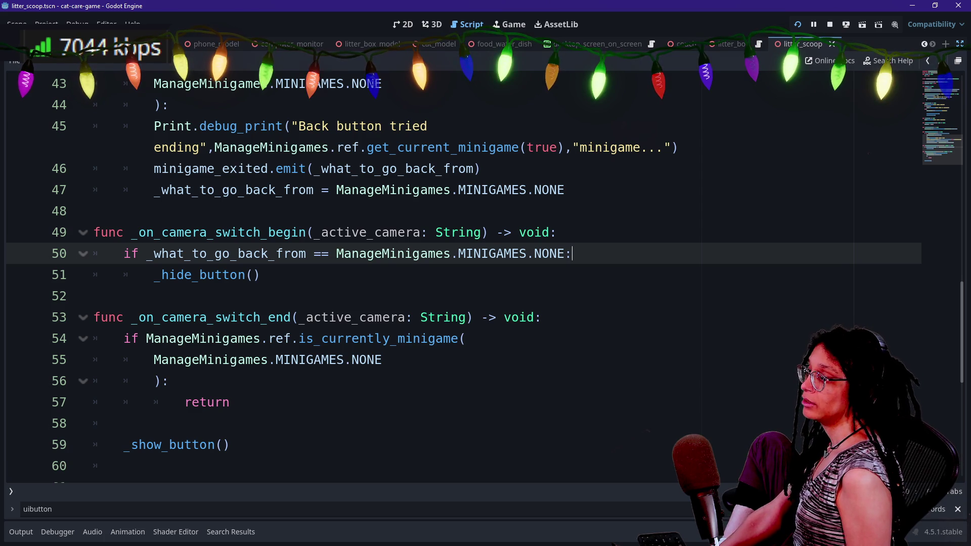
{"action": "key", "text": "ctrl+shift+Return"}
{"action": "type", "text": "print(\""}
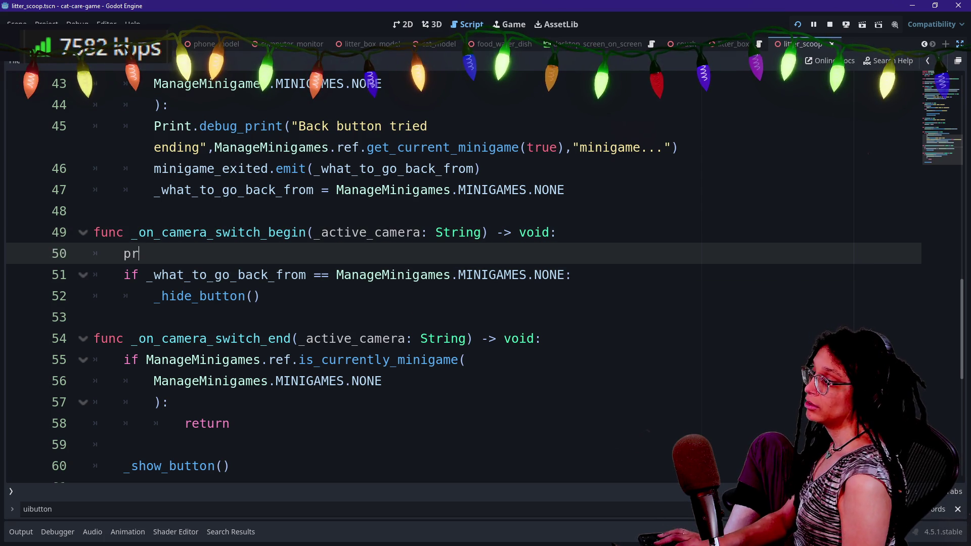
{"action": "type", "text": "\"camswit"}
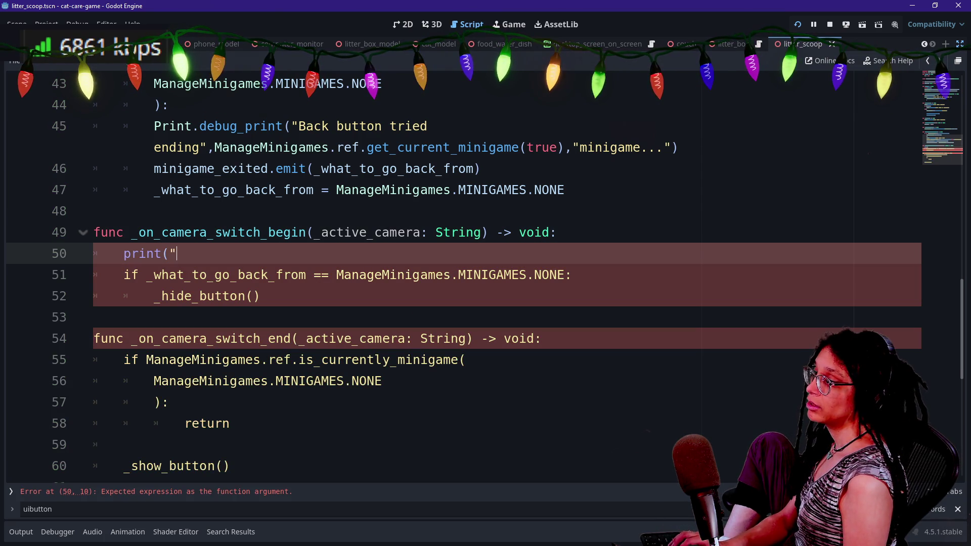
{"action": "type", "text": "ch end\")"}
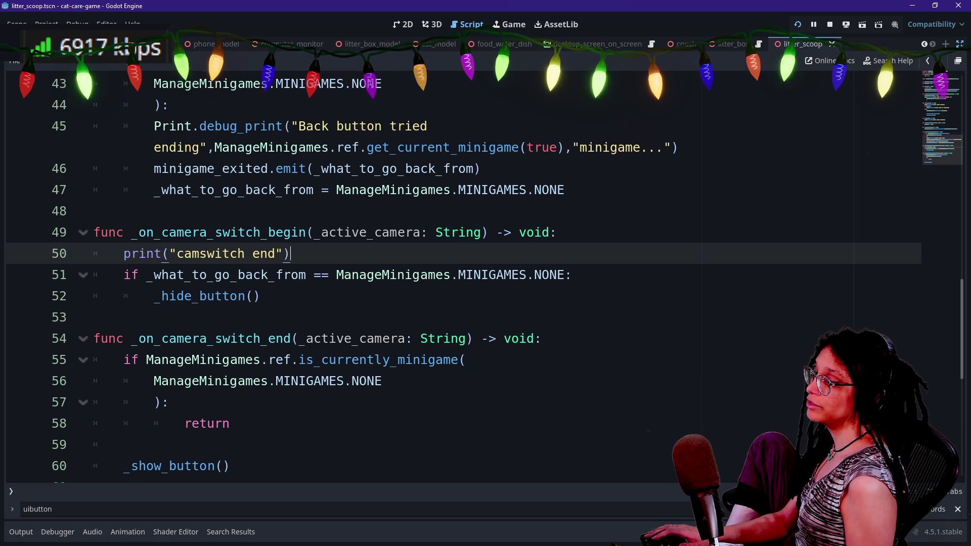
{"action": "left_click", "coordinate": [572, 274]}
{"action": "key", "text": "Return"}
{"action": "type", "text": "print("}
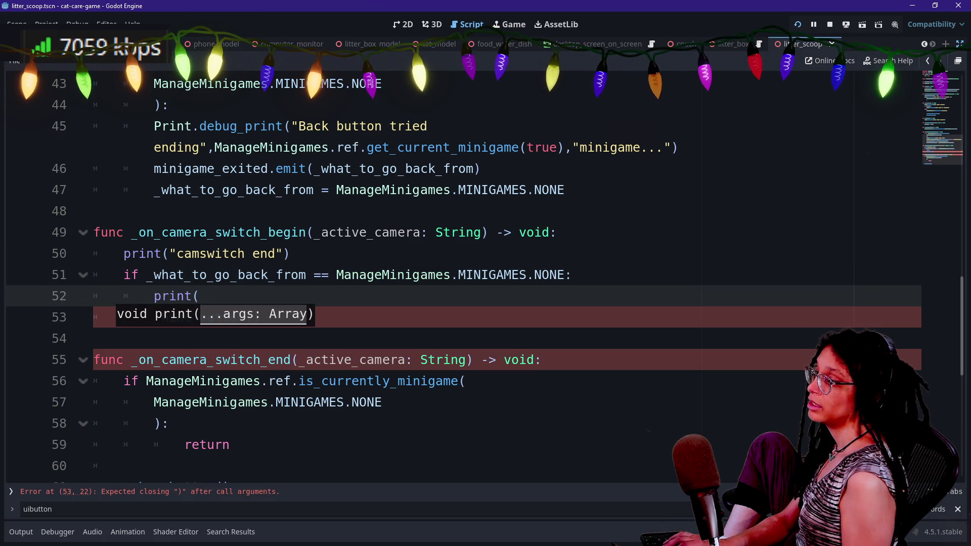
{"action": "left_click", "coordinate": [285, 253]}
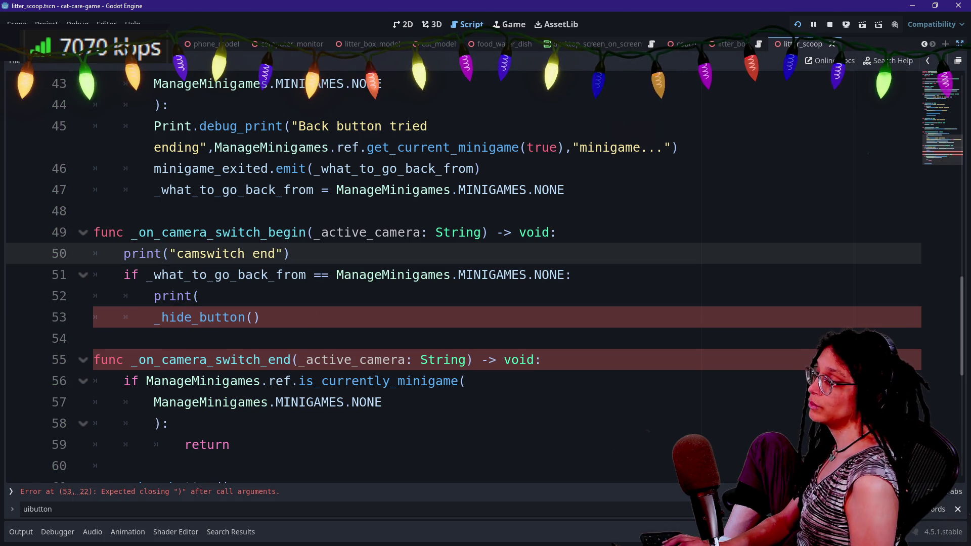
{"action": "type", "text": "while"}
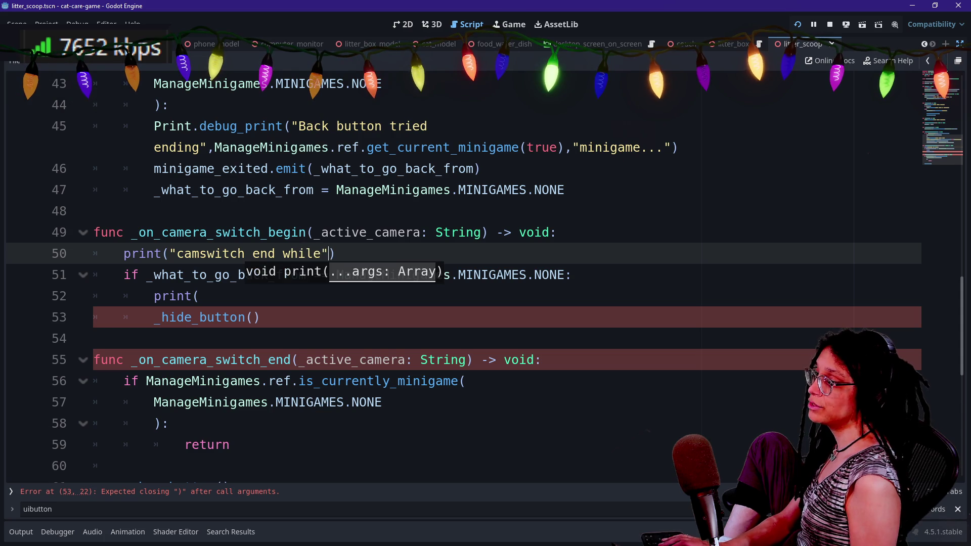
{"action": "left_click", "coordinate": [202, 338]}
{"action": "left_click", "coordinate": [334, 253]}
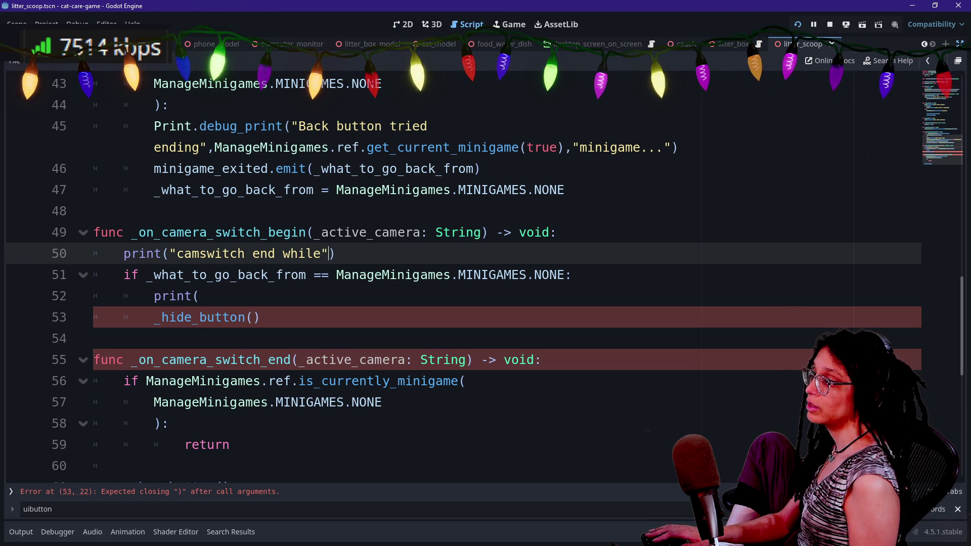
- Copy line 45's Print.debug_print call over the print on line 50 and indent it
{"action": "left_click_drag", "start_coordinate": [154, 126], "coordinate": [427, 126]}
{"action": "left_click_drag", "start_coordinate": [284, 126], "coordinate": [750, 143]}
{"action": "key", "text": "ctrl+z"}
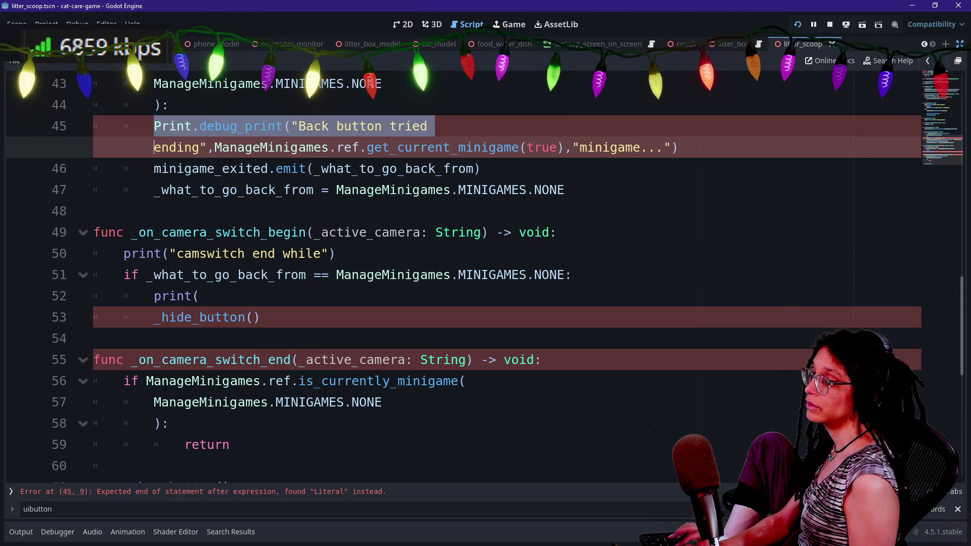
{"action": "left_click_drag", "start_coordinate": [678, 147], "coordinate": [170, 104]}
{"action": "key", "text": "ctrl+c"}
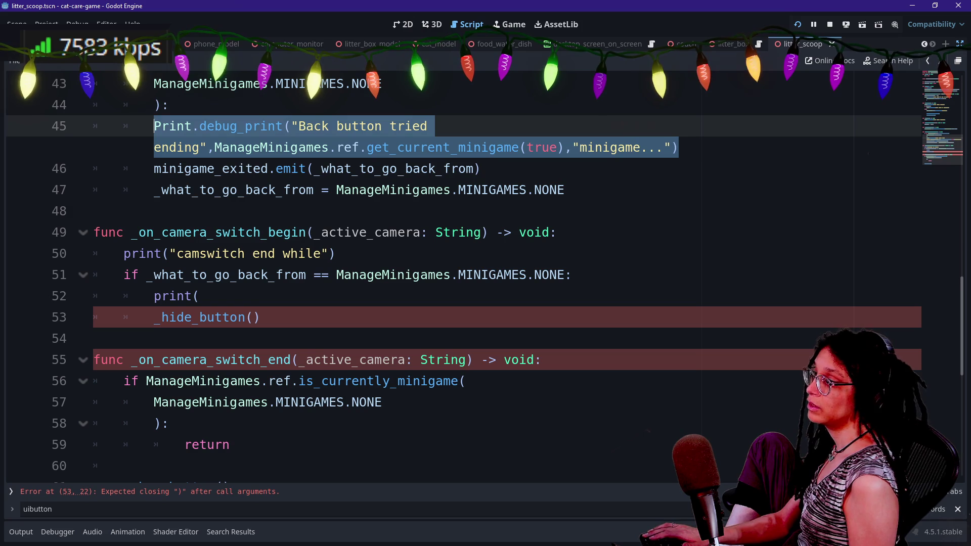
{"action": "mouse_move", "coordinate": [335, 254]}
{"action": "left_mouse_down"}
{"action": "mouse_move", "coordinate": [123, 256]}
{"action": "mouse_move", "coordinate": [92, 266]}
{"action": "left_mouse_up"}
{"action": "key", "text": "ctrl+v"}
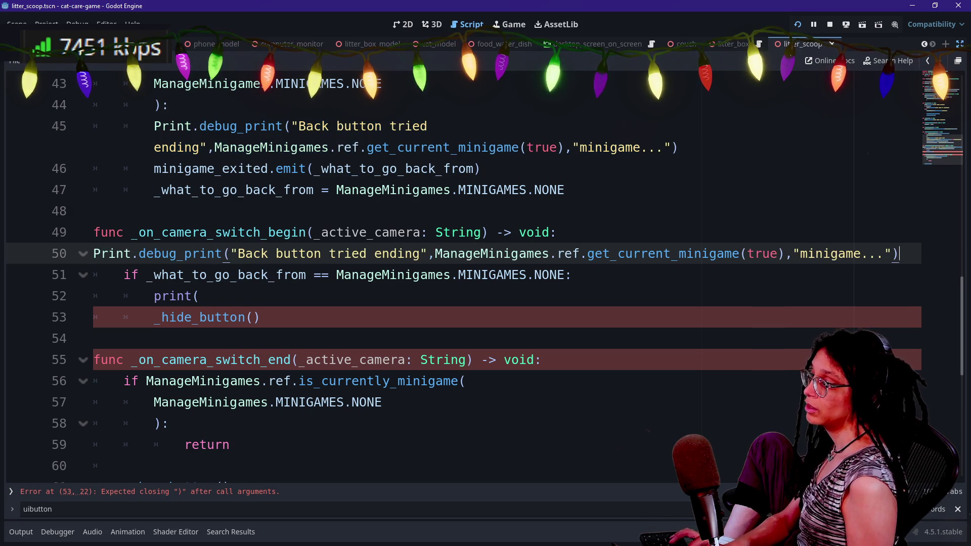
{"action": "key", "text": "Tab"}
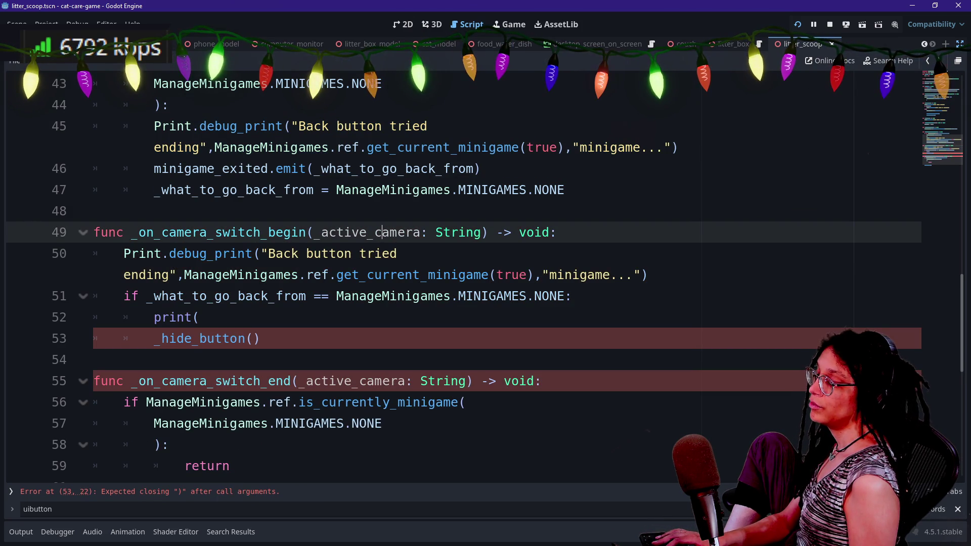
- Change the copied debug message to "camswitch end during"
{"action": "left_click", "coordinate": [262, 253]}
{"action": "key", "text": "Right"}
{"action": "key", "text": "ctrl+shift+Right"}
{"action": "key", "text": "ctrl+shift+Right"}
{"action": "key", "text": "ctrl+shift+Right"}
{"action": "key", "text": "shift+Left"}
{"action": "key", "text": "shift+Left"}
{"action": "key", "text": "shift+Left"}
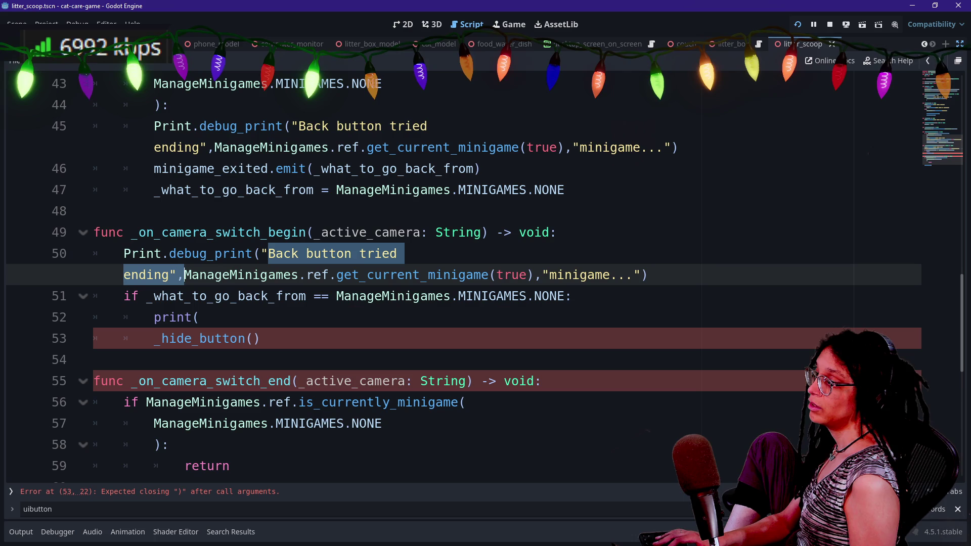
{"action": "type", "text": "camswitch end "}
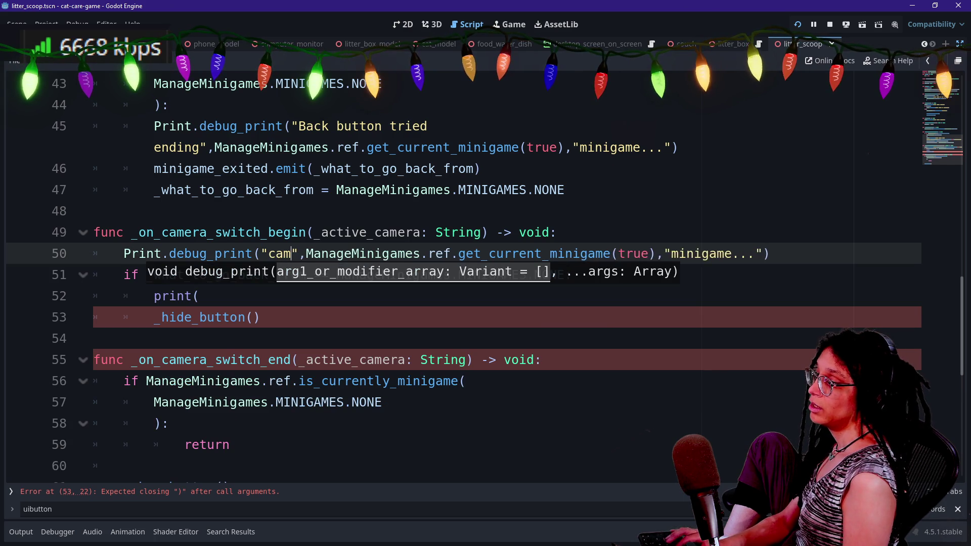
{"action": "type", "text": "wh"}
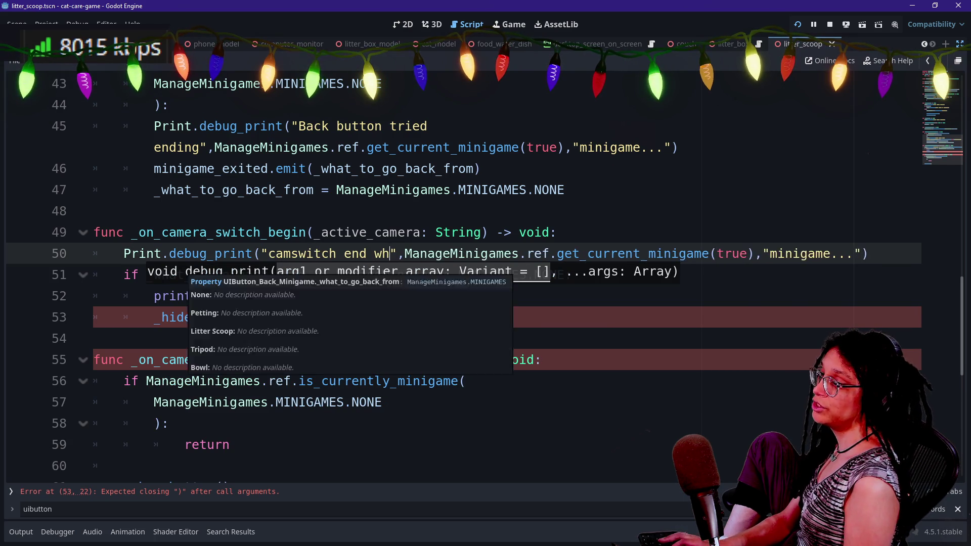
{"action": "key", "text": "BackSpace"}
{"action": "key", "text": "BackSpace"}
{"action": "type", "text": "during"}
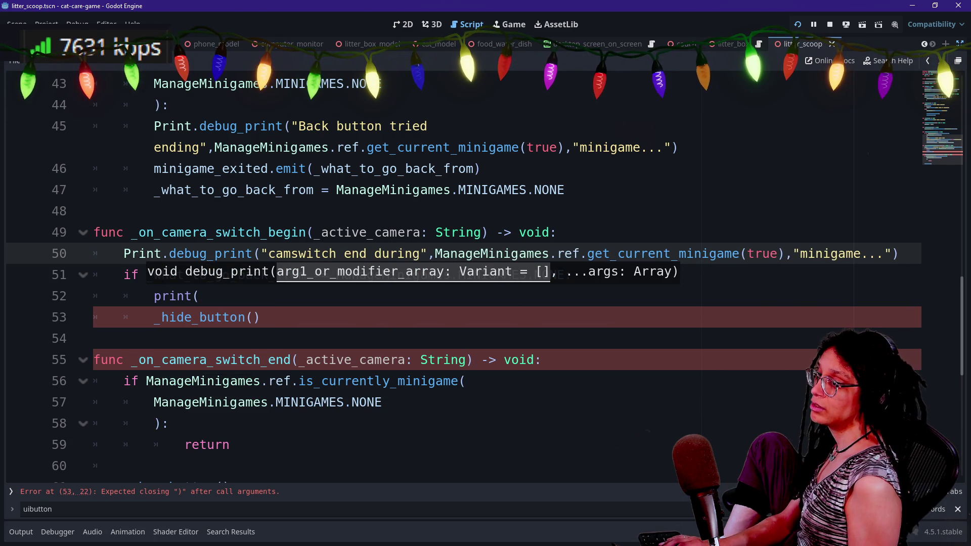
- Rework the arguments to include the "minigame and camera" label and _active_camera
{"action": "double_click", "coordinate": [830, 253]}
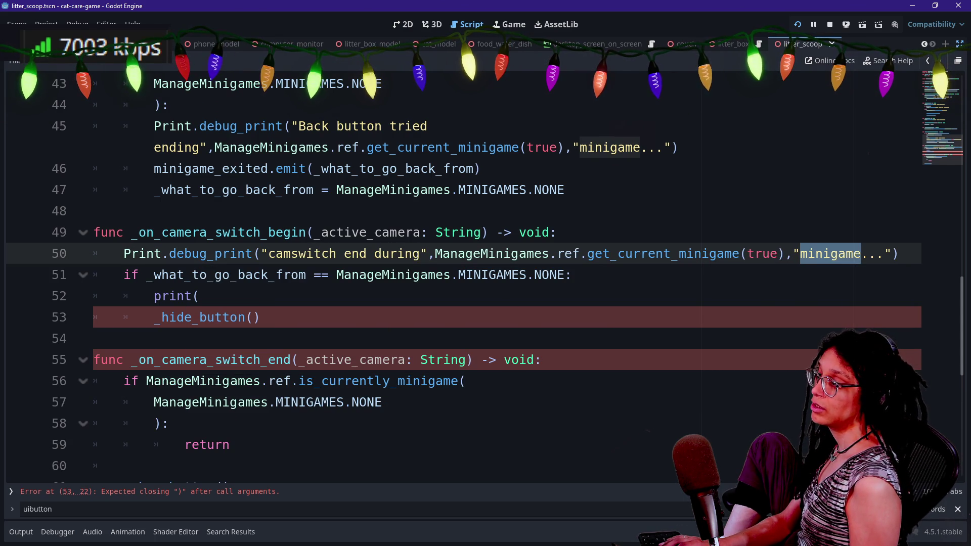
{"action": "key", "text": "BackSpace"}
{"action": "key", "text": "BackSpace"}
{"action": "key", "text": "BackSpace"}
{"action": "key", "text": "BackSpace"}
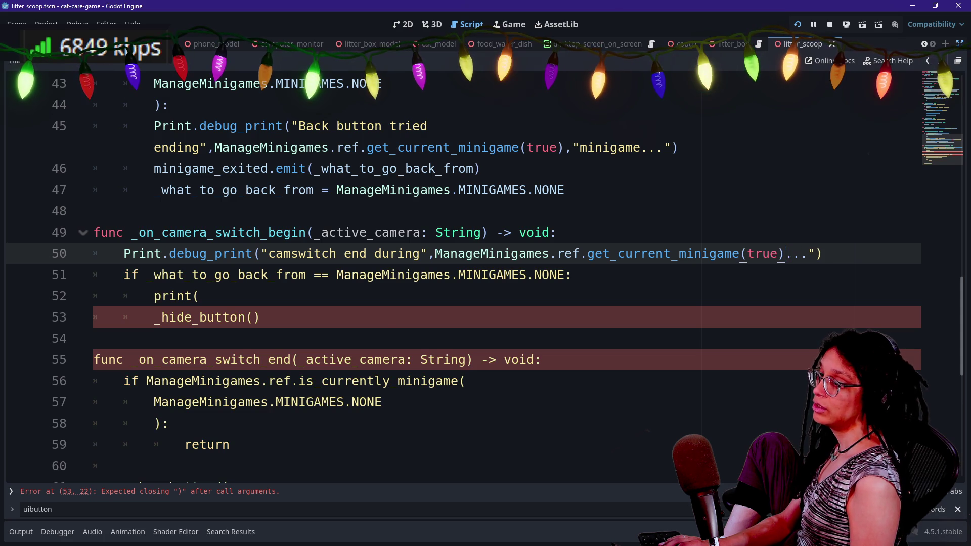
{"action": "key", "text": "Delete"}
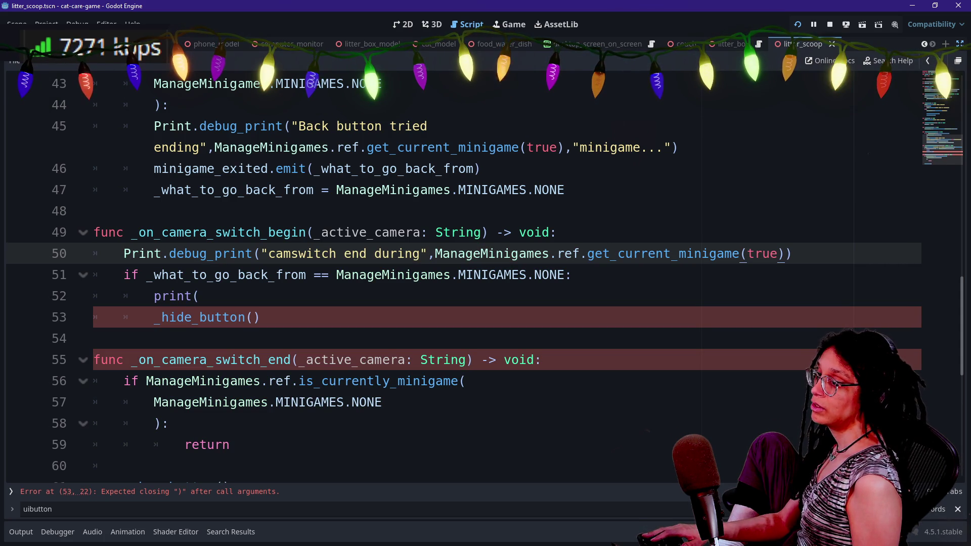
{"action": "type", "text": "and _act"}
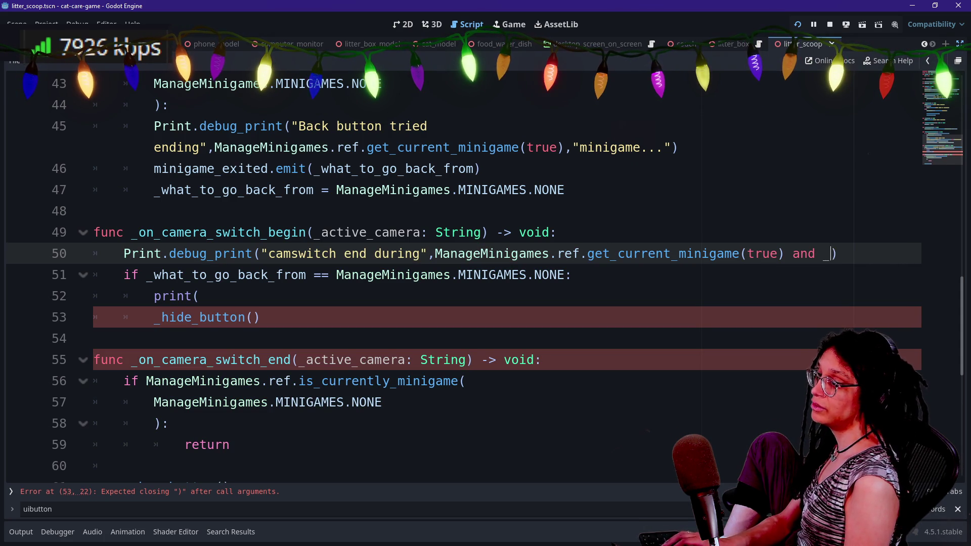
{"action": "type", "text": "iv"}
{"action": "key", "text": "BackSpace"}
{"action": "key", "text": "BackSpace"}
{"action": "key", "text": "BackSpace"}
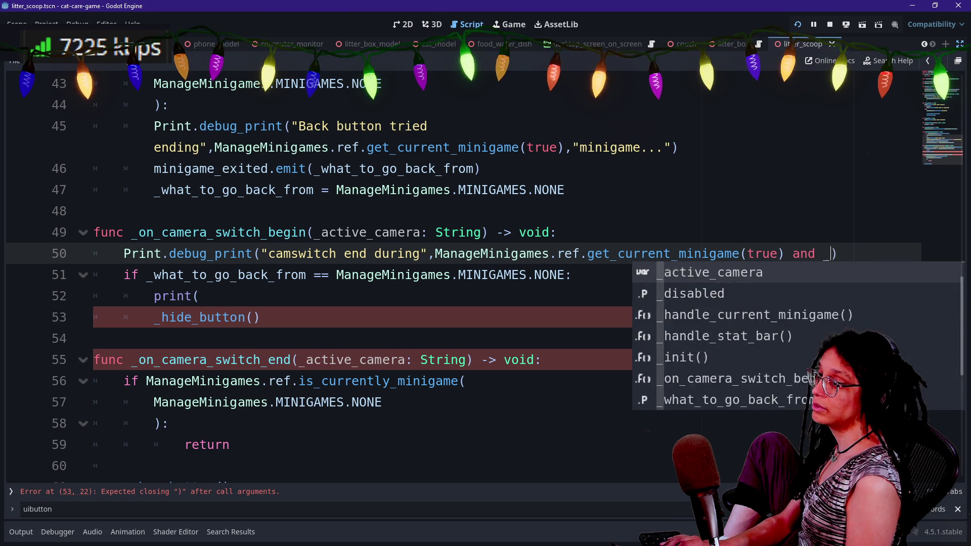
{"action": "type", "text": ",minigame_exited"}
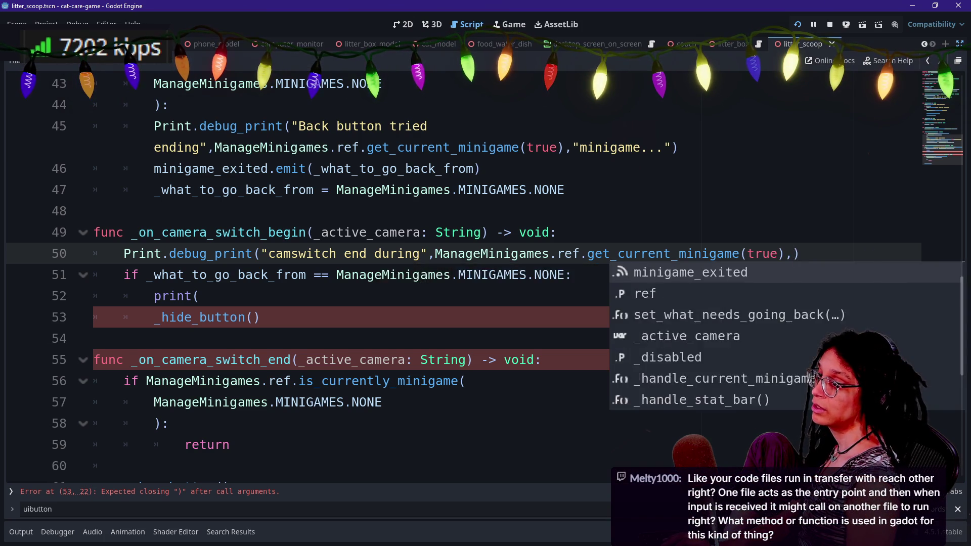
{"action": "key", "text": "BackSpace"}
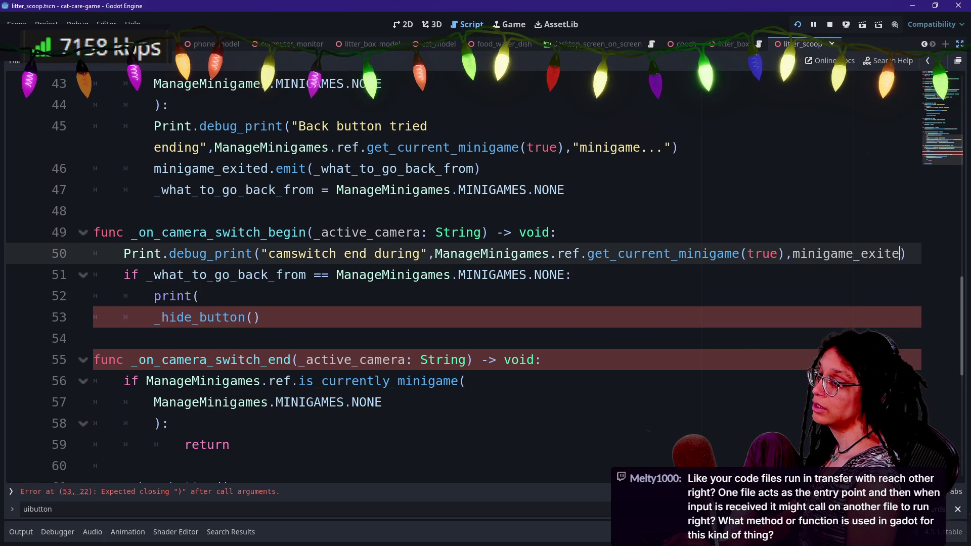
{"action": "type", "text": "d"}
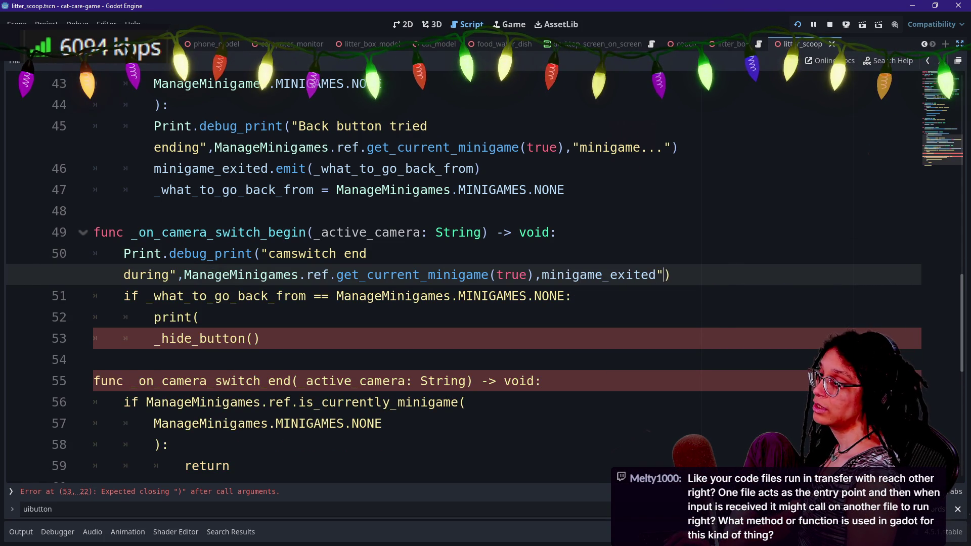
{"action": "type", "text": ","}
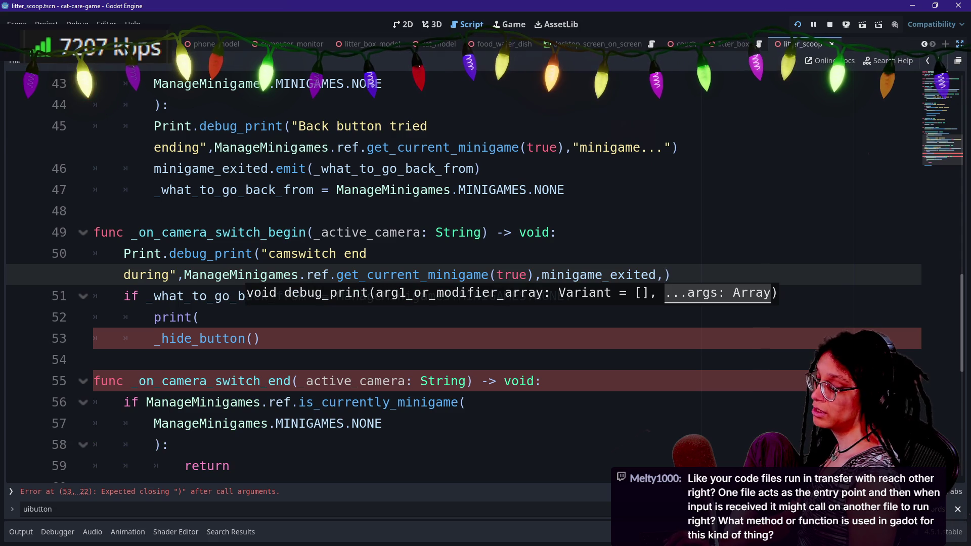
{"action": "type", "text": "\"minigame\" an"}
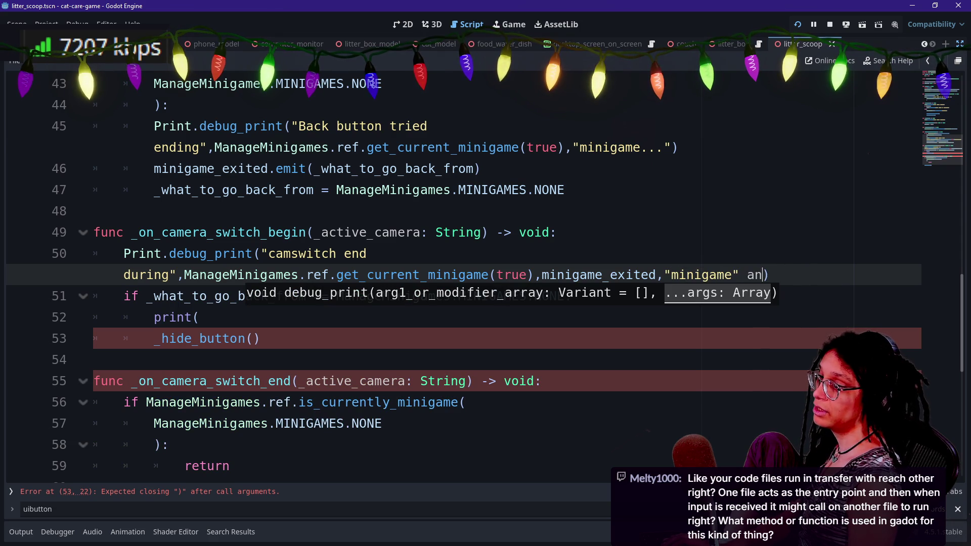
{"action": "key", "text": "BackSpace"}
{"action": "key", "text": "BackSpace"}
{"action": "key", "text": "BackSpace"}
{"action": "type", "text": "and camera\",_activa_c"}
{"action": "key", "text": "BackSpace"}
{"action": "key", "text": "BackSpace"}
{"action": "key", "text": "BackSpace"}
{"action": "type", "text": "e_camera"}
- Add the missing closing parenthesis to the debug print line
{"action": "left_click", "coordinate": [497, 233]}
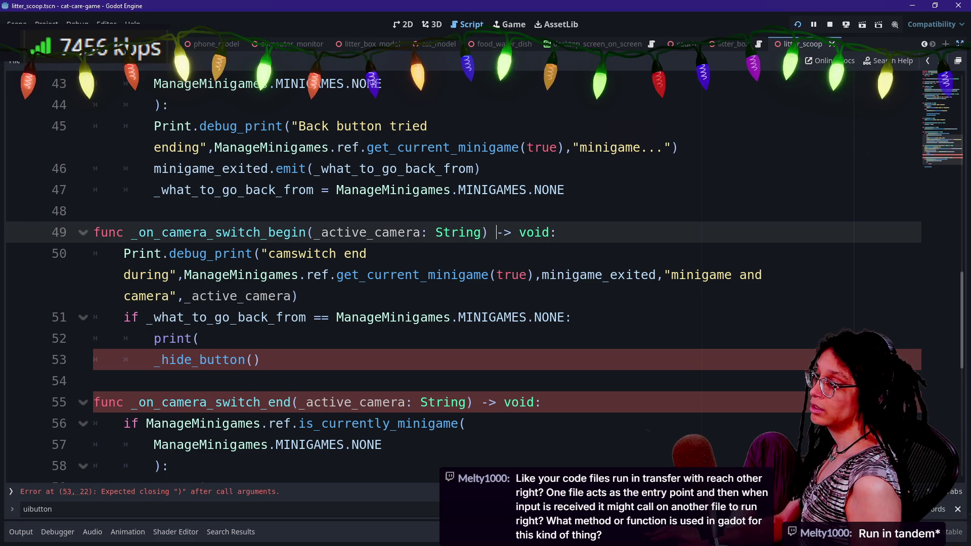
{"action": "left_click", "coordinate": [503, 317]}
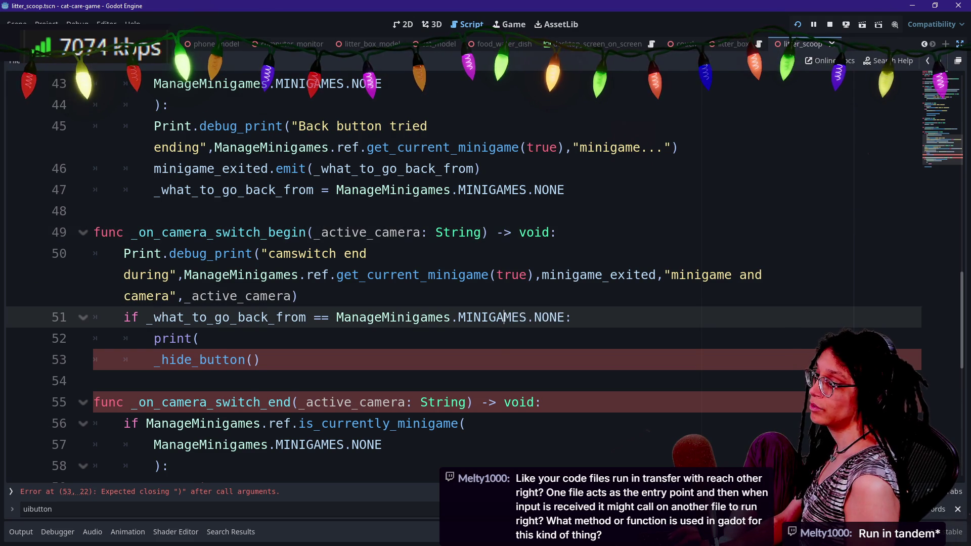
{"action": "left_click", "coordinate": [300, 296]}
{"action": "type", "text": ")"}
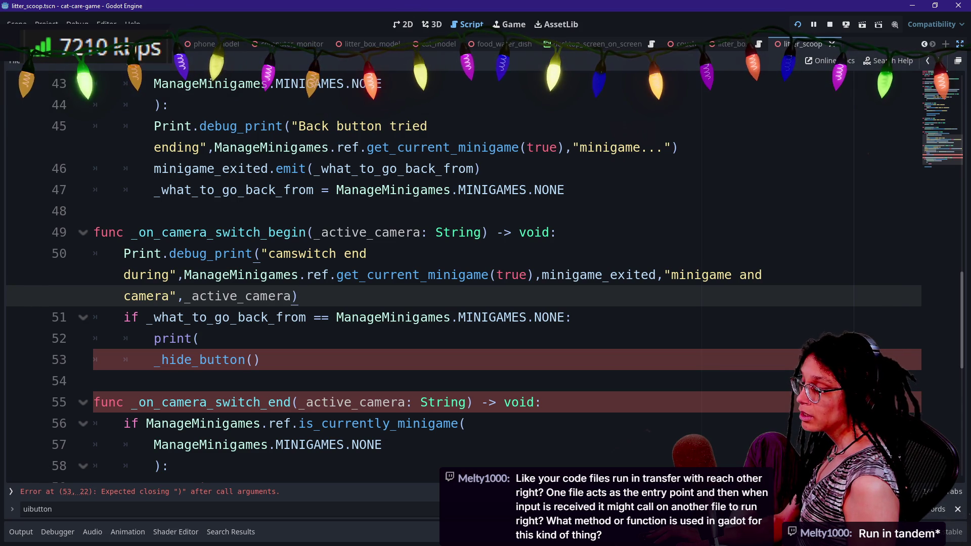
- Remove the minigame_exited argument from the get_current_minigame call
{"action": "left_click_drag", "start_coordinate": [183, 274], "coordinate": [512, 275]}
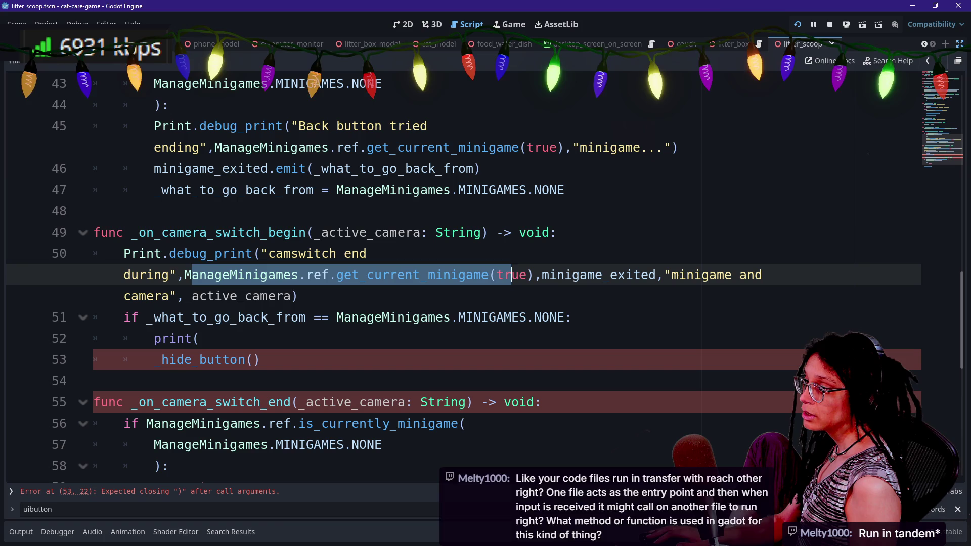
{"action": "left_click", "coordinate": [383, 275]}
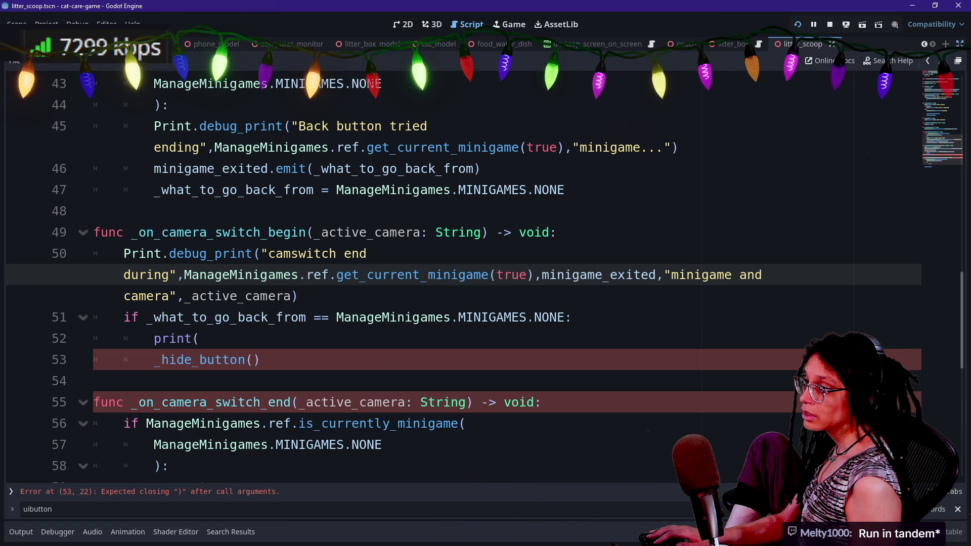
{"action": "left_click_drag", "start_coordinate": [404, 275], "coordinate": [543, 275]}
{"action": "left_click", "coordinate": [549, 275]}
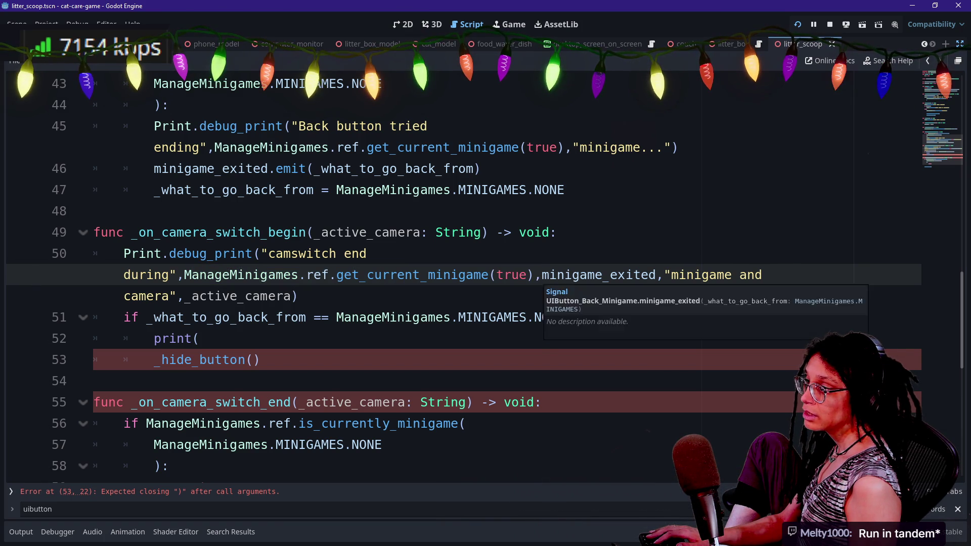
{"action": "left_click_drag", "start_coordinate": [542, 274], "coordinate": [657, 275]}
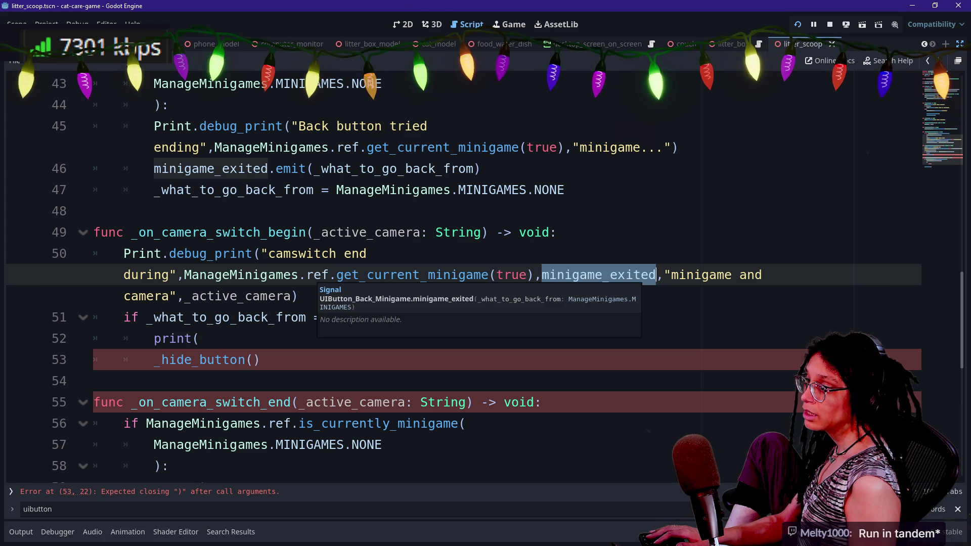
{"action": "left_click", "coordinate": [653, 275]}
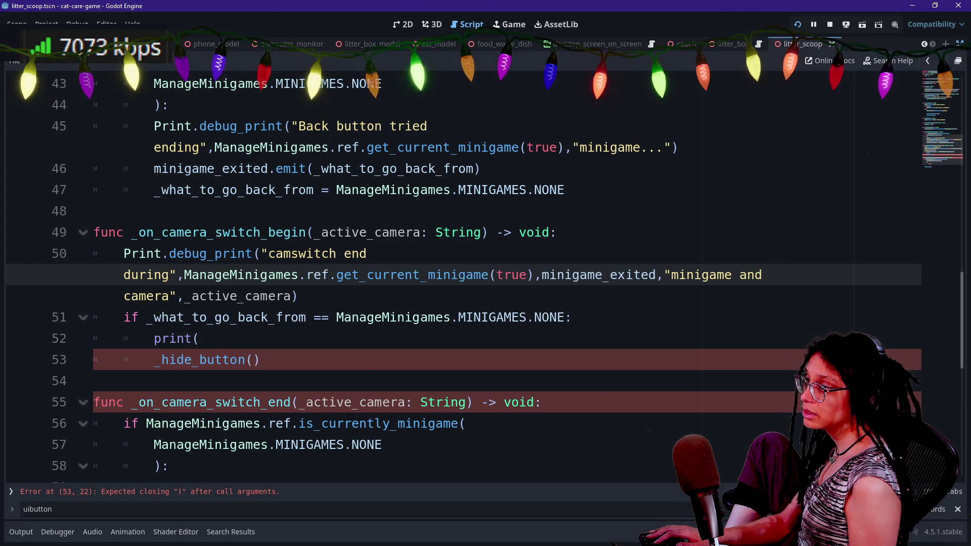
{"action": "key", "text": "ctrl+shift+Right"}
{"action": "key", "text": "ctrl+shift+Right"}
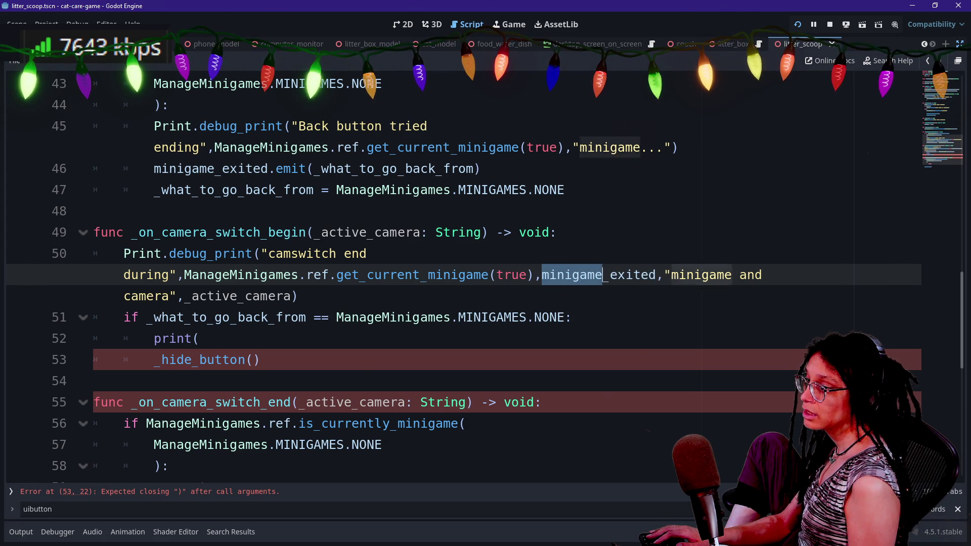
{"action": "key", "text": "BackSpace"}
{"action": "key", "text": "BackSpace"}
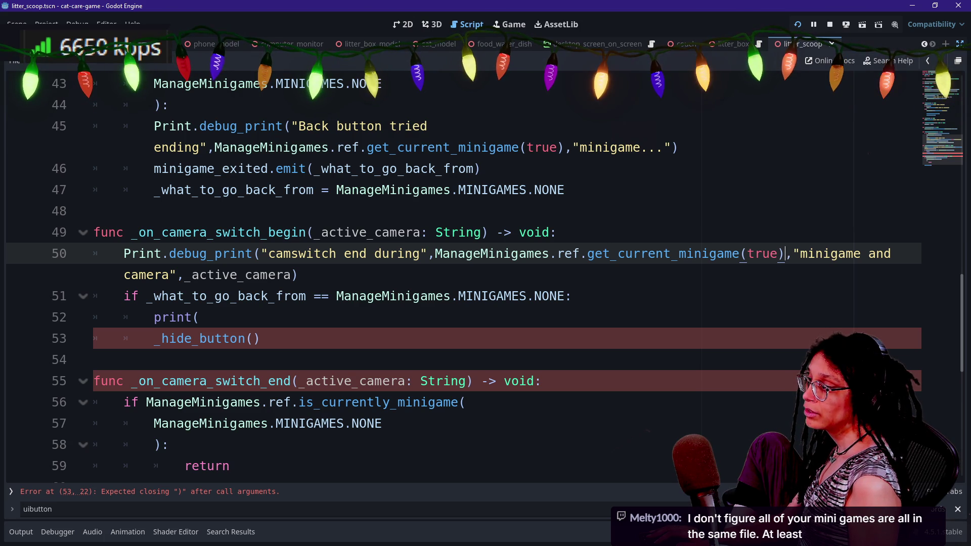
- Delete the dangling print( line below the debug print
{"action": "key", "text": "Down"}
{"action": "key", "text": "Down"}
{"action": "key", "text": "shift+Home"}
{"action": "key", "text": "BackSpace"}
{"action": "key", "text": "BackSpace"}
{"action": "key", "text": "BackSpace"}
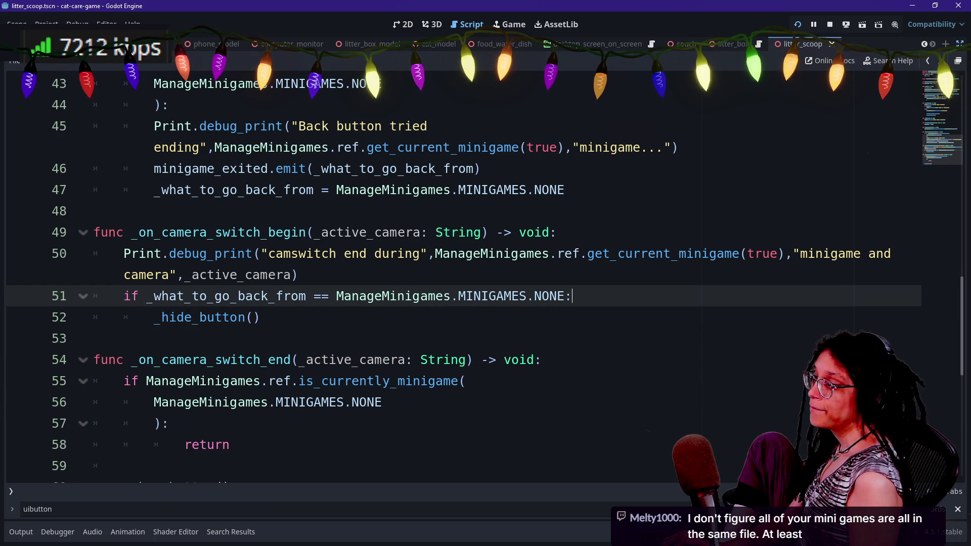
{"action": "key", "text": "Up"}
{"action": "key", "text": "shift+Up"}
{"action": "key", "text": "shift+Up"}
{"action": "key", "text": "shift+Up"}
{"action": "key", "text": "shift+Down"}
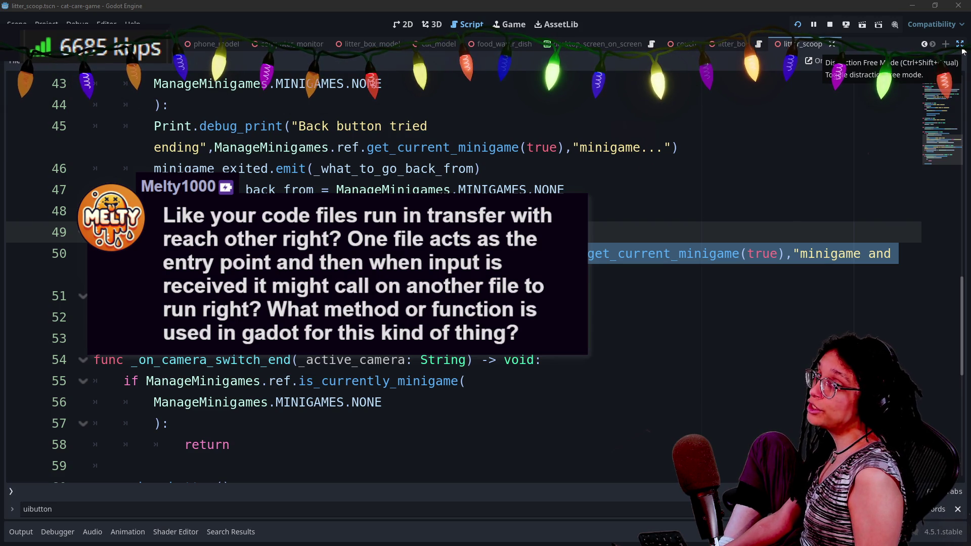
- Turn off distraction-free mode to bring back the side docks
{"action": "left_click", "coordinate": [962, 50]}
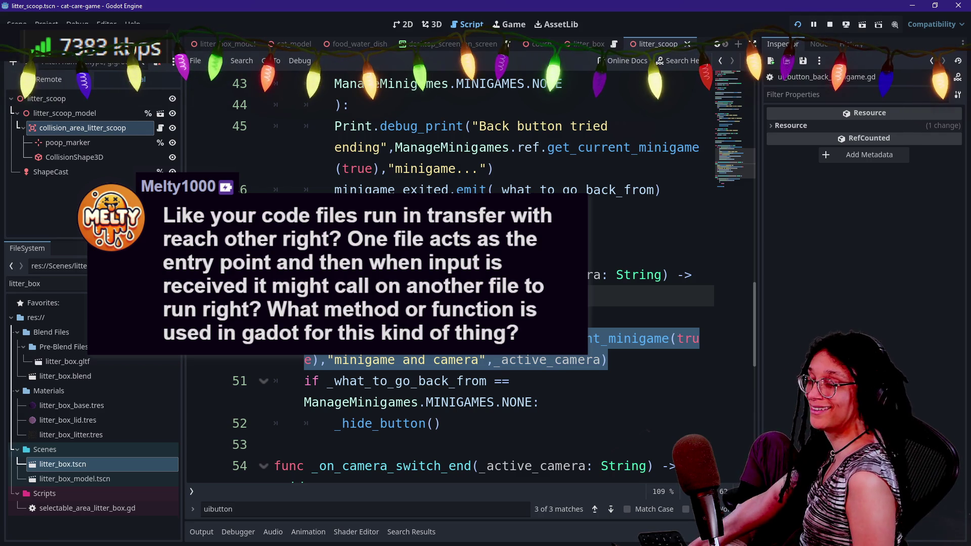
- Place the caret in the camera-switch code, then focus the FileSystem filter field
{"action": "left_click", "coordinate": [632, 211]}
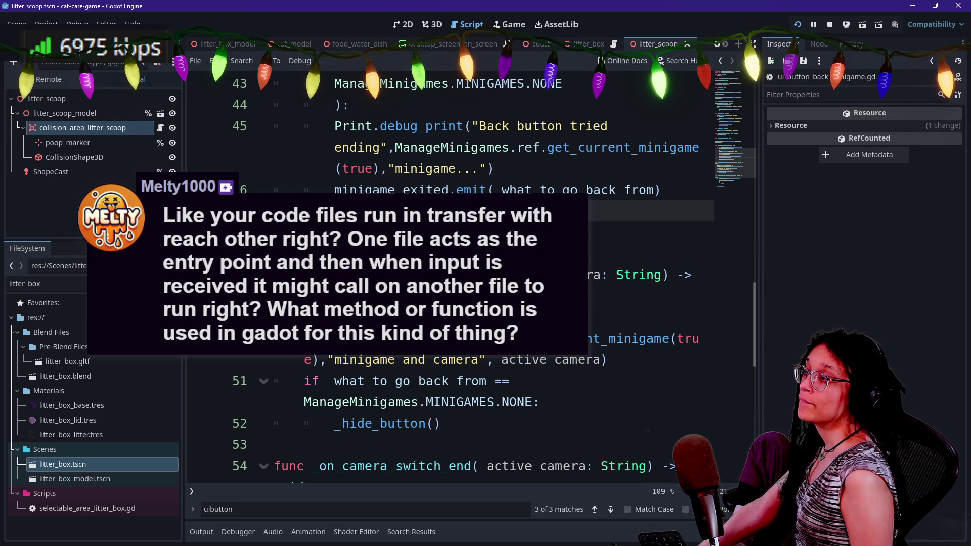
{"action": "left_click", "coordinate": [632, 253]}
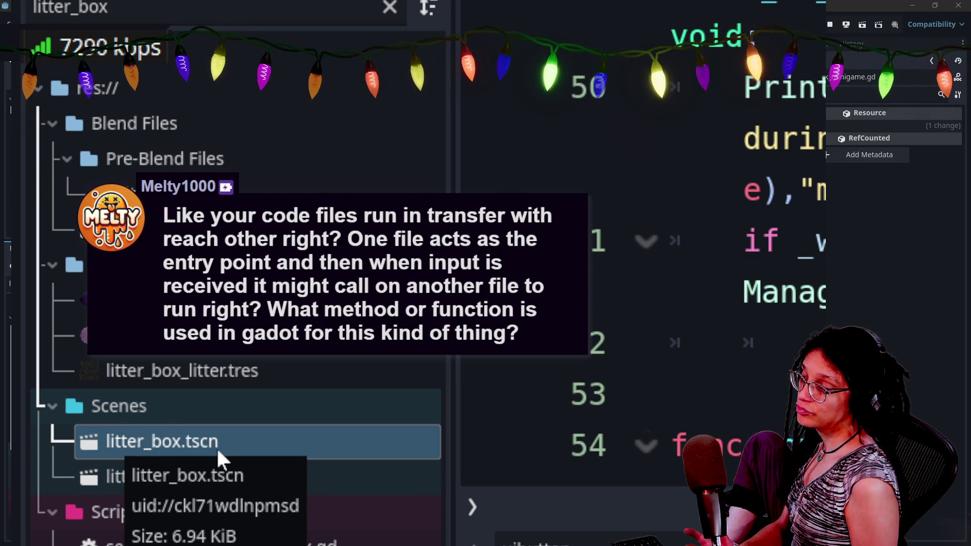
{"action": "left_click", "coordinate": [108, 8]}
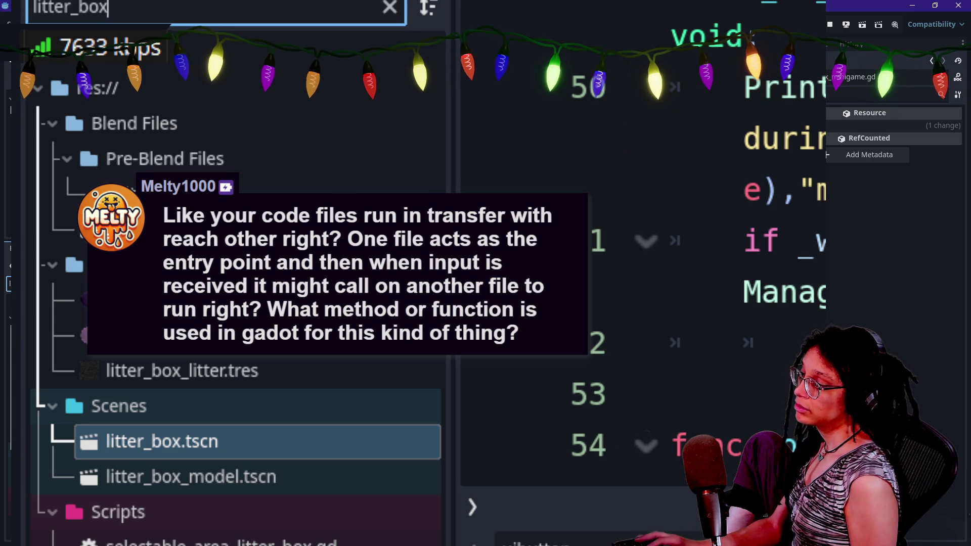
- Filter the FileSystem by 'scoop' and open litter_scoop.tscn
{"action": "type", "text": "minigma"}
{"action": "key", "text": "BackSpace"}
{"action": "key", "text": "BackSpace"}
{"action": "key", "text": "BackSpace"}
{"action": "key", "text": "BackSpace"}
{"action": "type", "text": "scoop"}
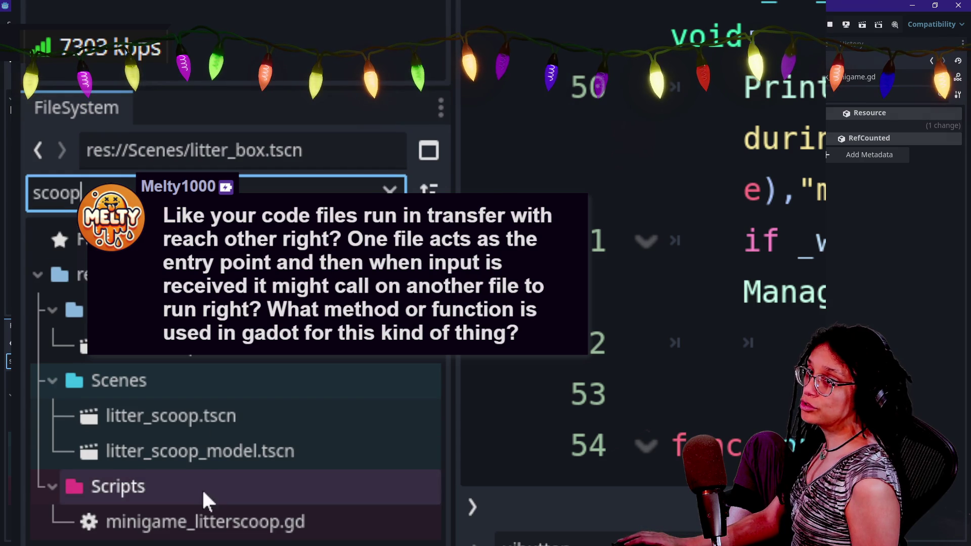
{"action": "left_click", "coordinate": [167, 416]}
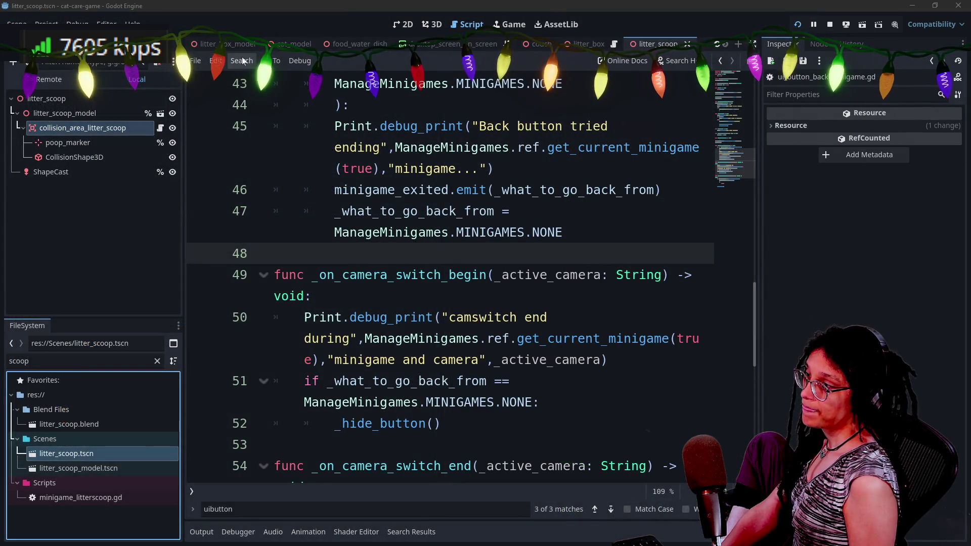
- Scroll the scene tabs back to the start and switch to the main scene
{"action": "scroll", "coordinate": [235, 45], "scroll_direction": "up", "scroll_amount": 5}
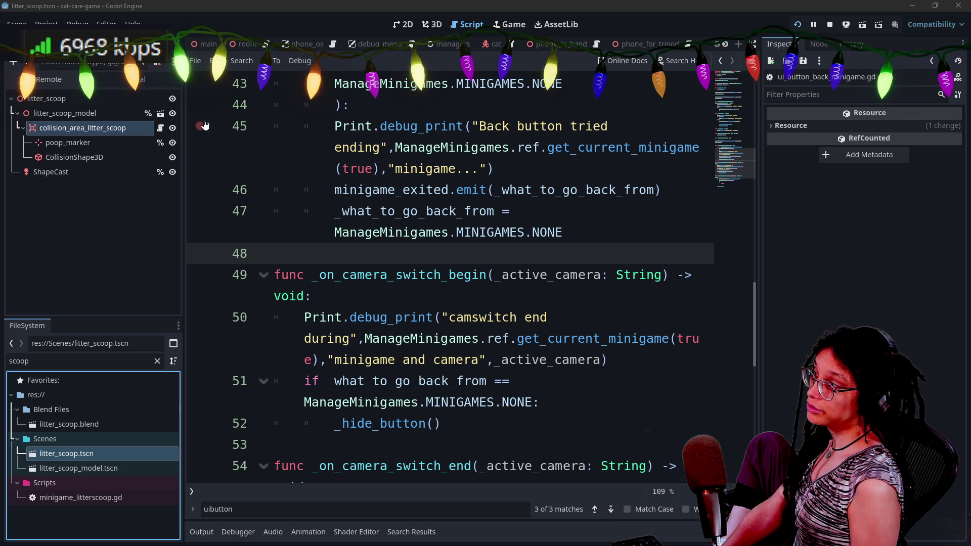
{"action": "left_click", "coordinate": [208, 44]}
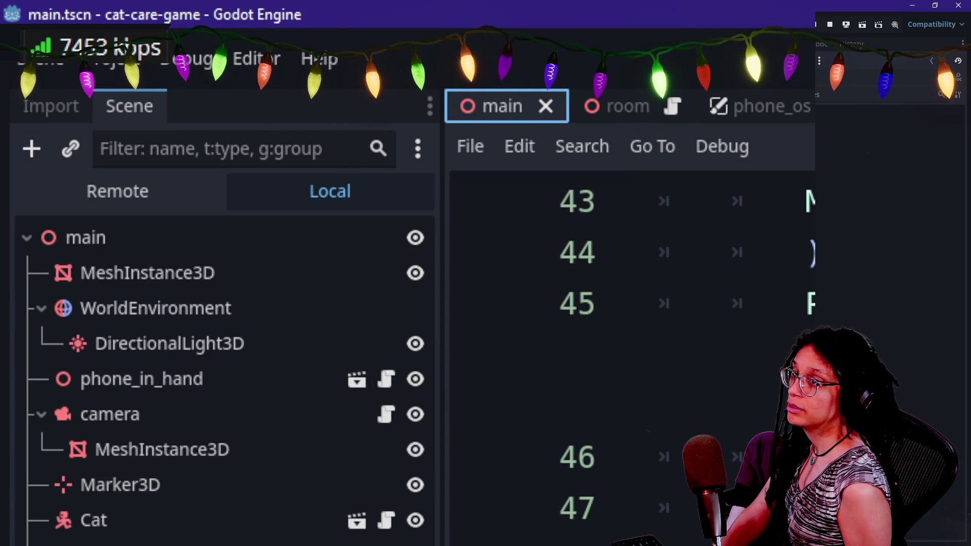
- Open the phone_in_hand scene from the main scene tree to view its activate_phone script
{"action": "left_click", "coordinate": [354, 384]}
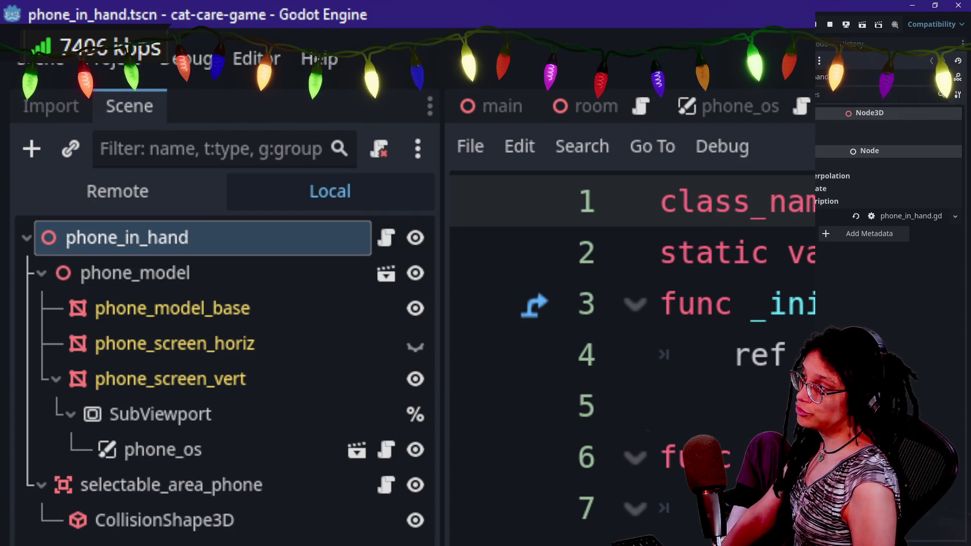
{"action": "left_click", "coordinate": [468, 104]}
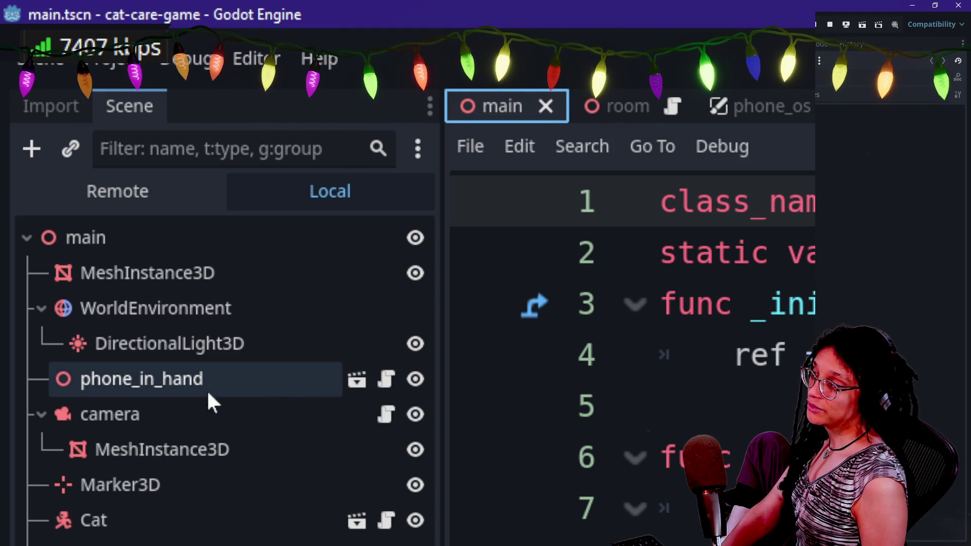
{"action": "left_click", "coordinate": [357, 380]}
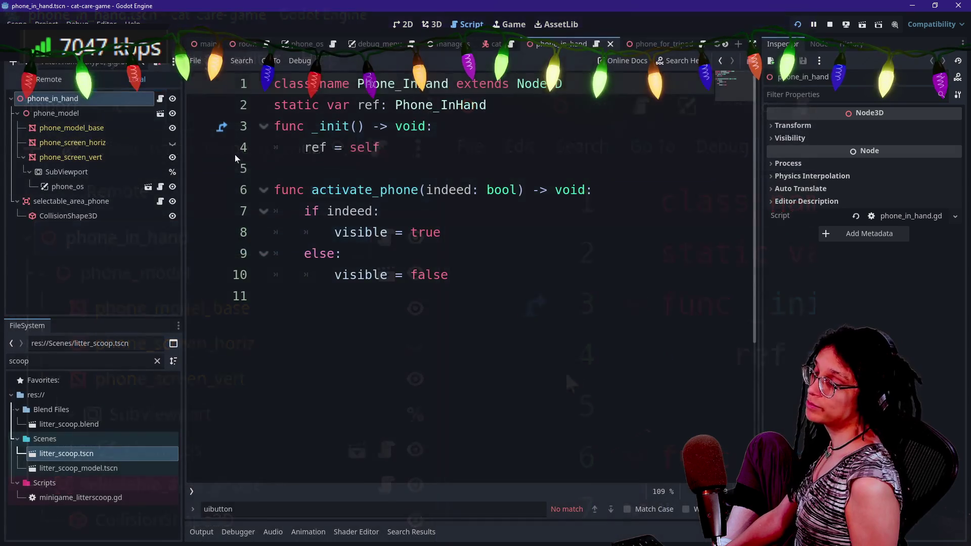
- Search the whole project for 'instantiate'
{"action": "left_click", "coordinate": [232, 161]}
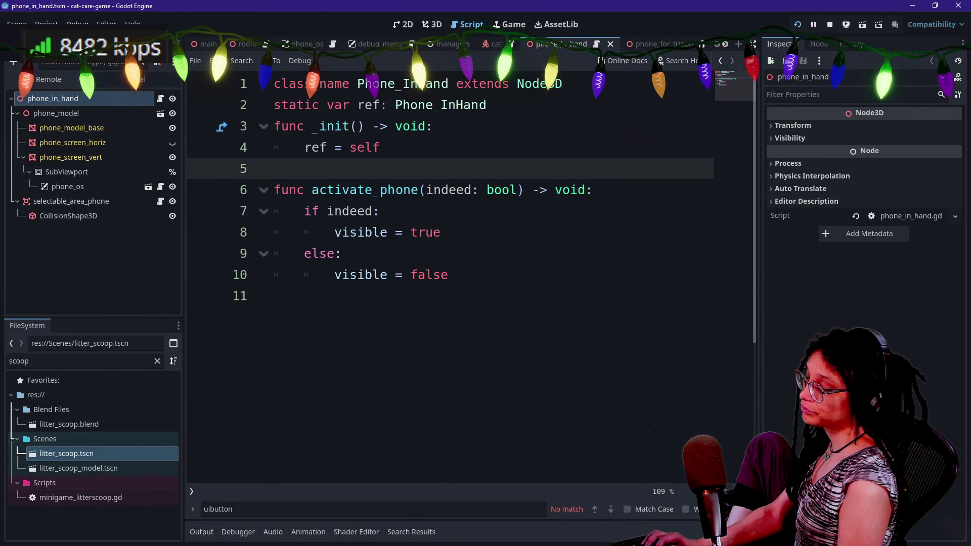
{"action": "key", "text": "ctrl+shift+f"}
{"action": "type", "text": "i"}
{"action": "type", "text": "iate"}
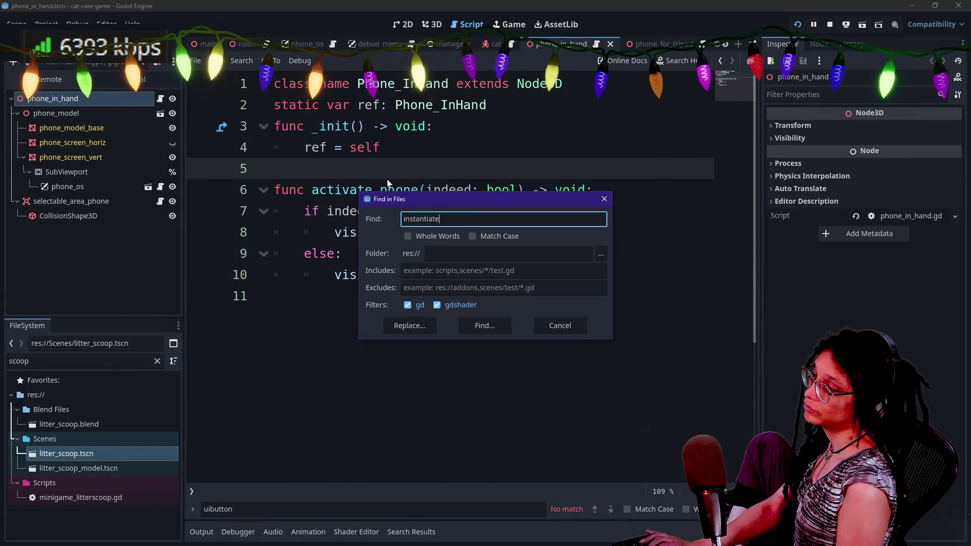
{"action": "key", "text": "Return"}
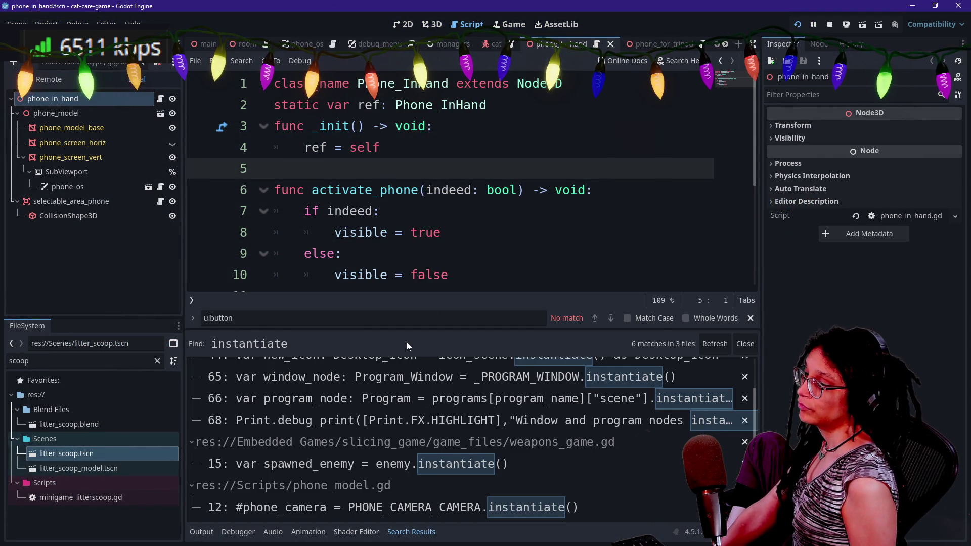
- Enlarge the Search Results panel and widen the code area
{"action": "left_click_drag", "start_coordinate": [403, 331], "coordinate": [387, 102]}
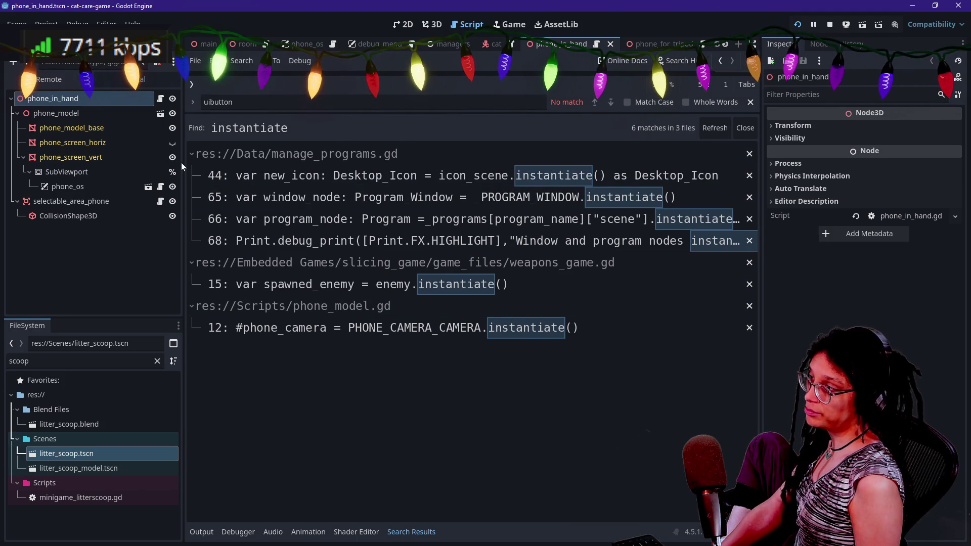
{"action": "left_click_drag", "start_coordinate": [182, 162], "coordinate": [106, 172]}
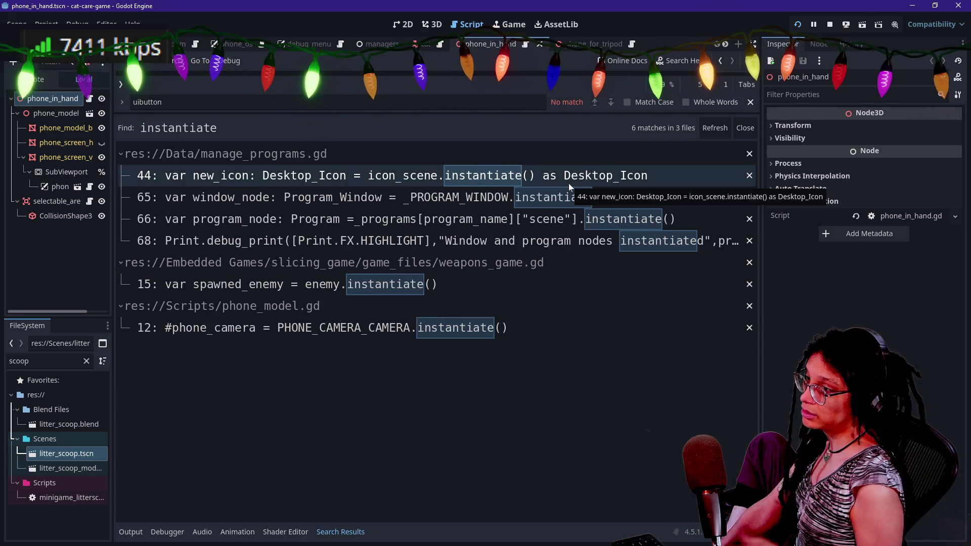
{"action": "left_click_drag", "start_coordinate": [761, 127], "coordinate": [792, 131]}
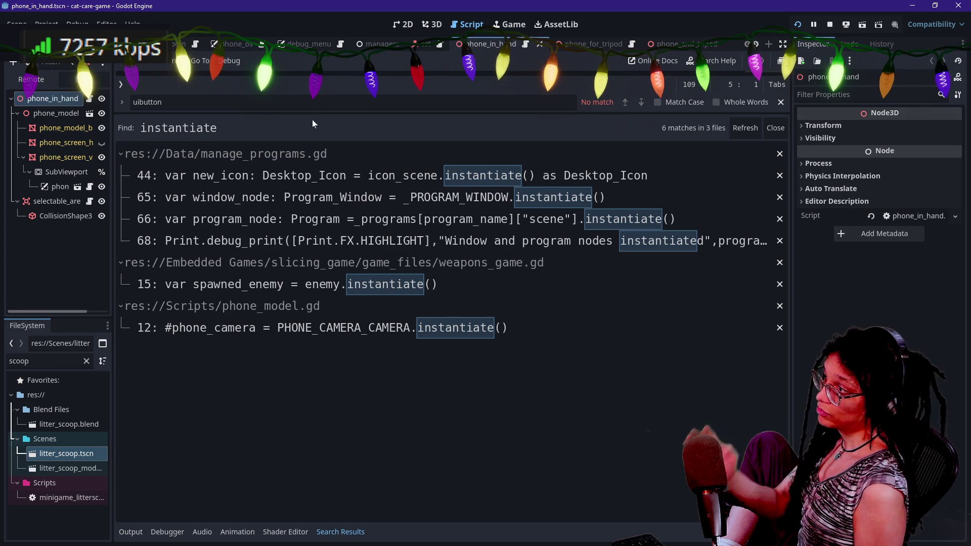
- Search the project for 'queue_free' and shrink the results panel to reveal the script
{"action": "left_click", "coordinate": [310, 103]}
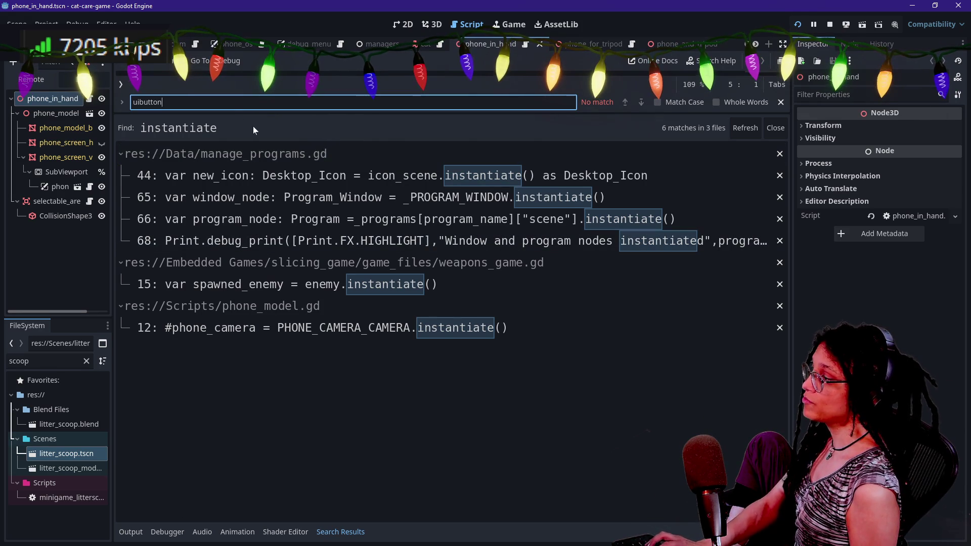
{"action": "key", "text": "ctrl+shift+f"}
{"action": "type", "text": "queue_free"}
{"action": "key", "text": "Return"}
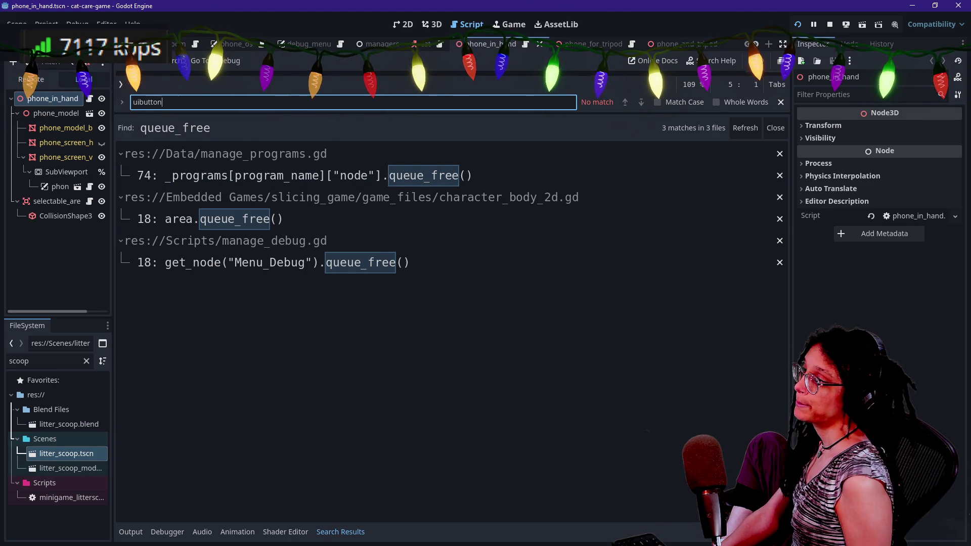
{"action": "mouse_move", "coordinate": [287, 116]}
{"action": "left_mouse_down"}
{"action": "mouse_move", "coordinate": [304, 140]}
{"action": "mouse_move", "coordinate": [315, 247]}
{"action": "mouse_move", "coordinate": [282, 251]}
{"action": "left_mouse_up"}
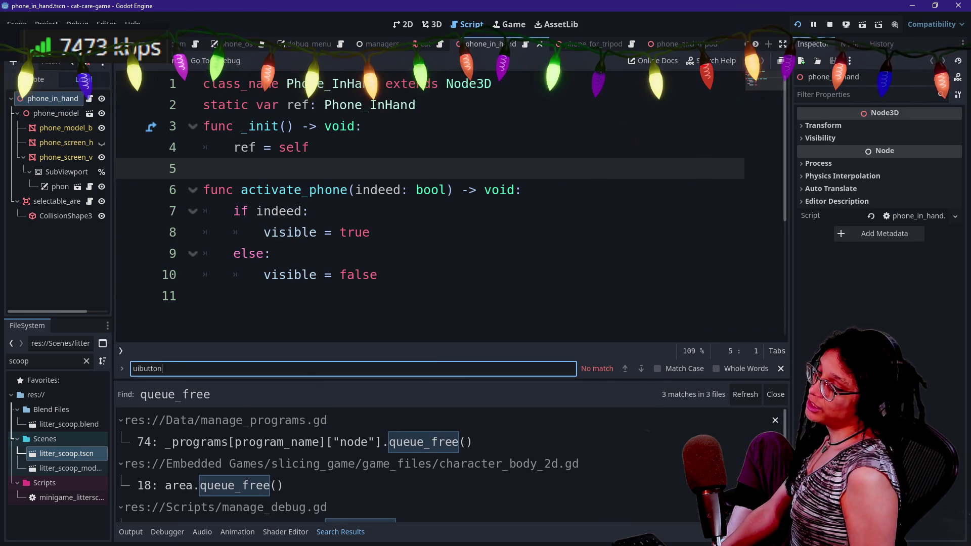
- Clear the find text, run the game, zoom into the litter box, restart, and return to the main scene
{"action": "key", "text": "BackSpace"}
{"action": "key", "text": "BackSpace"}
{"action": "key", "text": "BackSpace"}
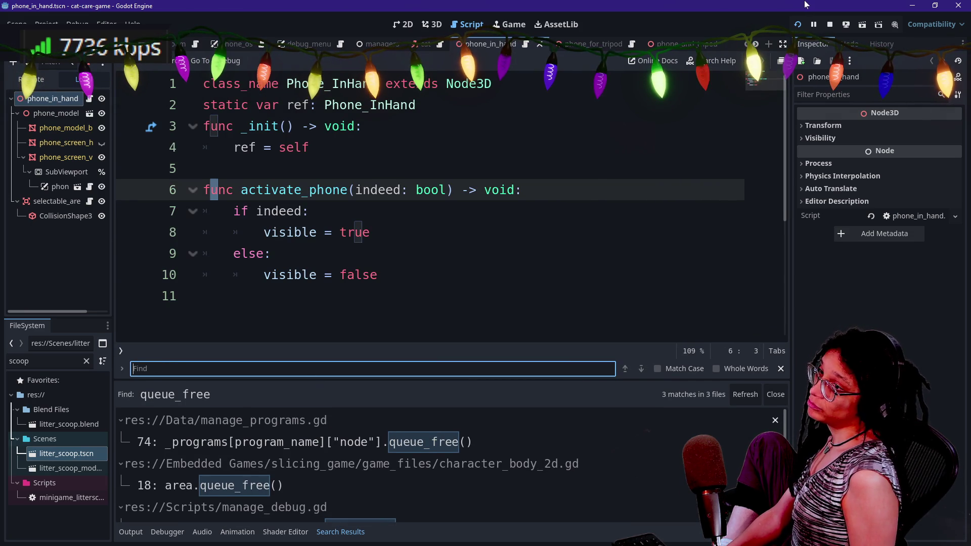
{"action": "key", "text": "F5"}
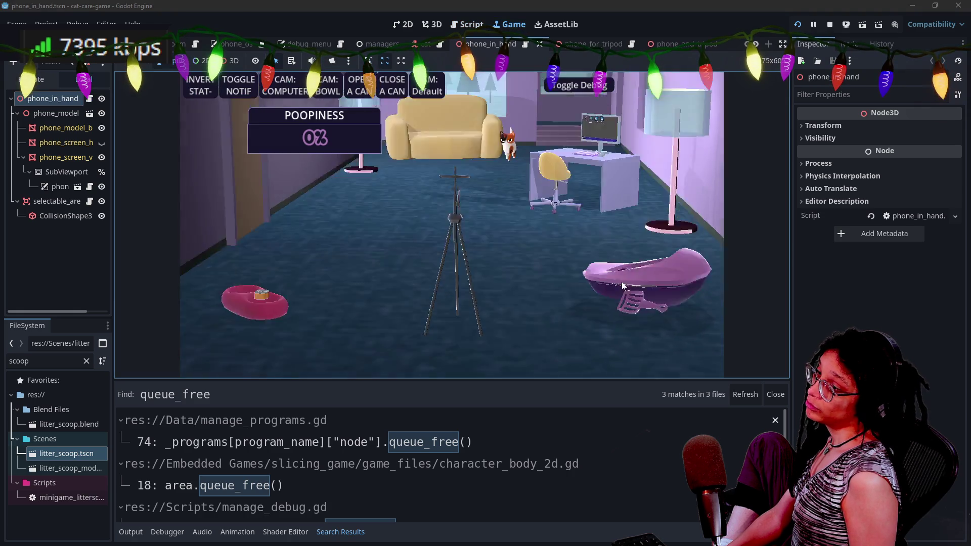
{"action": "left_click", "coordinate": [666, 212]}
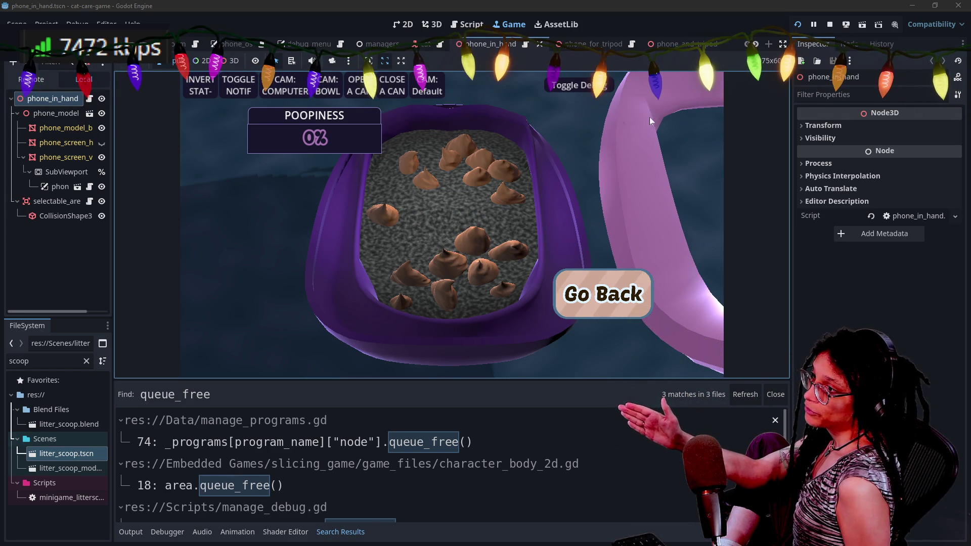
{"action": "left_click", "coordinate": [797, 25]}
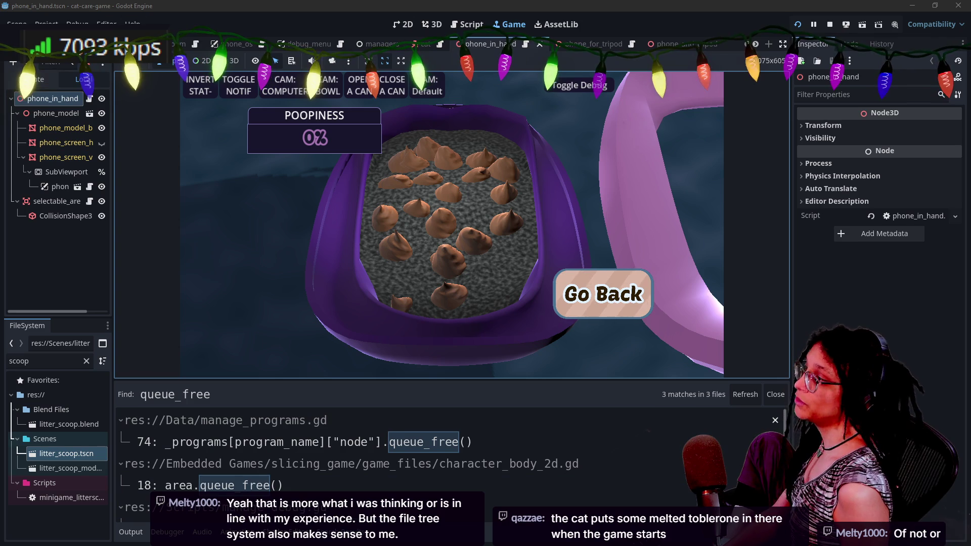
{"action": "left_click", "coordinate": [142, 44]}
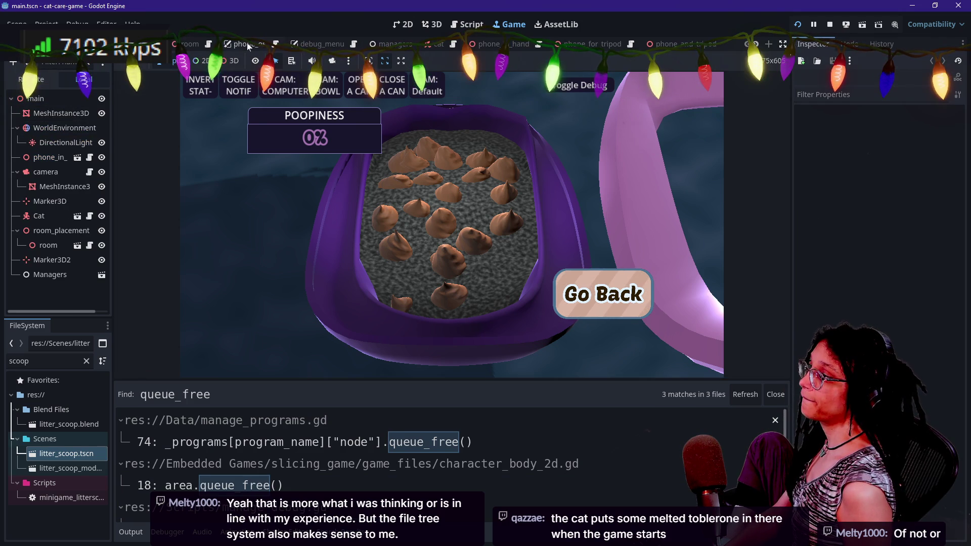
- Open the managers scene and then the Manage node's own scene
{"action": "left_click", "coordinate": [384, 44]}
{"action": "scroll", "coordinate": [62, 197], "scroll_direction": "up", "scroll_amount": 1}
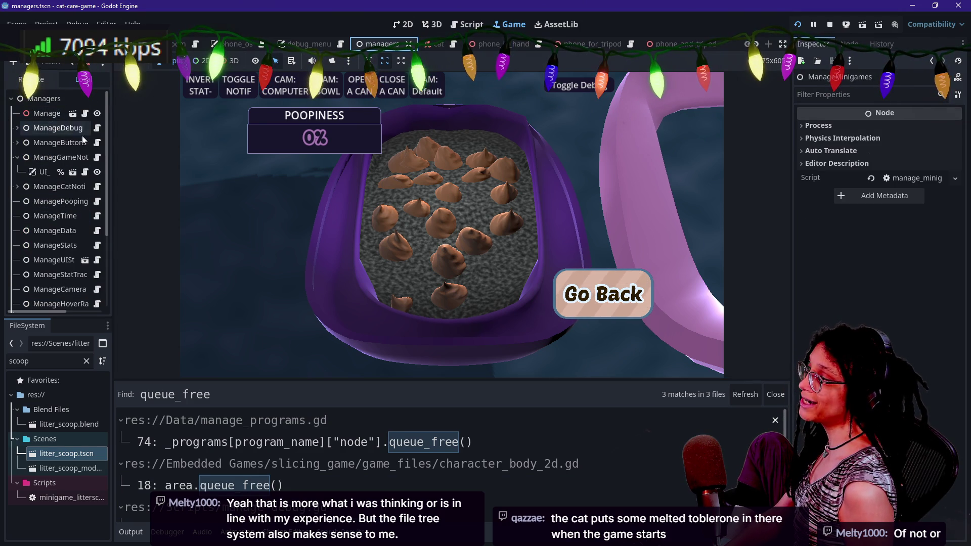
{"action": "left_click", "coordinate": [74, 115]}
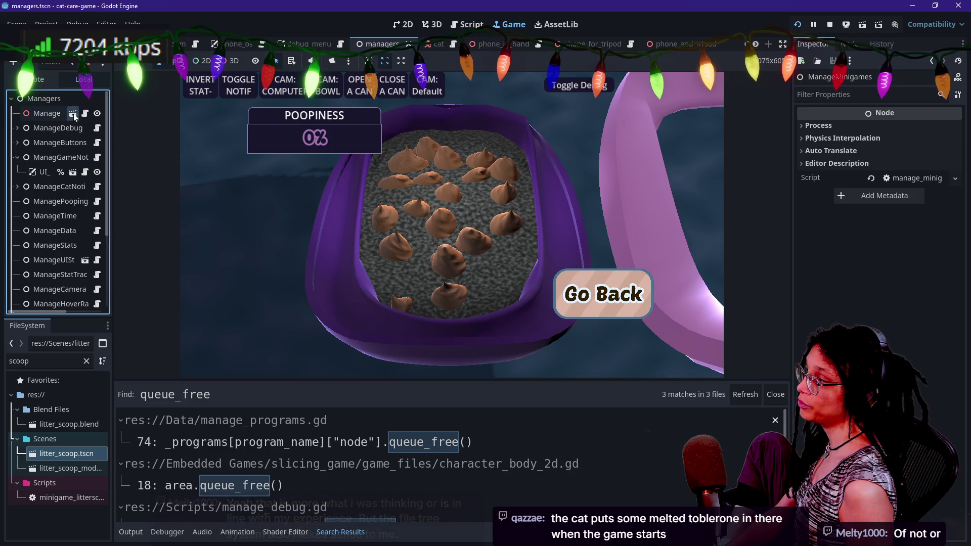
{"action": "left_click", "coordinate": [73, 115]}
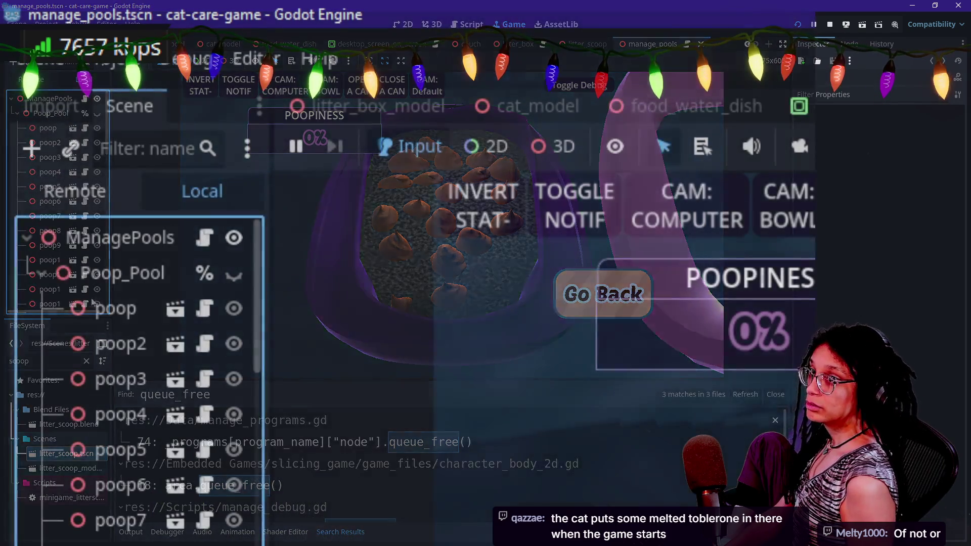
{"action": "scroll", "coordinate": [92, 302], "scroll_direction": "down", "scroll_amount": 15}
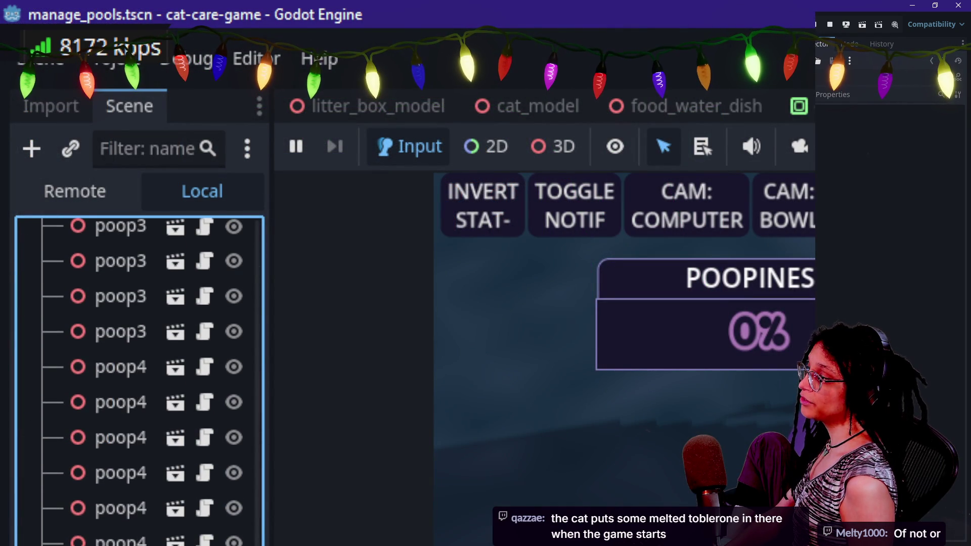
- Inspect the pooled poop nodes, from poop50 to the first, in the live scene tree
{"action": "left_click_drag", "start_coordinate": [161, 543], "coordinate": [161, 442]}
{"action": "left_click_drag", "start_coordinate": [270, 394], "coordinate": [417, 377]}
{"action": "scroll", "coordinate": [70, 405], "scroll_direction": "down", "scroll_amount": 5}
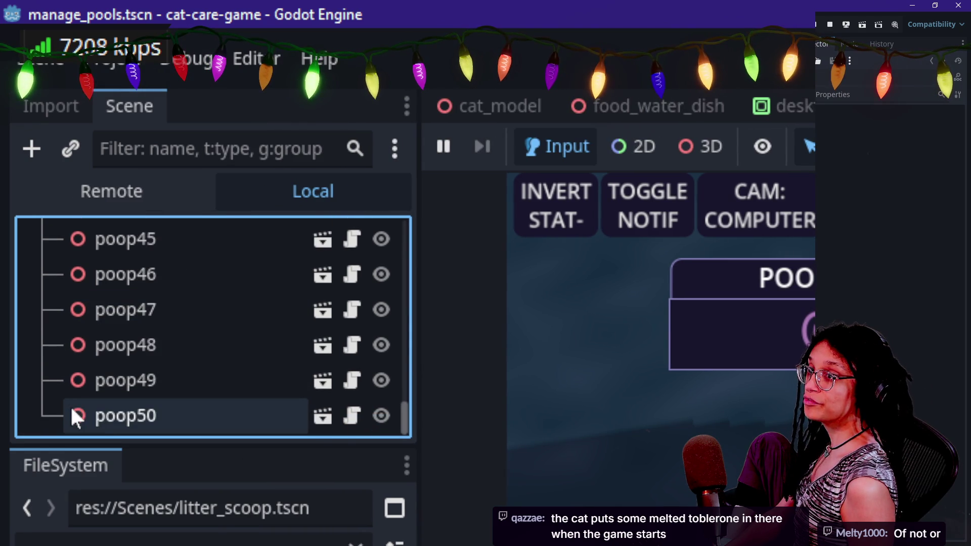
{"action": "left_click", "coordinate": [70, 405]}
{"action": "scroll", "coordinate": [231, 398], "scroll_direction": "up", "scroll_amount": 15}
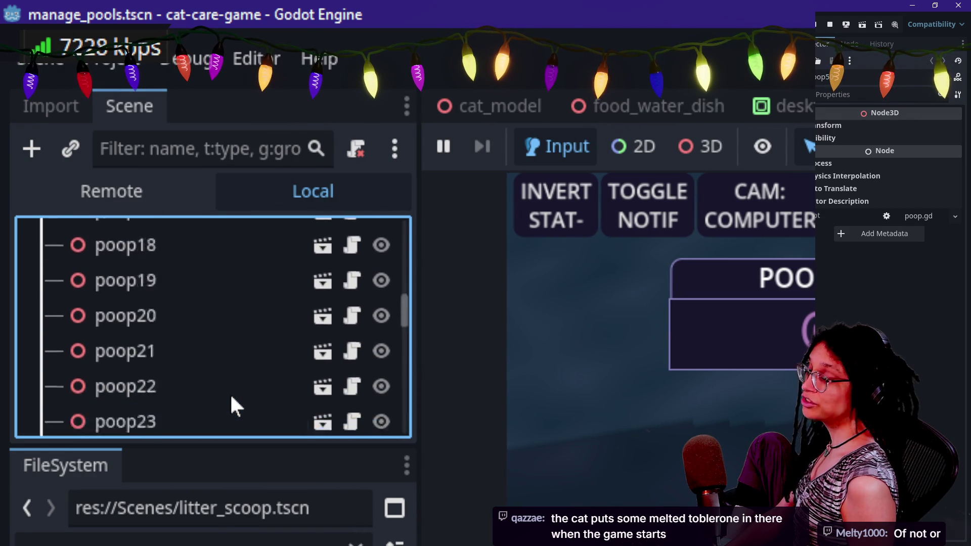
{"action": "left_click", "coordinate": [180, 310]}
{"action": "scroll", "coordinate": [180, 309], "scroll_direction": "down", "scroll_amount": 15}
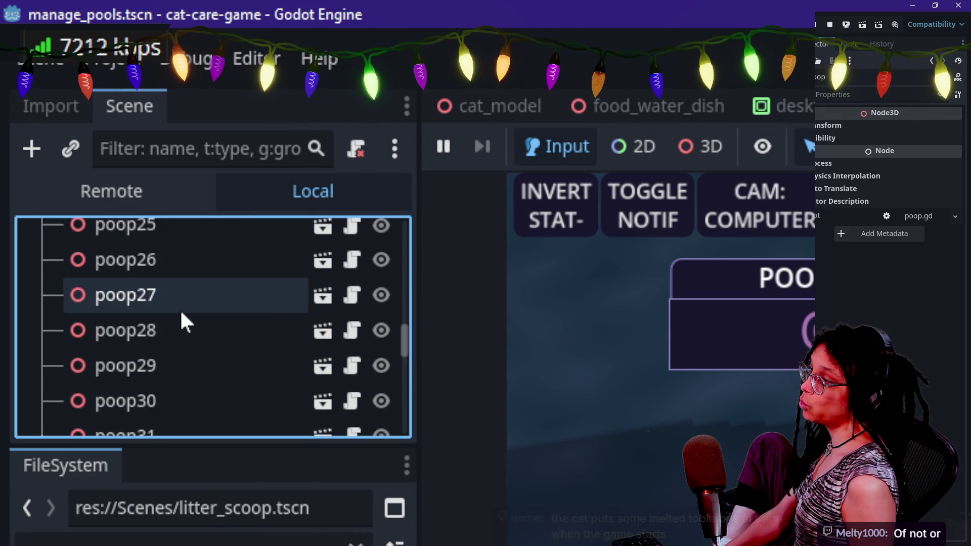
{"action": "scroll", "coordinate": [180, 310], "scroll_direction": "up", "scroll_amount": 15}
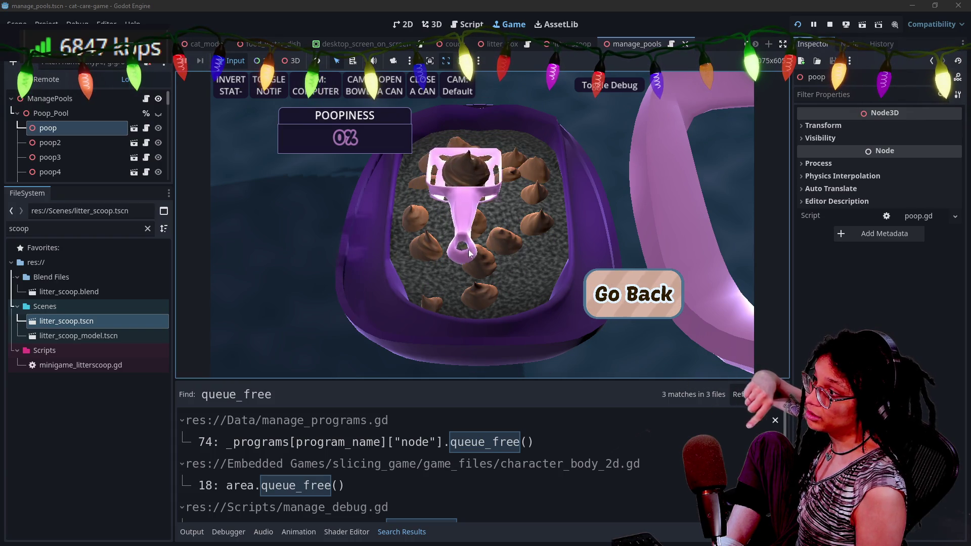
{"action": "left_click", "coordinate": [633, 292]}
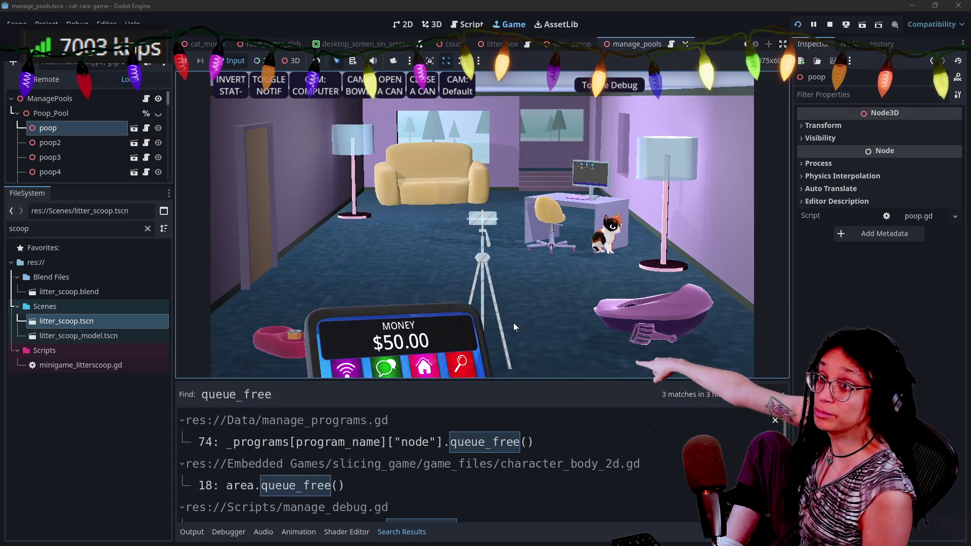
{"action": "left_click", "coordinate": [669, 312]}
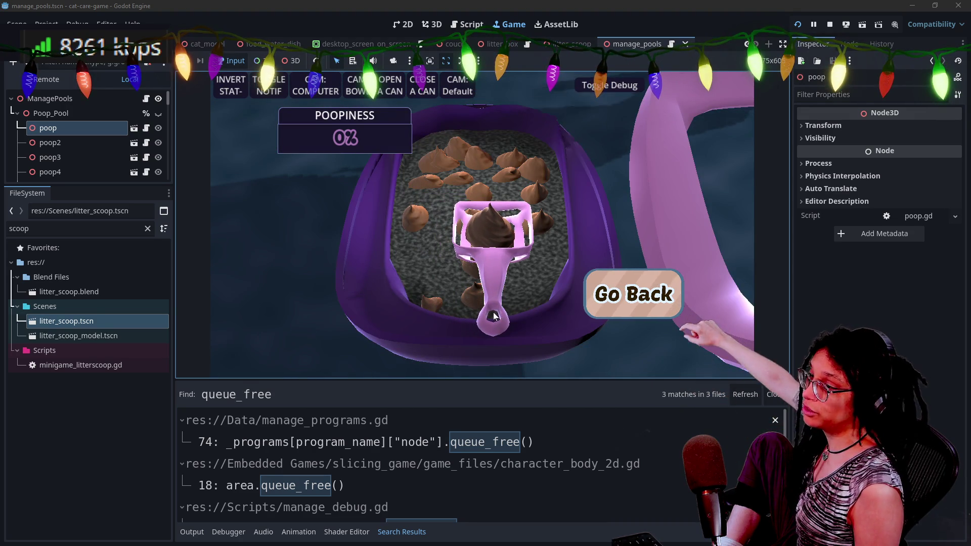
{"action": "left_click", "coordinate": [599, 302]}
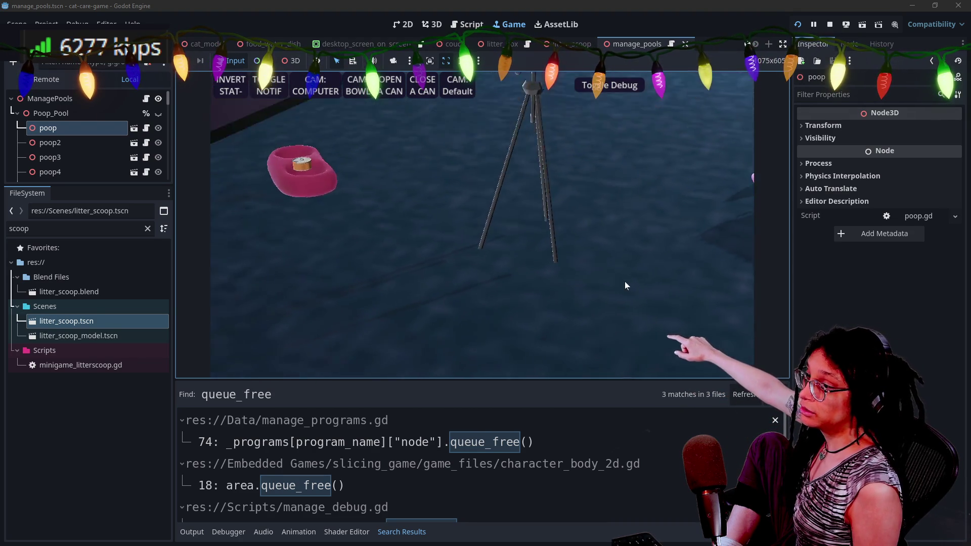
{"action": "left_click", "coordinate": [626, 317]}
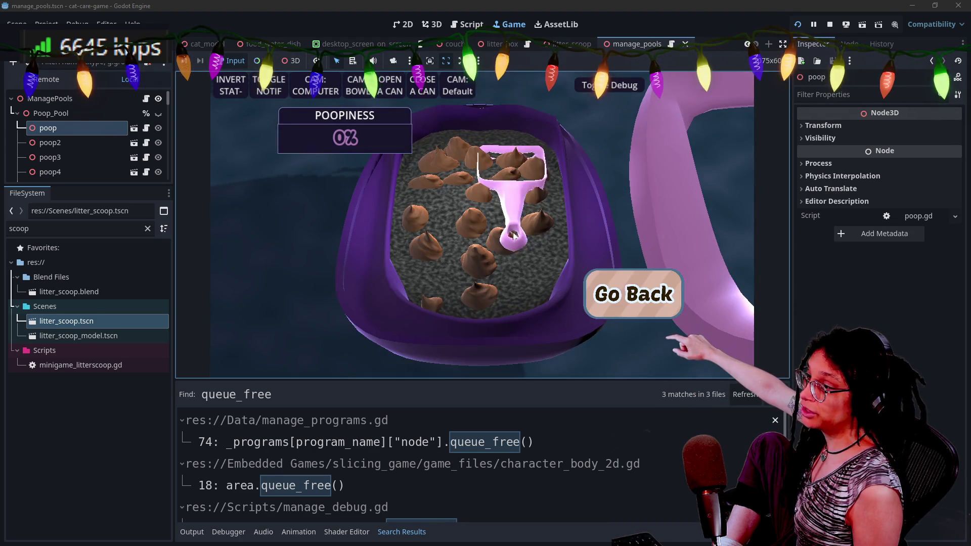
{"action": "left_click", "coordinate": [644, 284]}
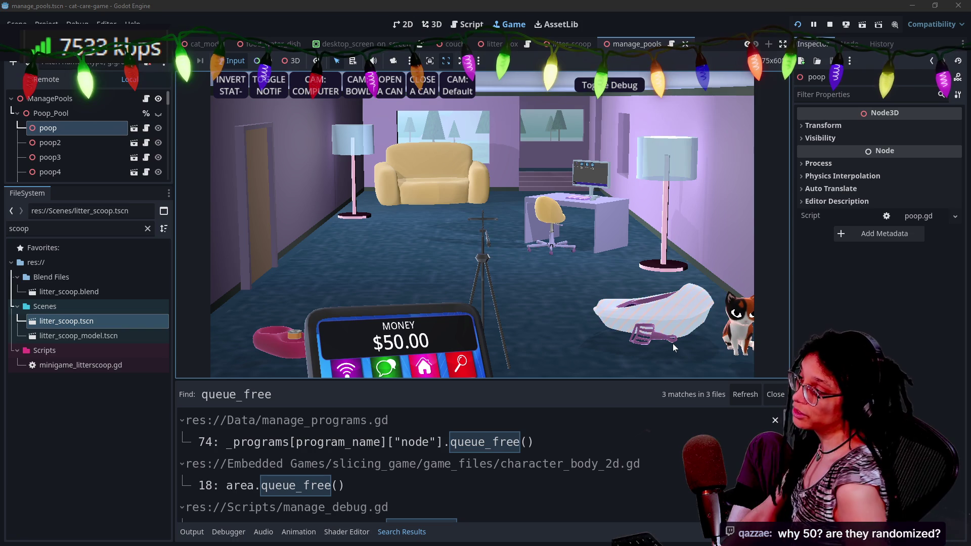
{"action": "left_click", "coordinate": [44, 112]}
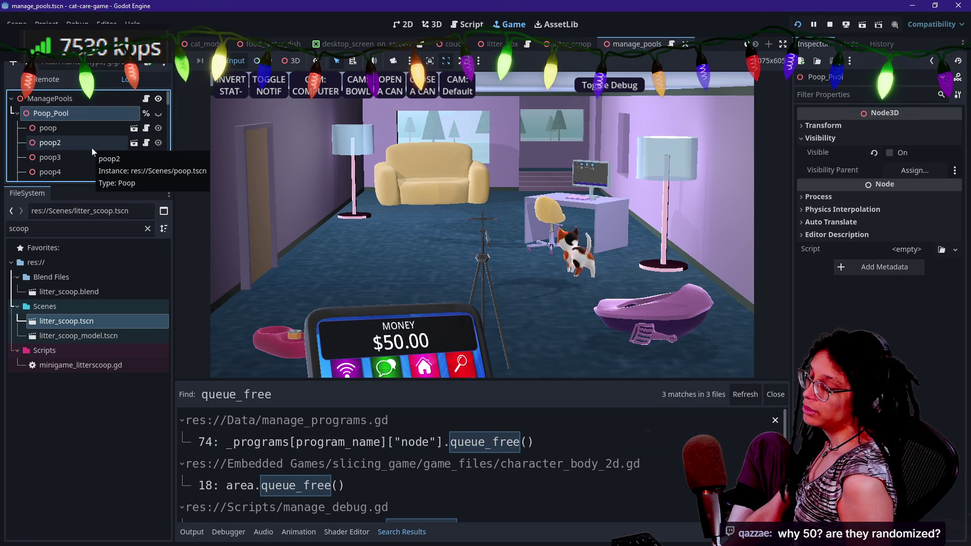
{"action": "left_click", "coordinate": [676, 311]}
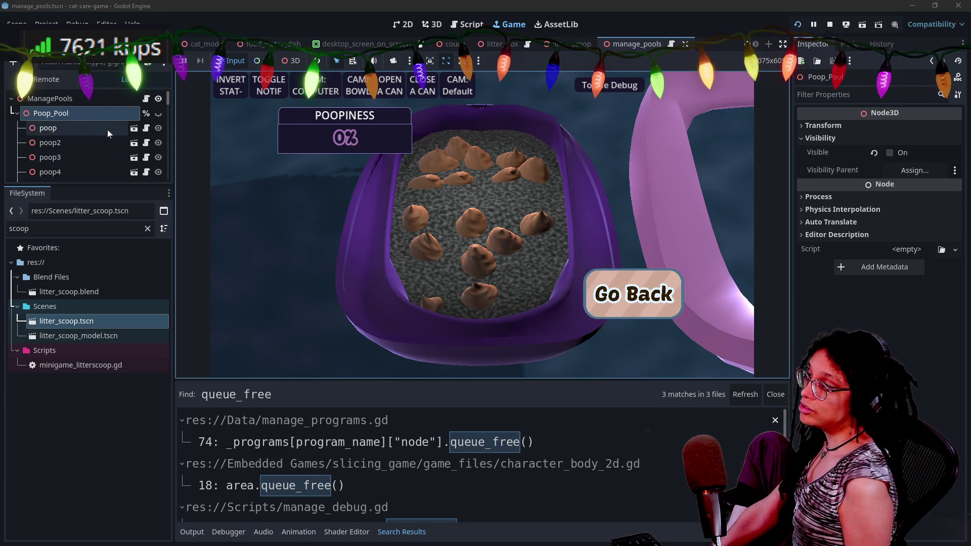
{"action": "left_click", "coordinate": [146, 129]}
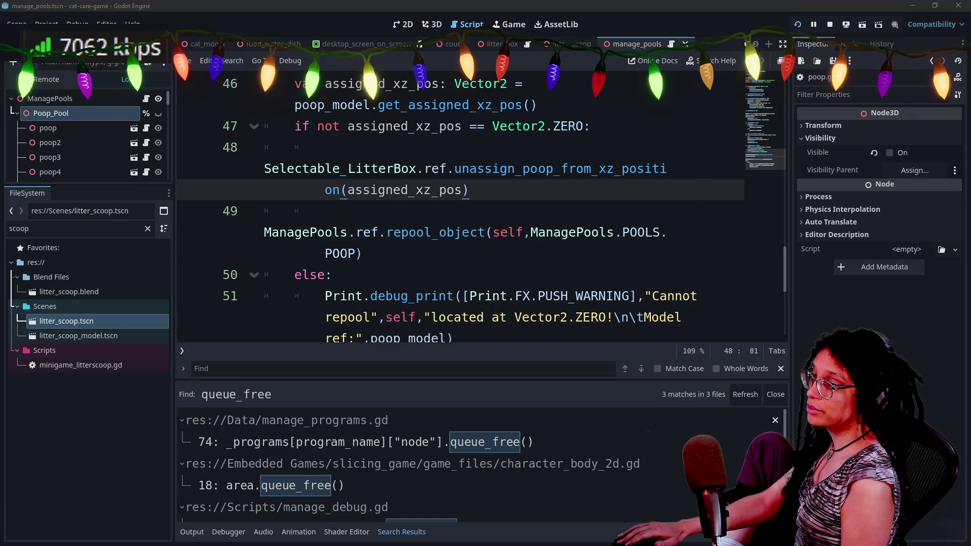
- Hide the search results and switch to distraction-free mode to view poop.gd full-window
{"action": "key", "text": "ctrl+j"}
{"action": "key", "text": "ctrl+shift+F11"}
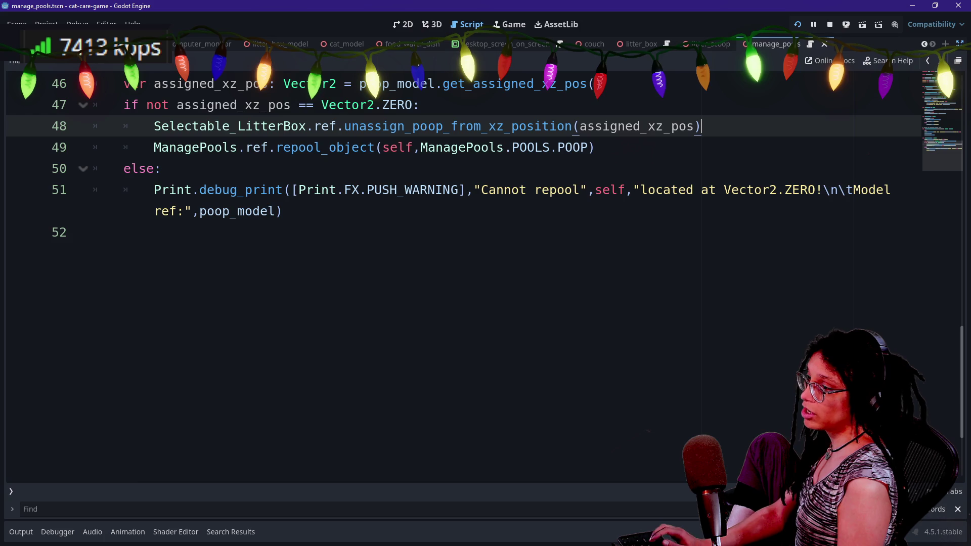
{"action": "scroll", "coordinate": [455, 274], "scroll_direction": "up", "scroll_amount": 6}
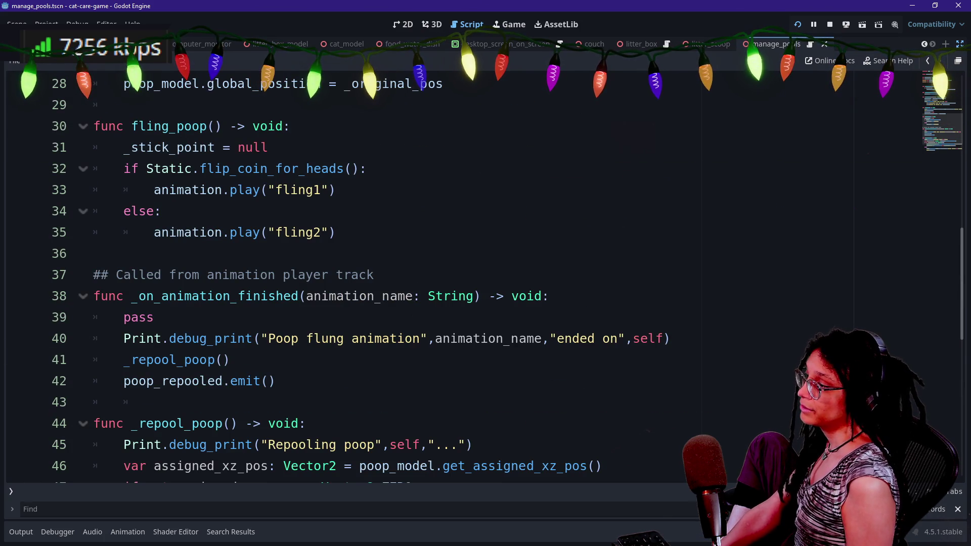
{"action": "scroll", "coordinate": [354, 274], "scroll_direction": "down", "scroll_amount": 1}
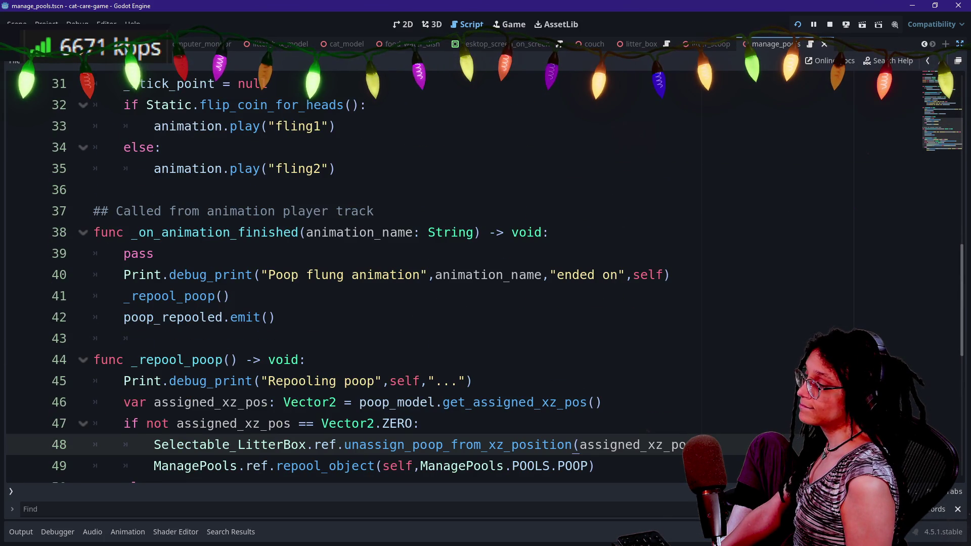
{"action": "scroll", "coordinate": [354, 273], "scroll_direction": "up", "scroll_amount": 4}
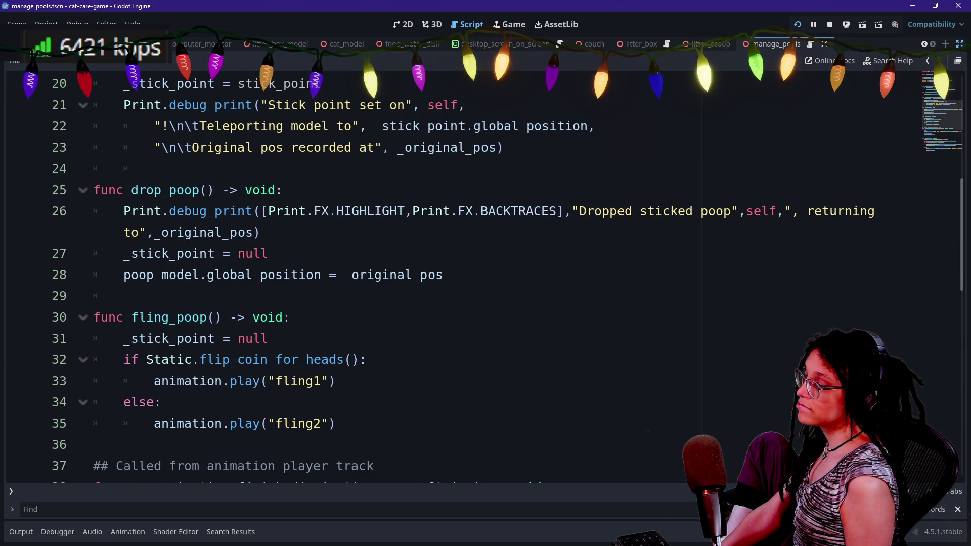
{"action": "scroll", "coordinate": [354, 273], "scroll_direction": "up", "scroll_amount": 2}
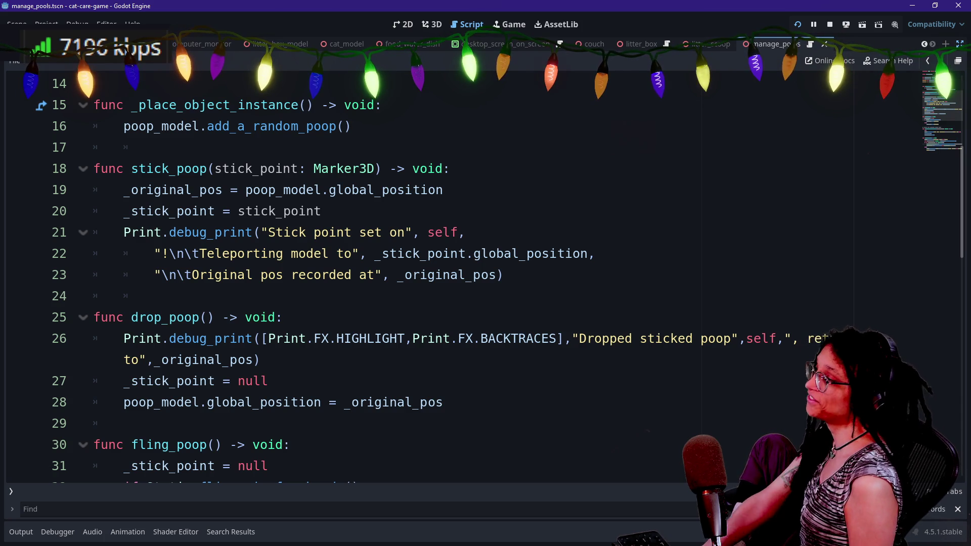
- Highlight and read through the stick_poop, drop_poop and fling_poop functions
{"action": "double_click", "coordinate": [146, 169]}
{"action": "double_click", "coordinate": [146, 317]}
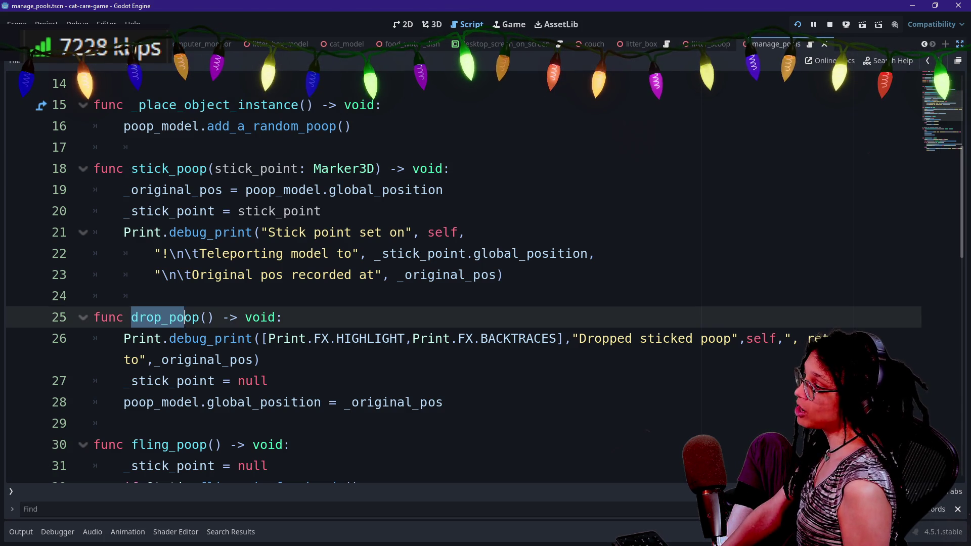
{"action": "double_click", "coordinate": [152, 445]}
{"action": "scroll", "coordinate": [152, 445], "scroll_direction": "down", "scroll_amount": 3}
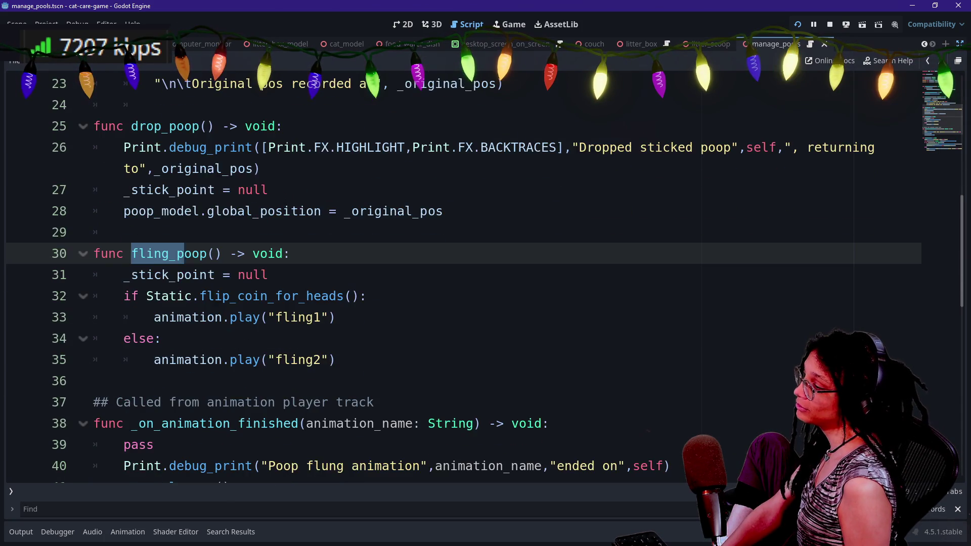
{"action": "scroll", "coordinate": [354, 273], "scroll_direction": "down", "scroll_amount": 4}
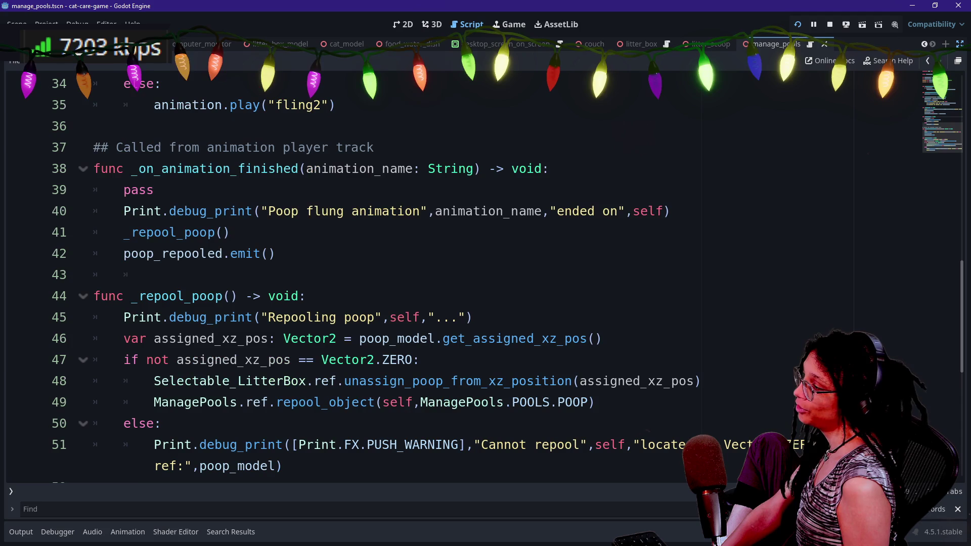
{"action": "scroll", "coordinate": [354, 273], "scroll_direction": "down", "scroll_amount": 2}
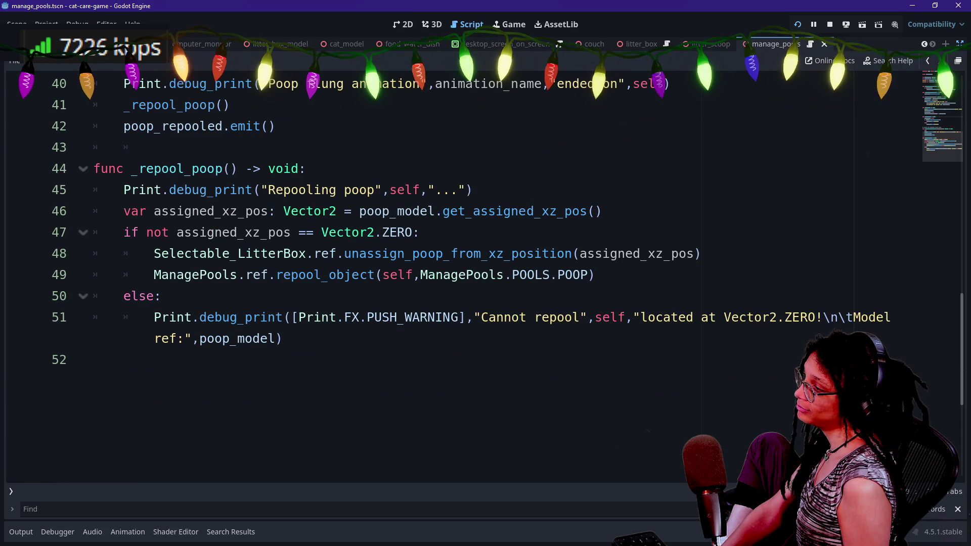
{"action": "scroll", "coordinate": [354, 273], "scroll_direction": "up", "scroll_amount": 2}
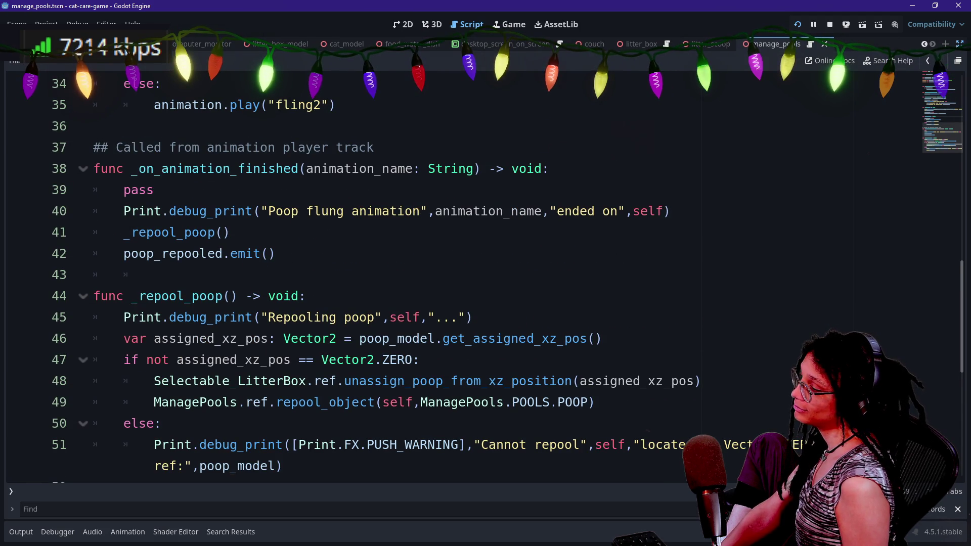
{"action": "mouse_move", "coordinate": [192, 360]}
{"action": "scroll", "coordinate": [192, 360], "scroll_direction": "down", "scroll_amount": 6}
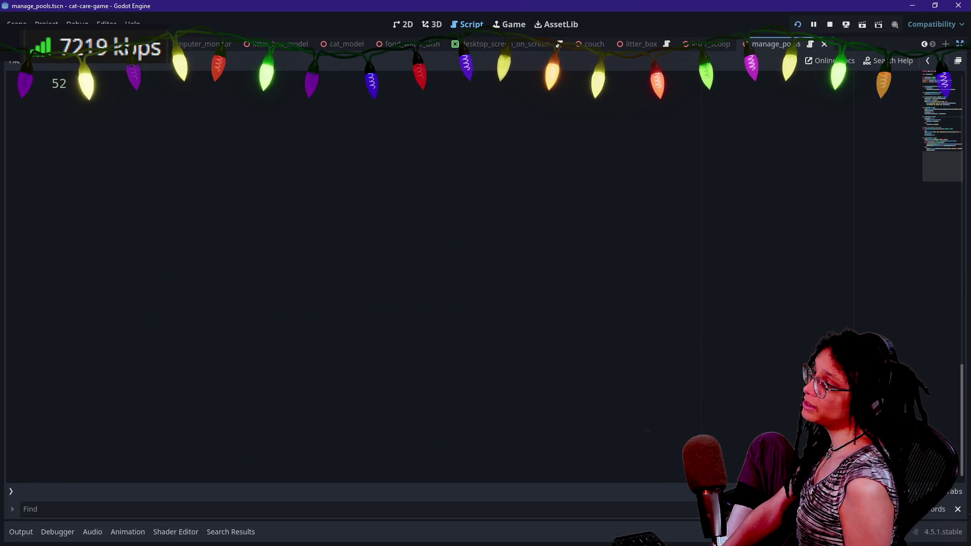
{"action": "scroll", "coordinate": [192, 360], "scroll_direction": "up", "scroll_amount": 5}
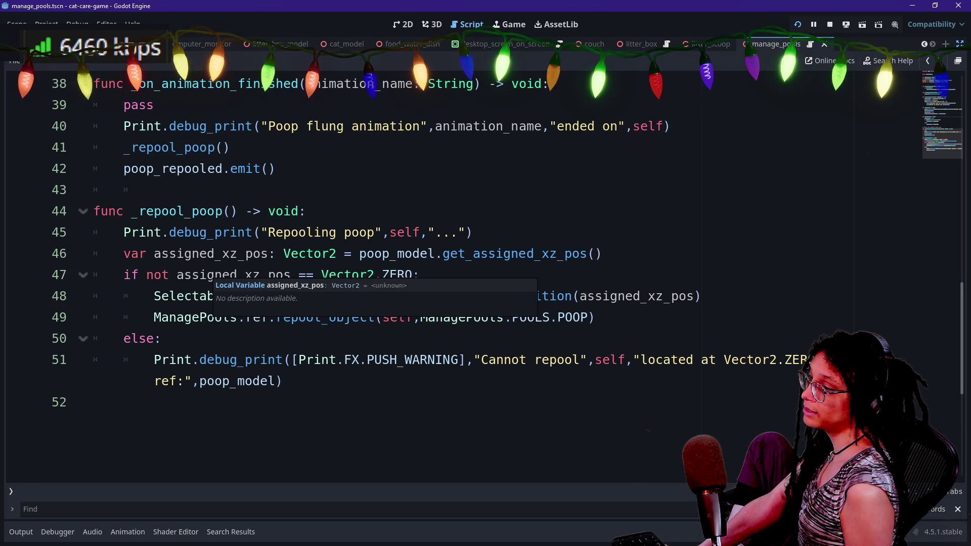
{"action": "scroll", "coordinate": [227, 276], "scroll_direction": "up", "scroll_amount": 7}
{"action": "left_click_drag", "start_coordinate": [132, 360], "coordinate": [184, 360]}
{"action": "scroll", "coordinate": [228, 275], "scroll_direction": "up", "scroll_amount": 1}
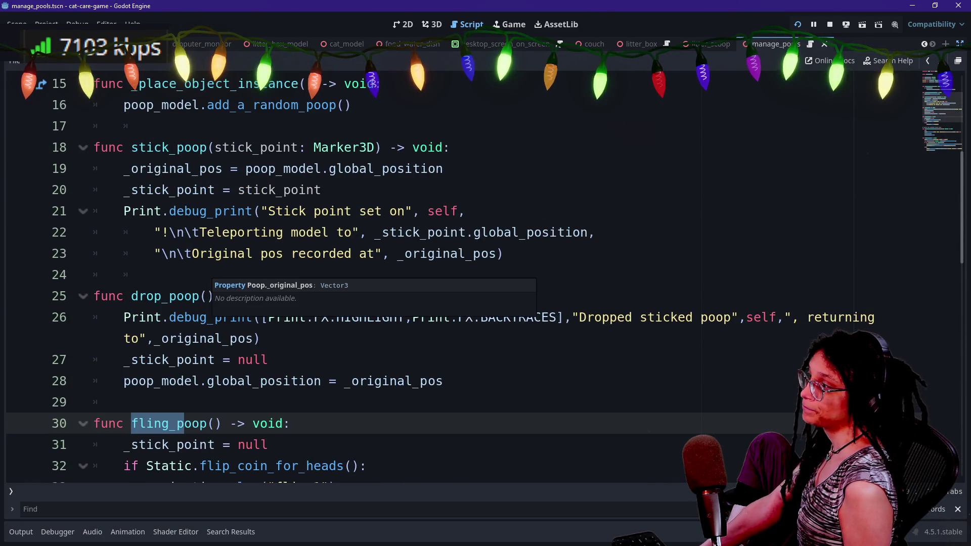
{"action": "key", "text": "alt+shift+o"}
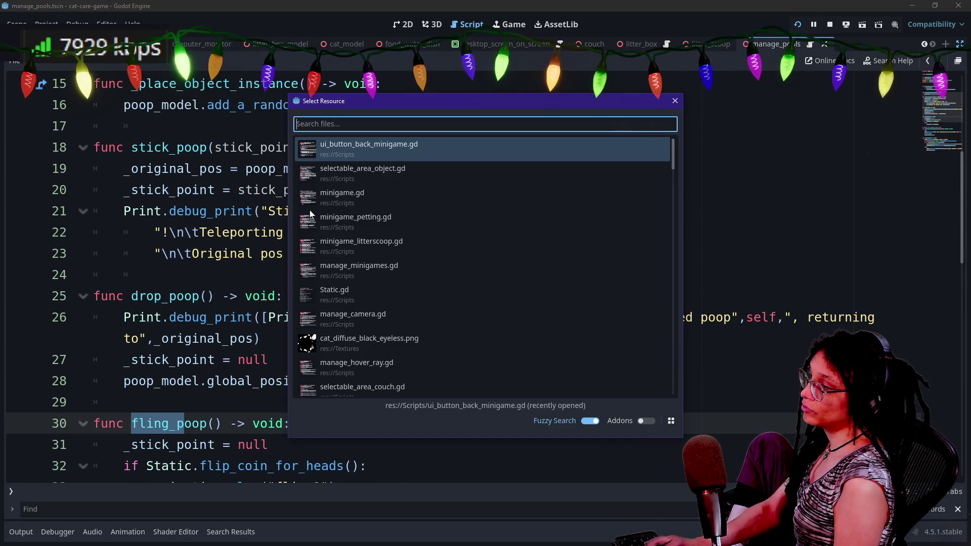
- Jump to the add_a_random_poop function definition
{"action": "type", "text": "poop"}
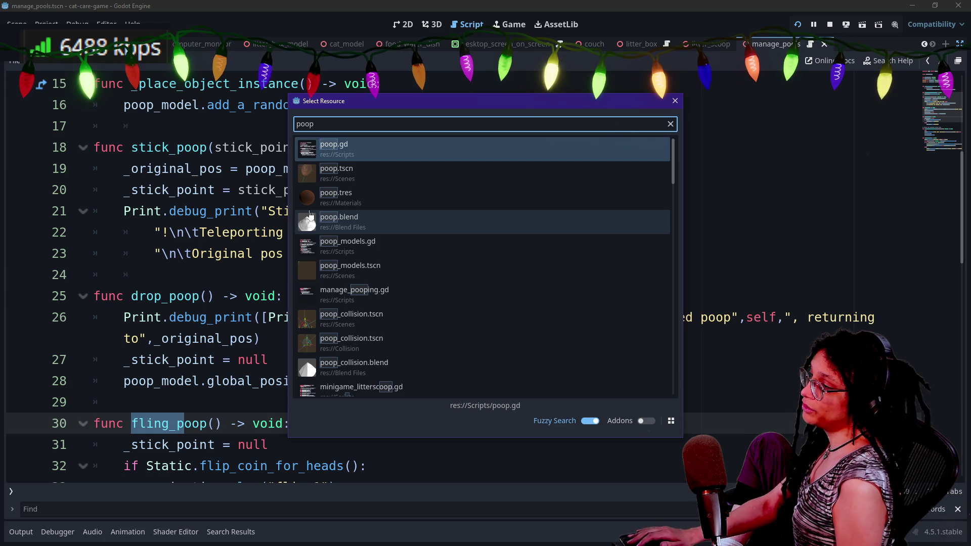
{"action": "key", "text": "Escape"}
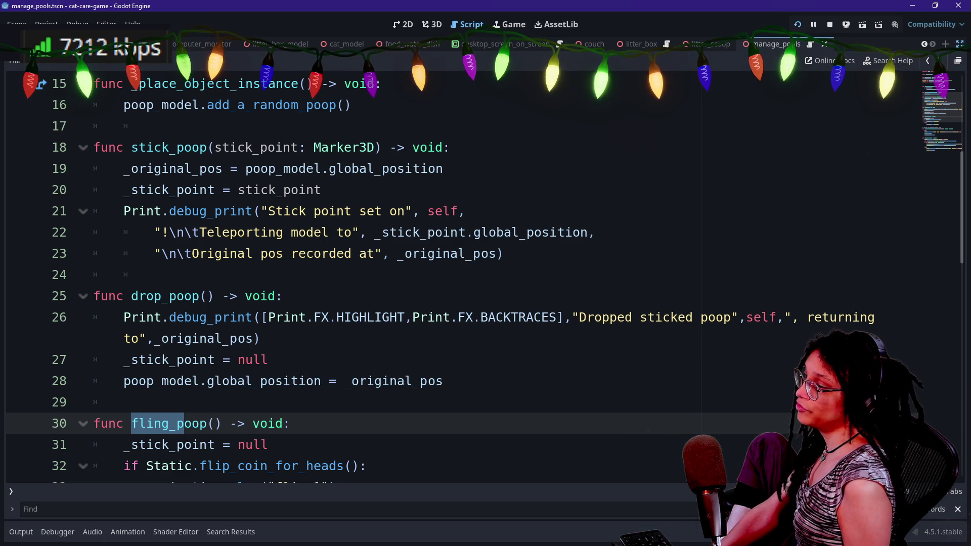
{"action": "scroll", "coordinate": [496, 213], "scroll_direction": "up", "scroll_amount": 5}
{"action": "scroll", "coordinate": [495, 212], "scroll_direction": "down", "scroll_amount": 1}
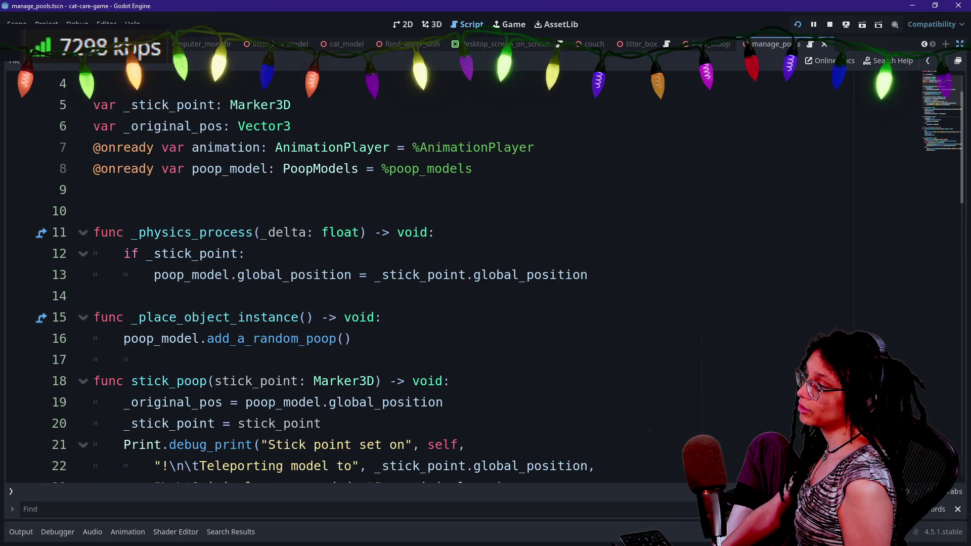
{"action": "left_click", "coordinate": [242, 338]}
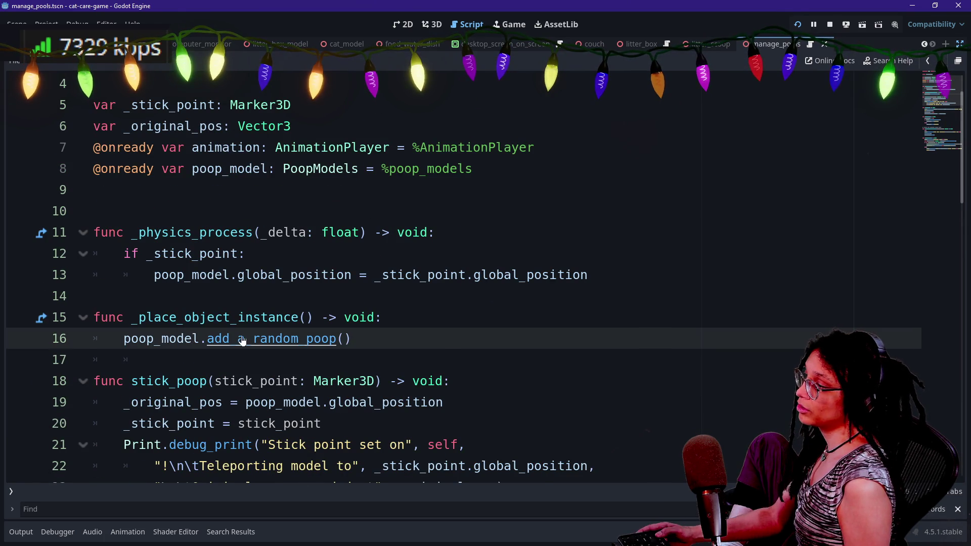
{"action": "left_click", "coordinate": [242, 338], "text": "ctrl"}
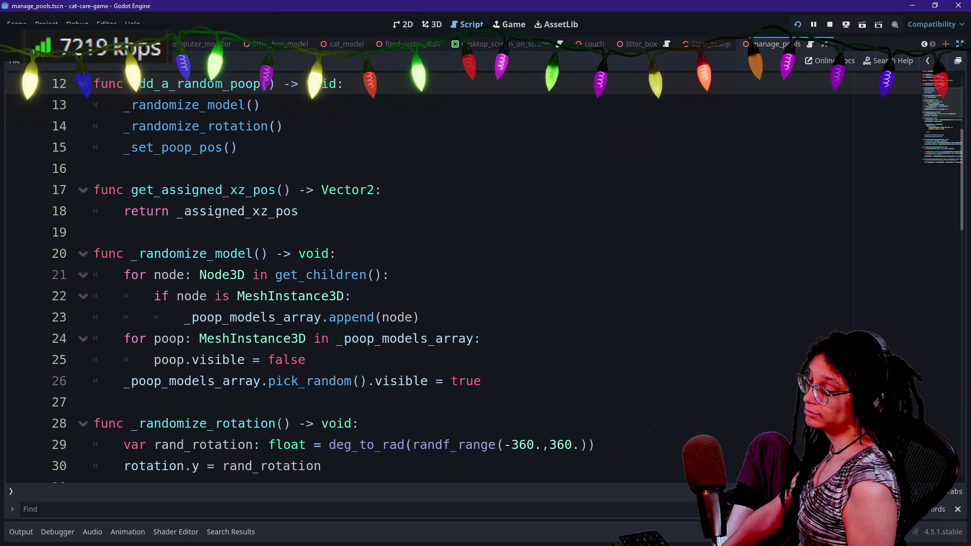
- Step through the _randomize_model and _randomize_rotation code
{"action": "left_click", "coordinate": [305, 359]}
{"action": "key", "text": "Down"}
{"action": "key", "text": "Down"}
{"action": "key", "text": "Down"}
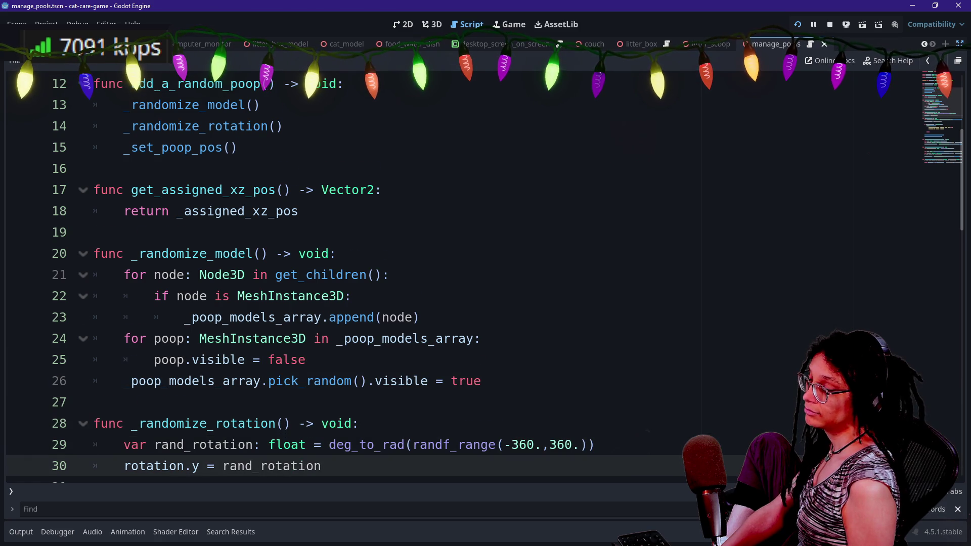
{"action": "key", "text": "Down"}
{"action": "key", "text": "Down"}
{"action": "key", "text": "Down"}
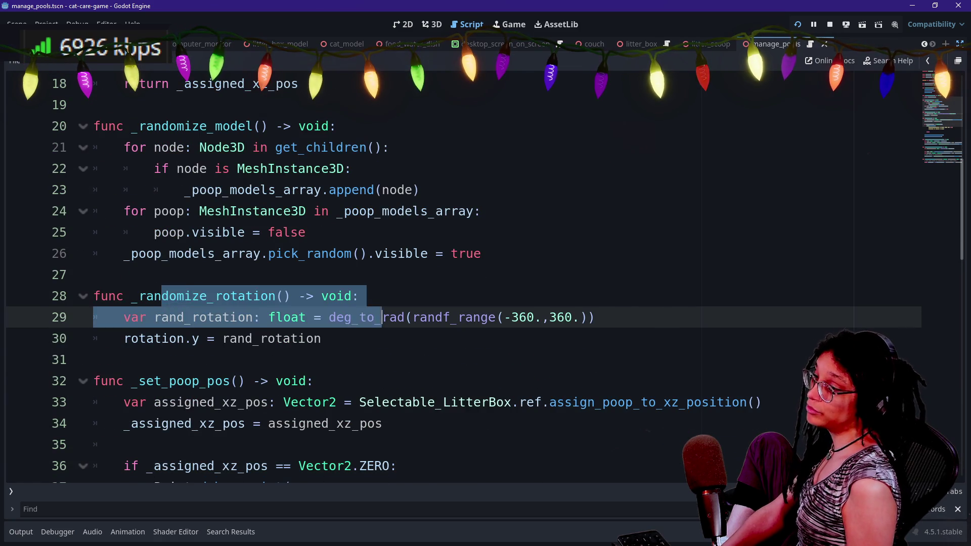
{"action": "left_click", "coordinate": [275, 296]}
{"action": "key", "text": "Down"}
{"action": "key", "text": "Down"}
{"action": "key", "text": "Down"}
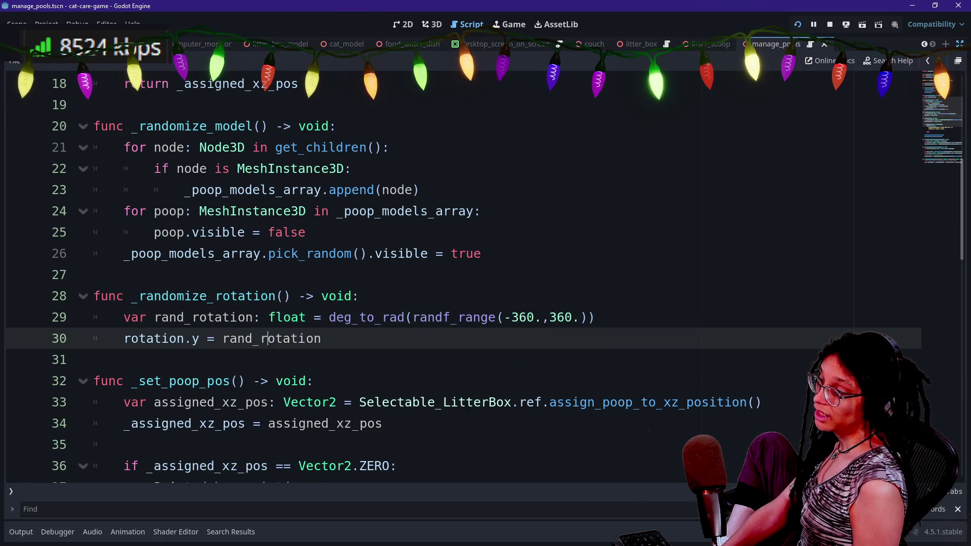
{"action": "scroll", "coordinate": [324, 354], "scroll_direction": "down", "scroll_amount": 1}
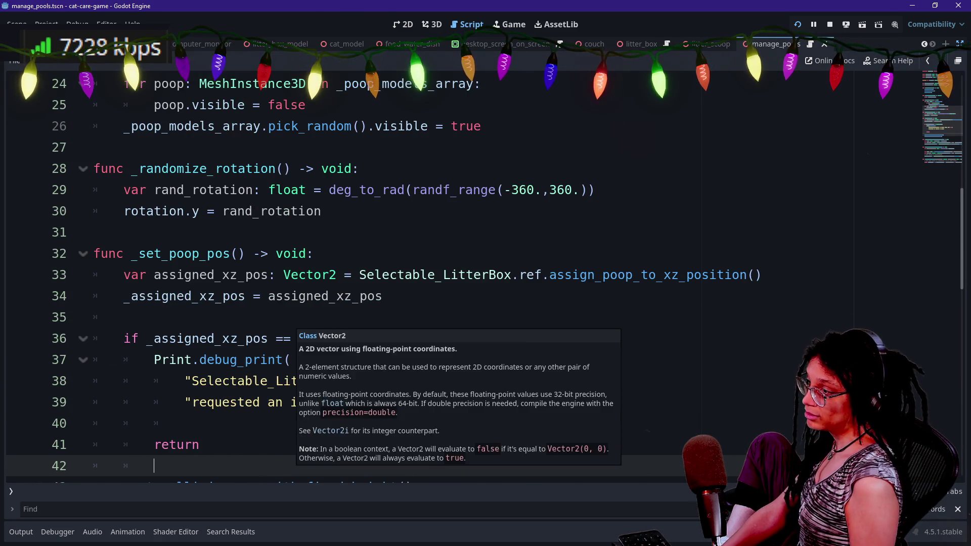
- Review _set_poop_pos's early return on Vector2.ZERO, then run the game
{"action": "left_click", "coordinate": [201, 275]}
{"action": "left_click_drag", "start_coordinate": [212, 423], "coordinate": [276, 338]}
{"action": "left_click", "coordinate": [126, 317]}
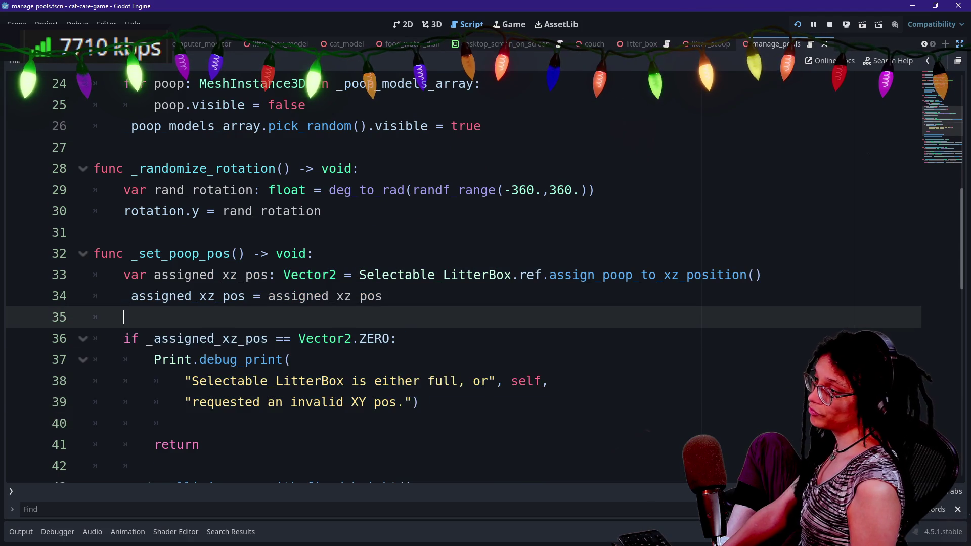
{"action": "left_click_drag", "start_coordinate": [238, 253], "coordinate": [199, 445]}
{"action": "left_click", "coordinate": [200, 445]}
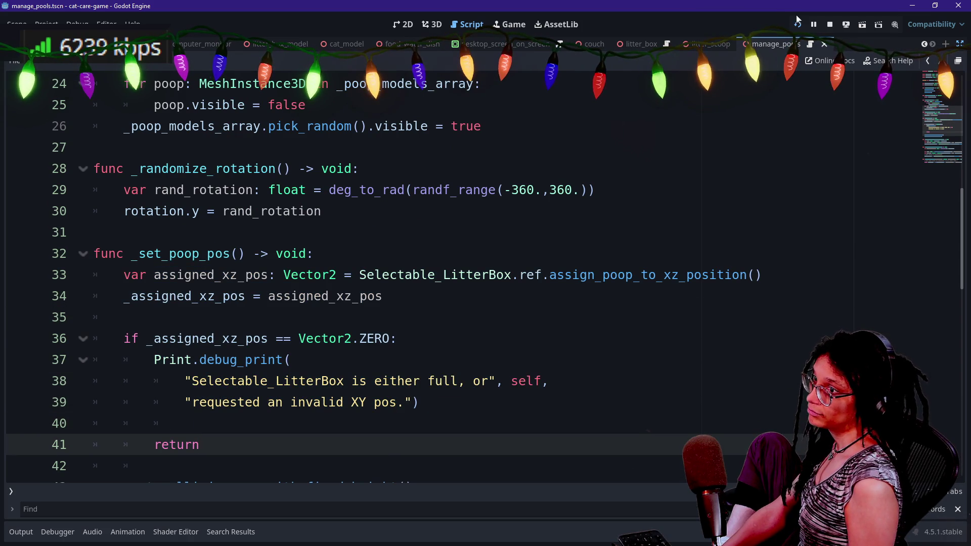
{"action": "left_click", "coordinate": [798, 24]}
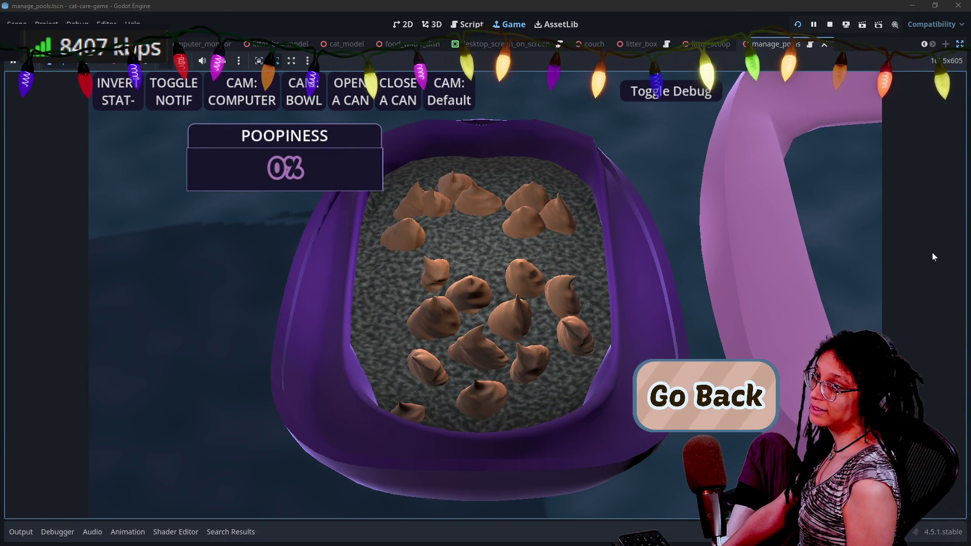
- Relaunch the game, go back from the litter box to the room, and expand the Output log
{"action": "key", "text": "F6"}
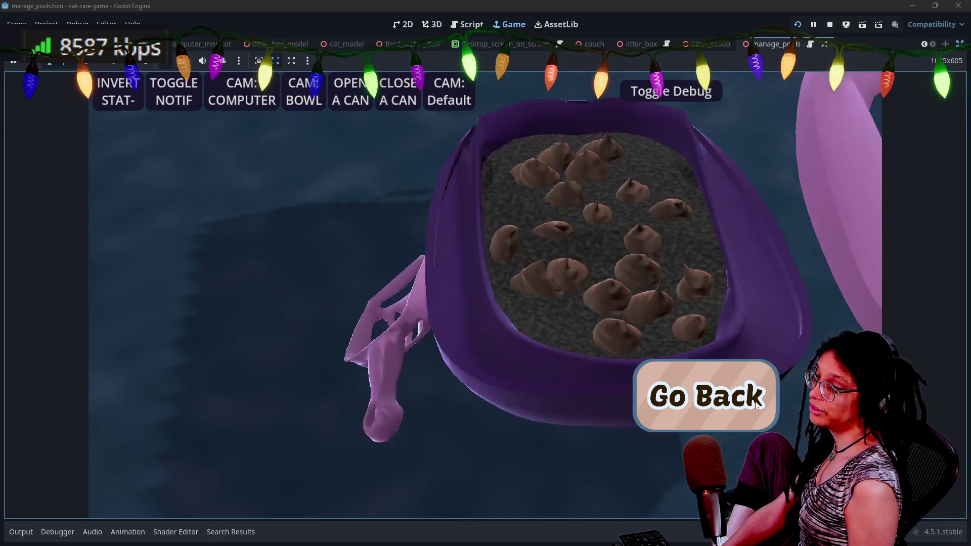
{"action": "left_click", "coordinate": [757, 406]}
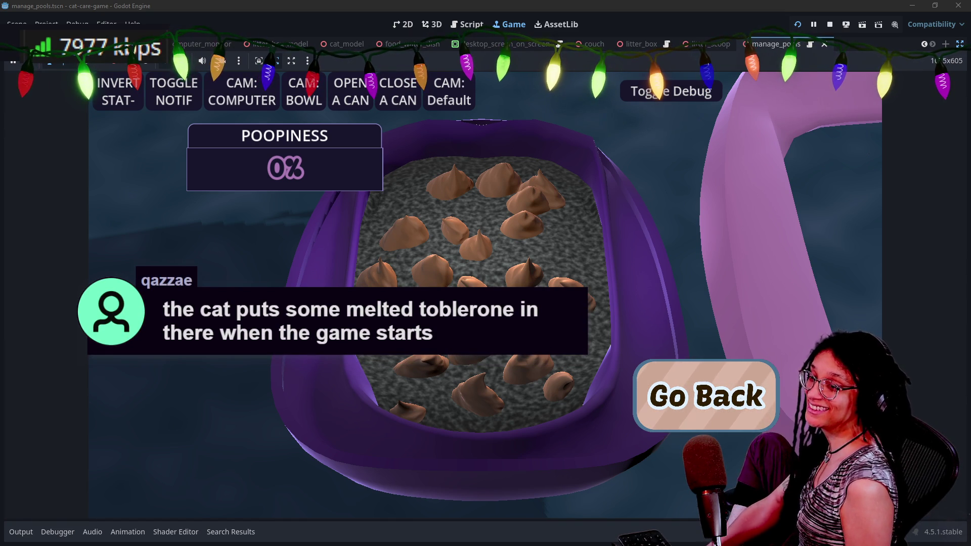
{"action": "left_click", "coordinate": [739, 424]}
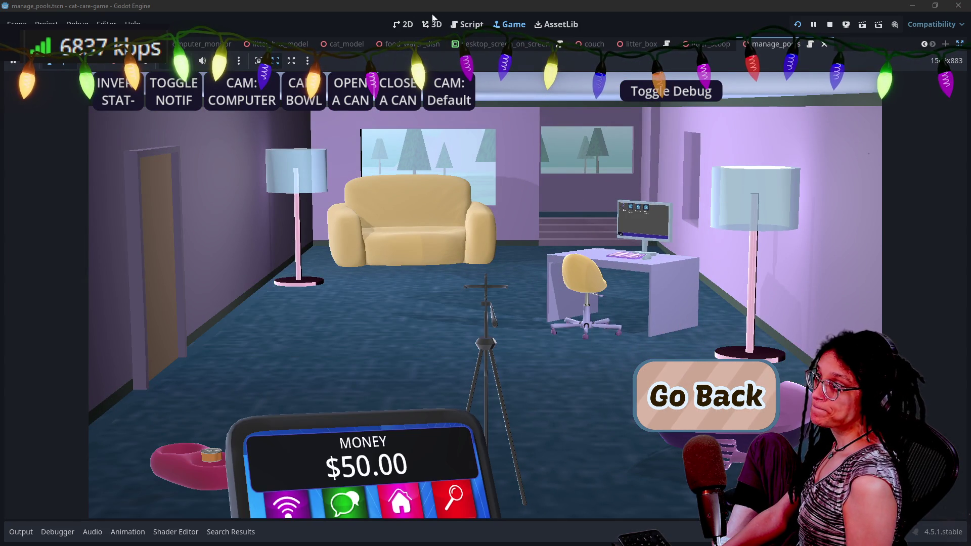
{"action": "left_click", "coordinate": [21, 540]}
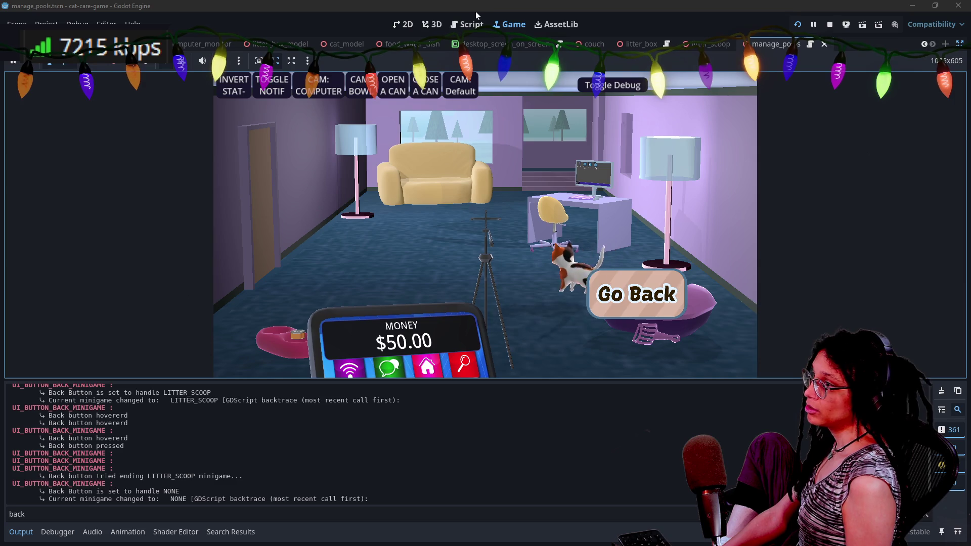
- In the Script workspace, quick-open 'button' and open ui_button_back_minigame.tscn
{"action": "left_click", "coordinate": [467, 24]}
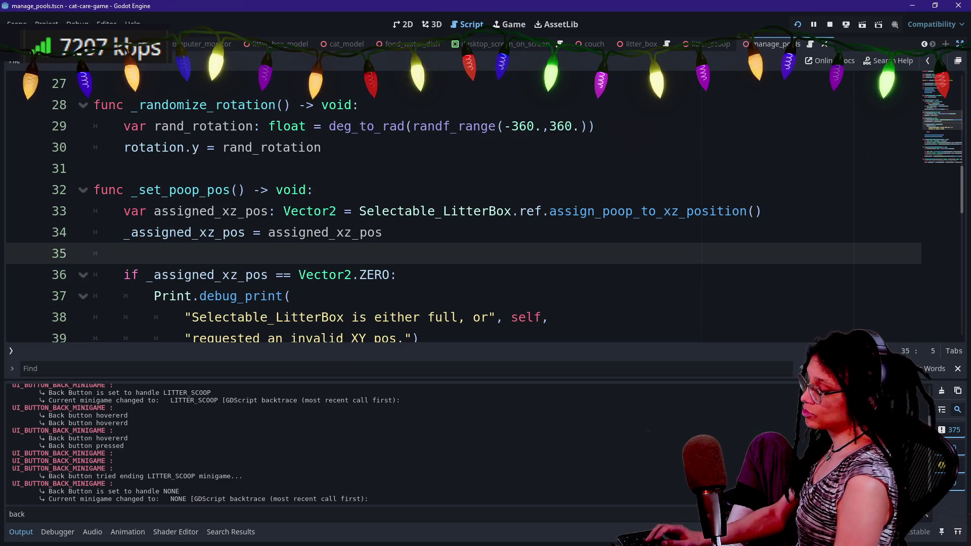
{"action": "key", "text": "shift+alt+o"}
{"action": "type", "text": "button"}
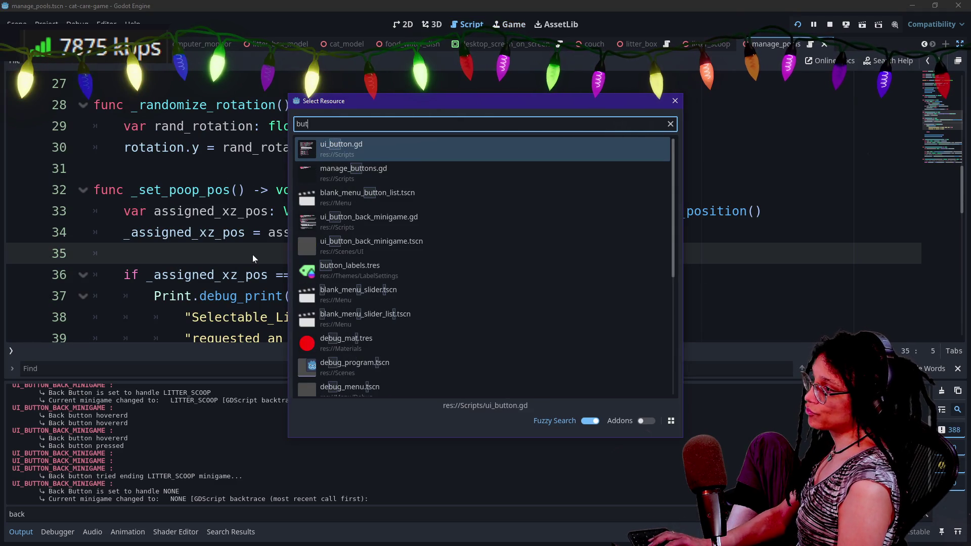
{"action": "key", "text": "Down"}
{"action": "key", "text": "Down"}
{"action": "key", "text": "Up"}
{"action": "key", "text": "Down"}
{"action": "key", "text": "Down"}
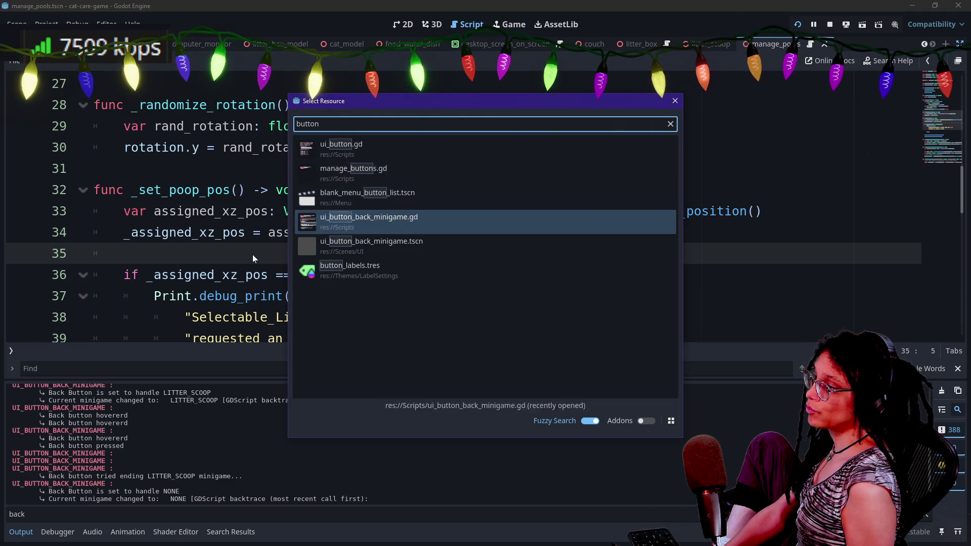
{"action": "key", "text": "Down"}
{"action": "key", "text": "Return"}
{"action": "scroll", "coordinate": [237, 268], "scroll_direction": "down", "scroll_amount": 4}
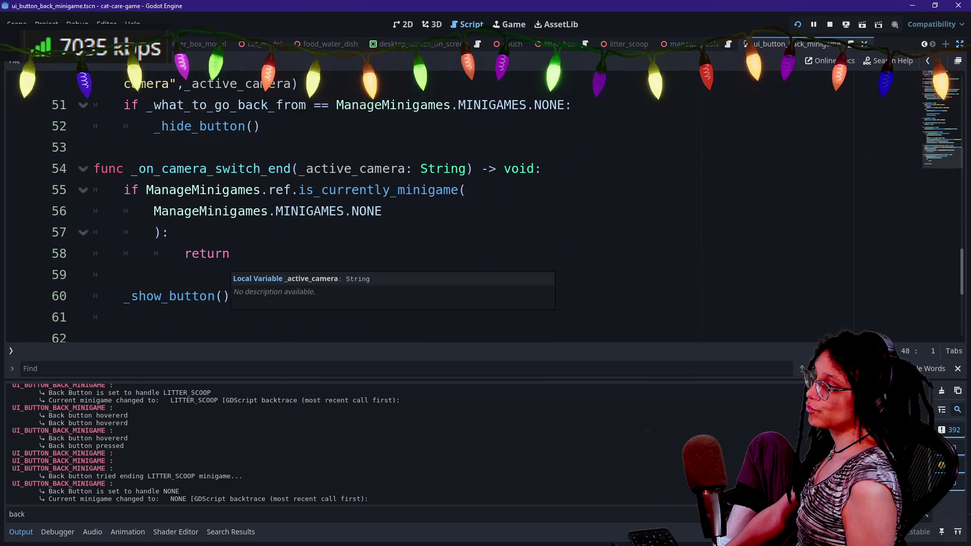
{"action": "scroll", "coordinate": [238, 268], "scroll_direction": "up", "scroll_amount": 3}
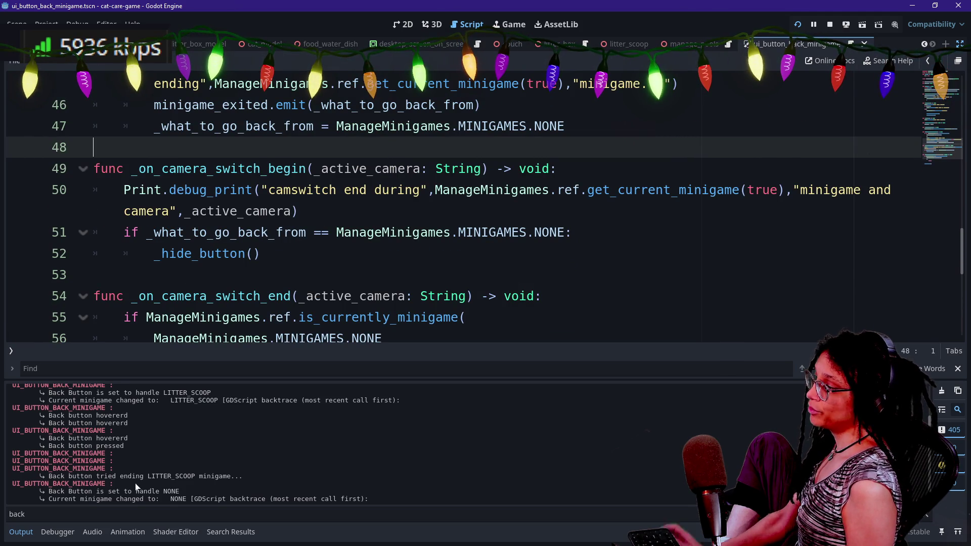
- Filter the Output log by 'camswit'
{"action": "double_click", "coordinate": [169, 514]}
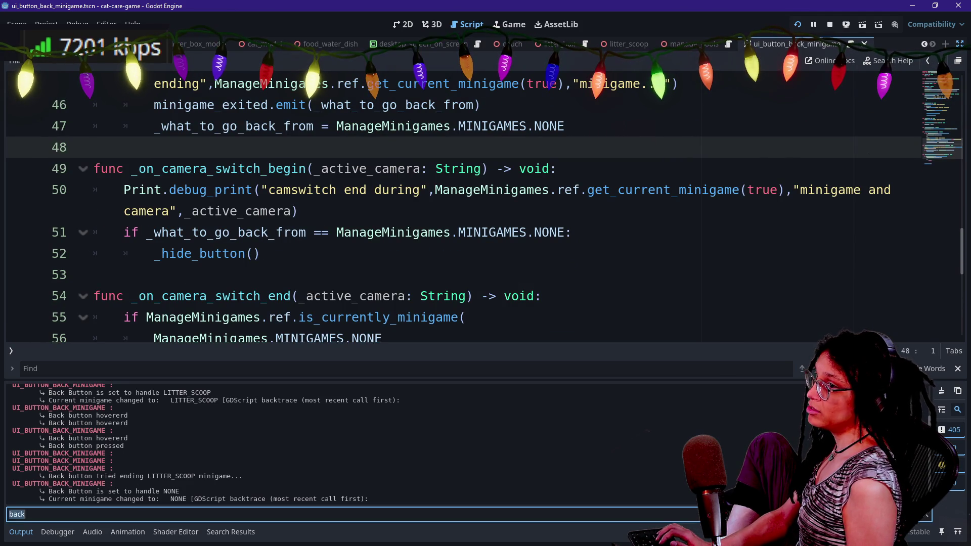
{"action": "type", "text": "camswit"}
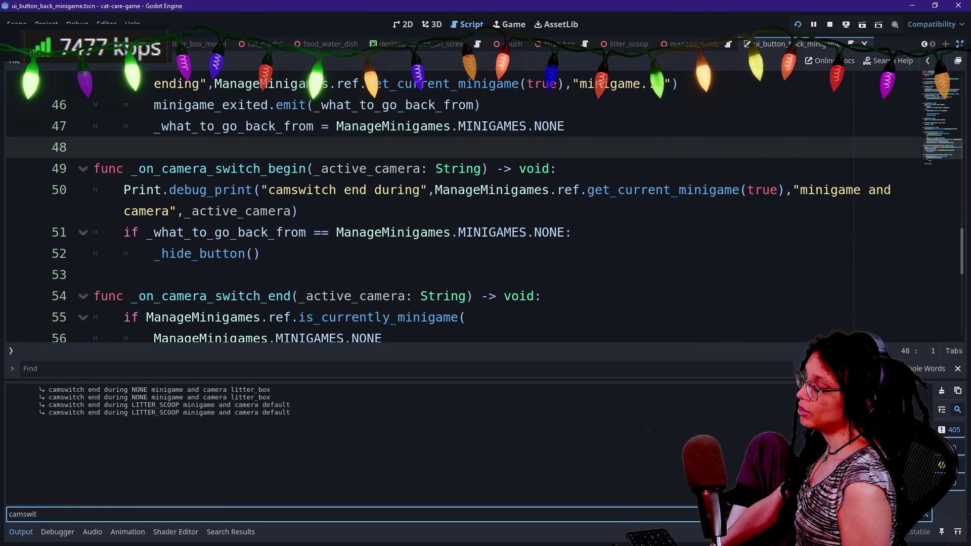
{"action": "left_click_drag", "start_coordinate": [70, 390], "coordinate": [101, 399]}
{"action": "left_click", "coordinate": [117, 438]}
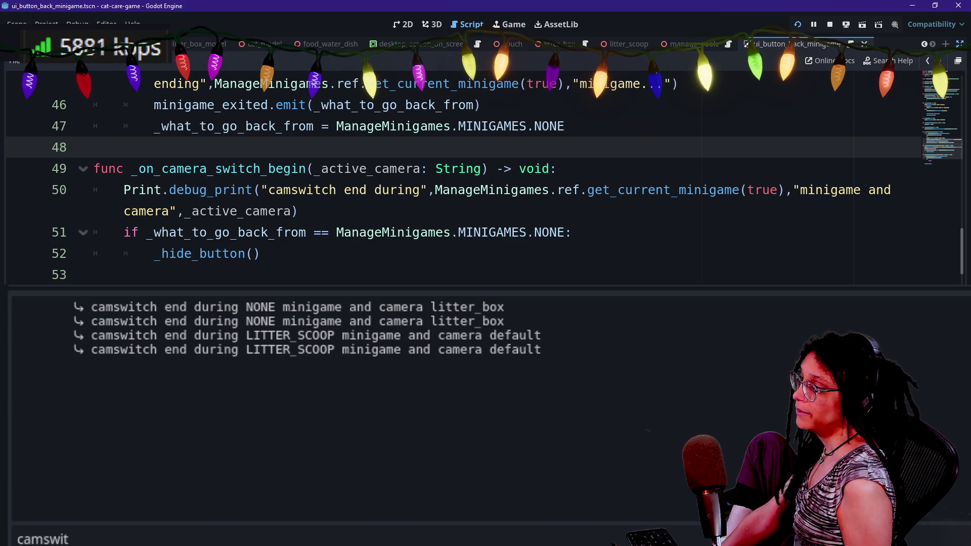
- Review the _what_to_go_back_from and _hide_button() lines, leaving the caret in line 50's print
{"action": "left_click_drag", "start_coordinate": [155, 253], "coordinate": [261, 253]}
{"action": "left_click", "coordinate": [261, 254]}
{"action": "left_click_drag", "start_coordinate": [147, 232], "coordinate": [306, 232]}
{"action": "left_click", "coordinate": [382, 232]}
{"action": "mouse_move", "coordinate": [572, 232]}
{"action": "left_mouse_down"}
{"action": "mouse_move", "coordinate": [261, 254]}
{"action": "mouse_move", "coordinate": [572, 232]}
{"action": "left_mouse_up"}
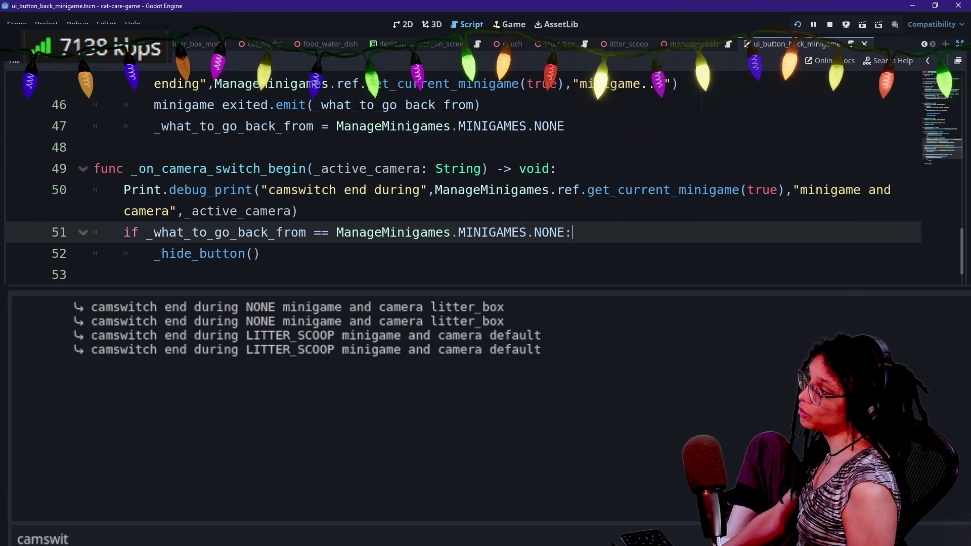
{"action": "left_click", "coordinate": [286, 211]}
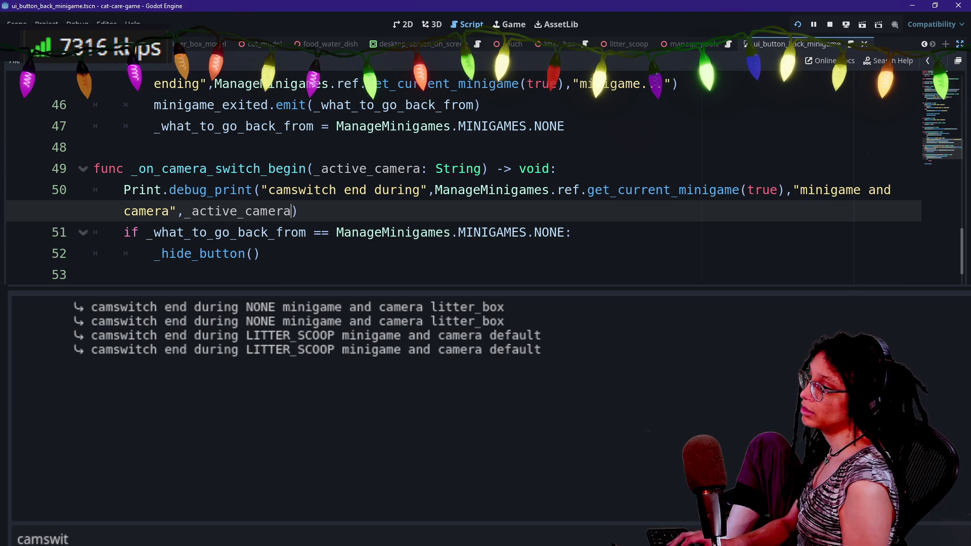
{"action": "type", "text": ","}
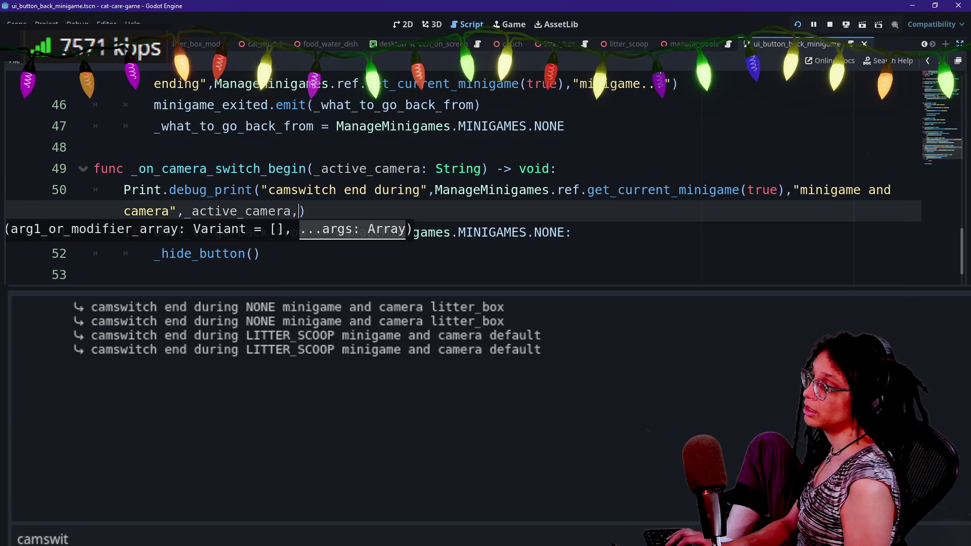
- Append '; what_to_go_back_from is' to line 50's camswitch print and open the ManageMinigames script
{"action": "type", "text": "\"; what_to_go_back_from is"}
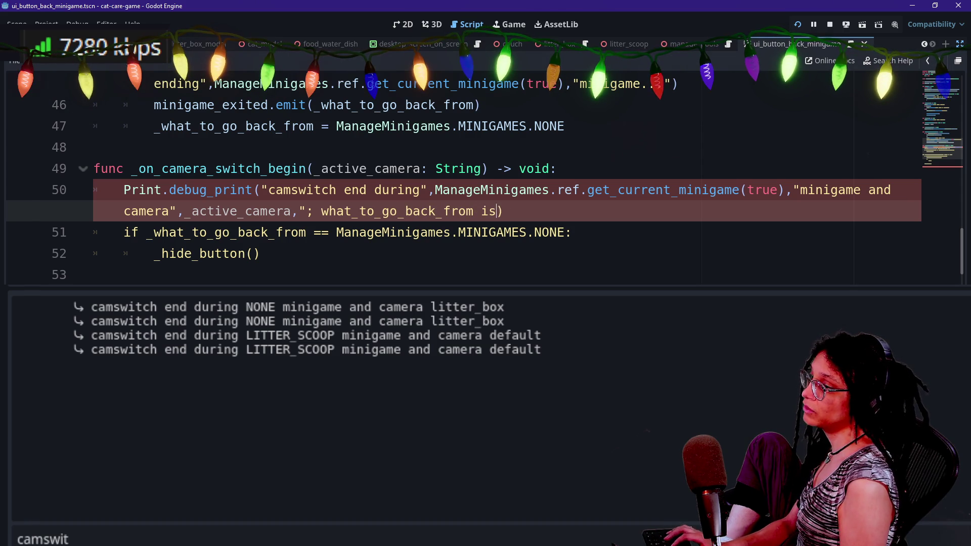
{"action": "type", "text": "\","}
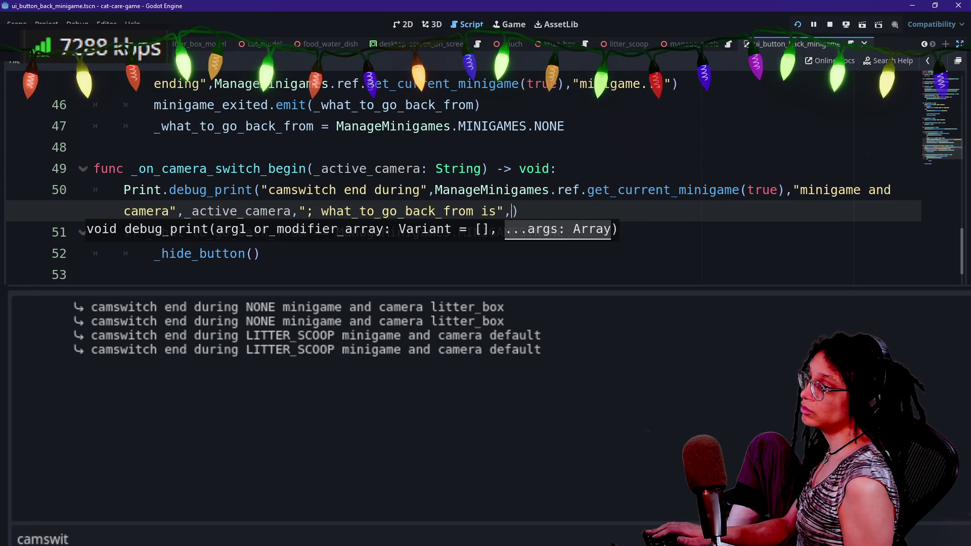
{"action": "left_click_drag", "start_coordinate": [435, 190], "coordinate": [777, 191]}
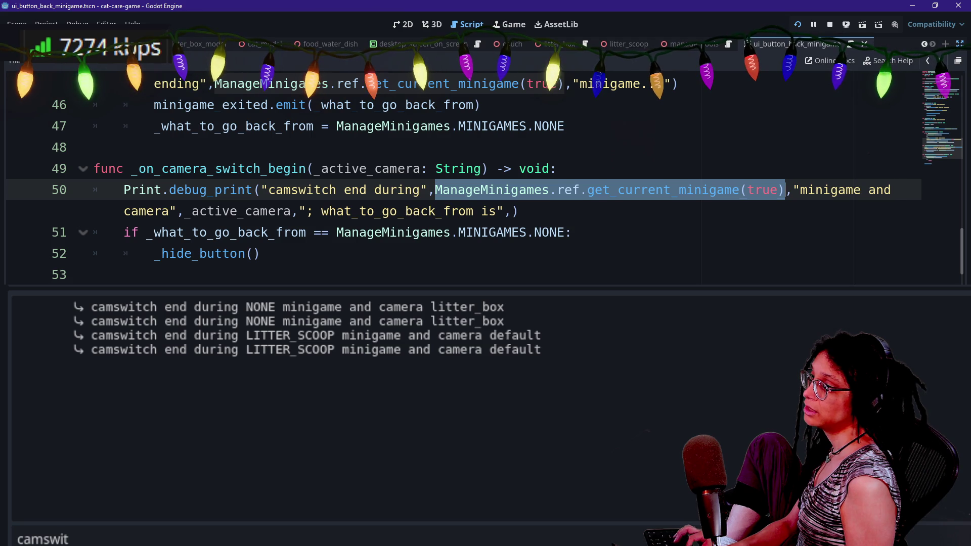
{"action": "left_click", "coordinate": [513, 195], "text": "ctrl"}
{"action": "scroll", "coordinate": [512, 195], "scroll_direction": "down", "scroll_amount": 3}
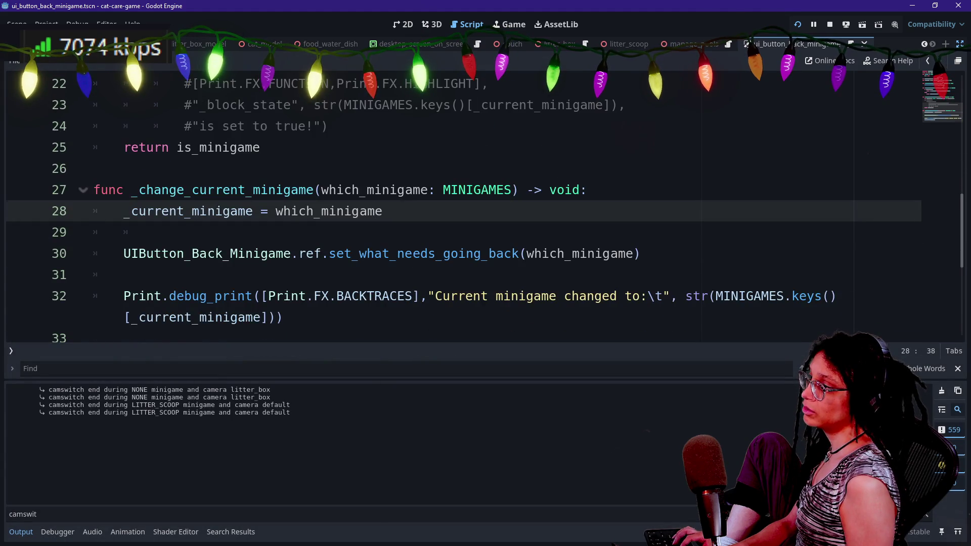
- Copy the MINIGAMES key-name expression from line 14 into line 50's camswitch debug print
{"action": "scroll", "coordinate": [485, 203], "scroll_direction": "up", "scroll_amount": 5}
{"action": "mouse_move", "coordinate": [207, 232]}
{"action": "left_mouse_down"}
{"action": "mouse_move", "coordinate": [218, 253]}
{"action": "mouse_move", "coordinate": [511, 232]}
{"action": "left_mouse_up"}
{"action": "key", "text": "ctrl+c"}
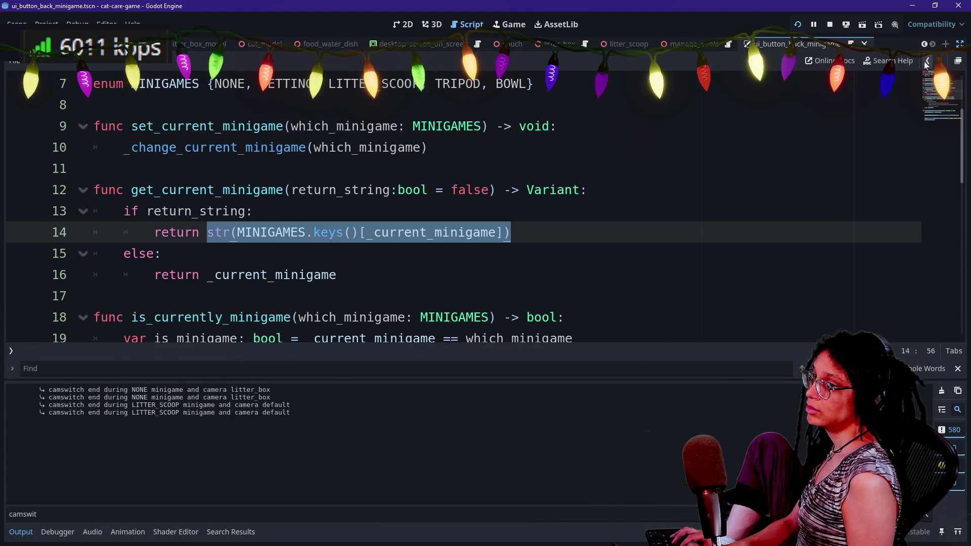
{"action": "left_click", "coordinate": [927, 62]}
{"action": "left_click", "coordinate": [927, 62]}
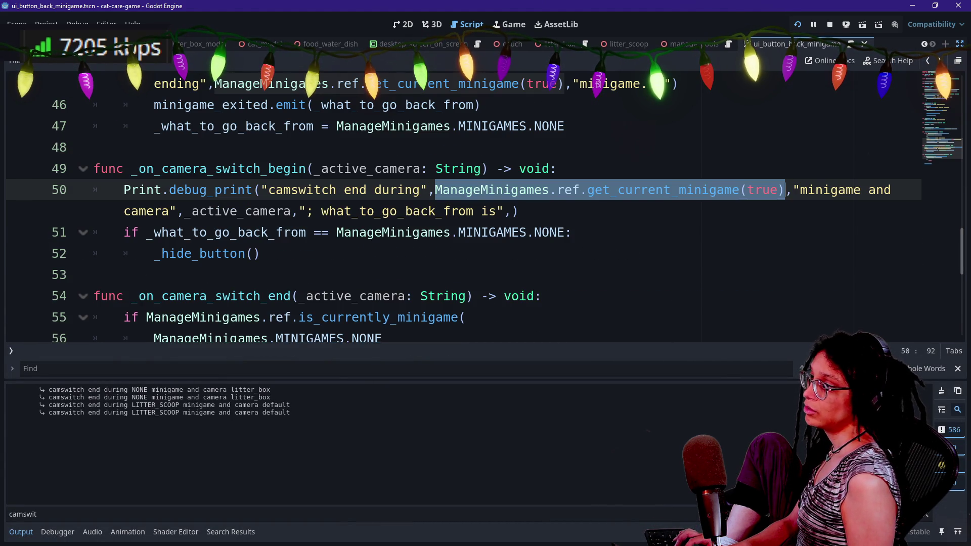
{"action": "left_click", "coordinate": [504, 211]}
{"action": "key", "text": "ctrl+v"}
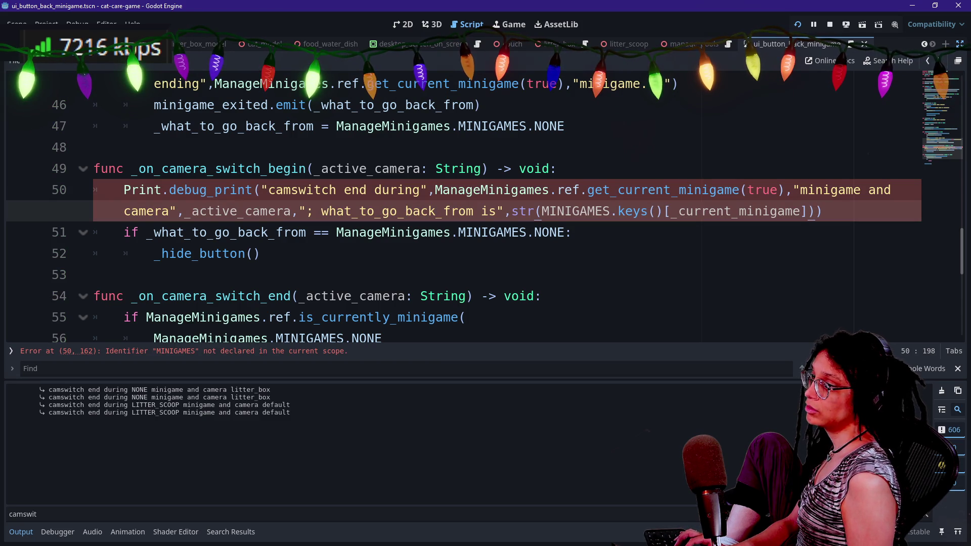
- Correct the pasted expression to ManageMinigames.MINIGAMES.keys()[_what_to_go_back_from]
{"action": "type", "text": "ManageMiniGame"}
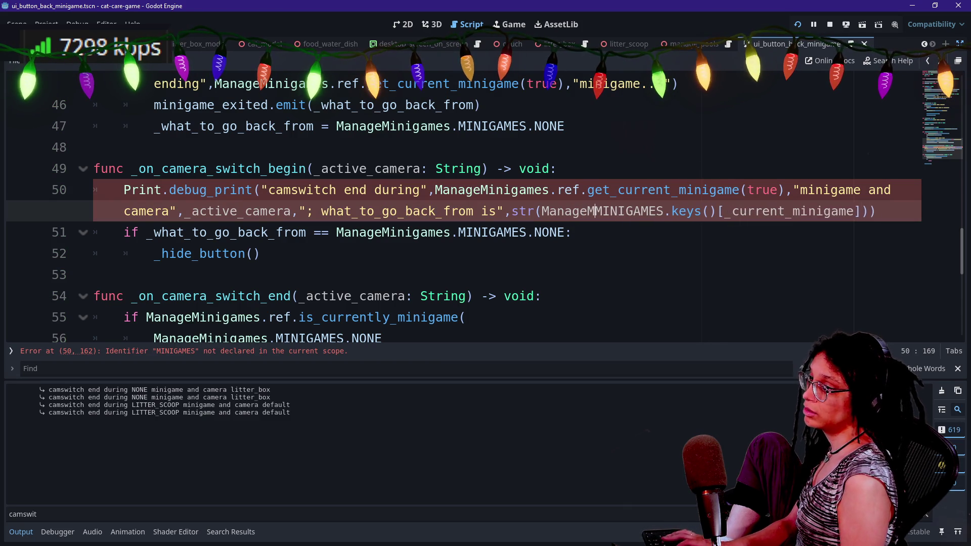
{"action": "type", "text": "s."}
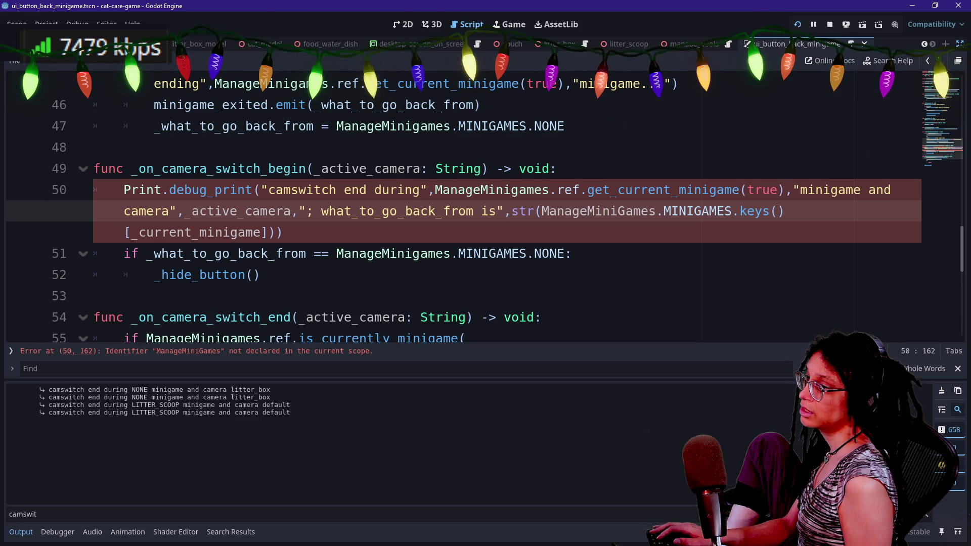
{"action": "key", "text": "ctrl+space"}
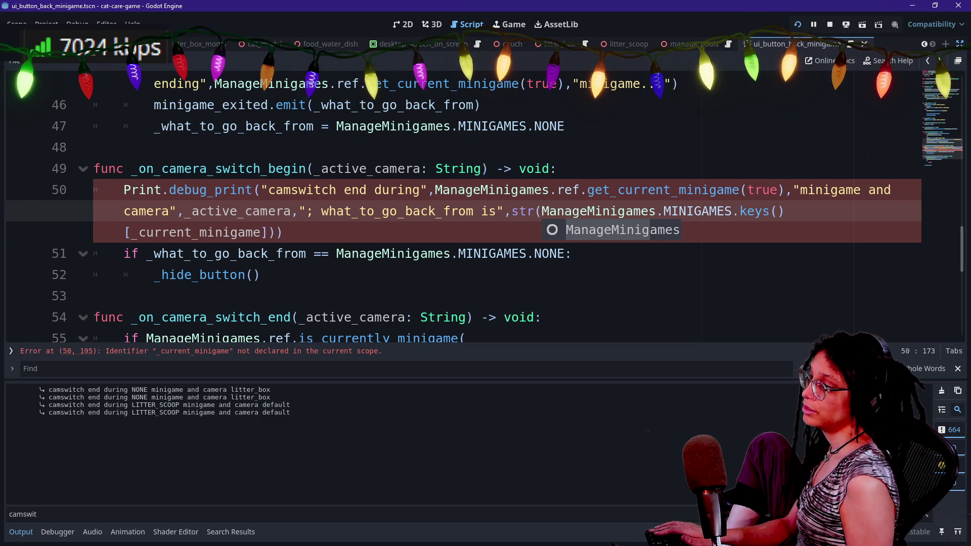
{"action": "key", "text": "Return"}
{"action": "left_click", "coordinate": [177, 232]}
{"action": "left_click_drag", "start_coordinate": [176, 232], "coordinate": [261, 233]}
{"action": "key", "text": "BackSpace"}
{"action": "key", "text": "BackSpace"}
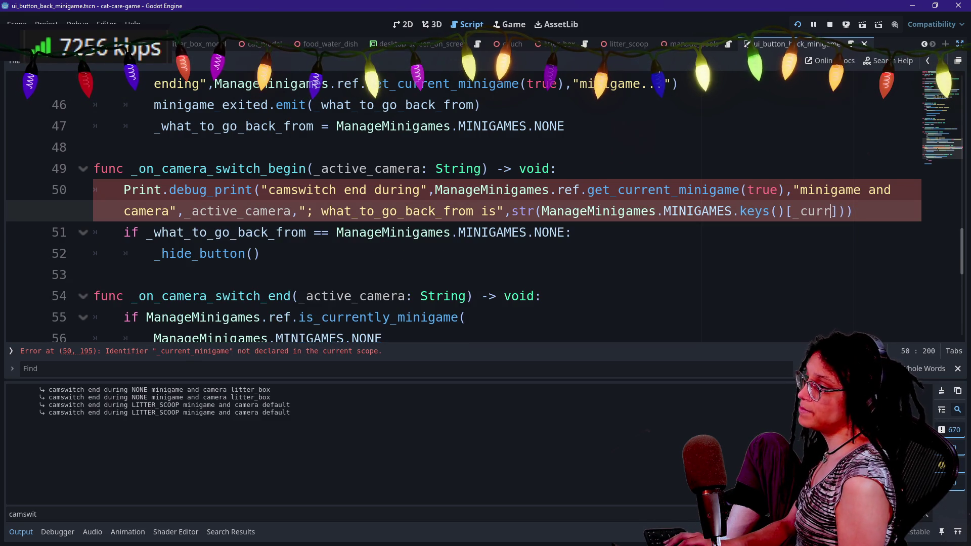
{"action": "key", "text": "BackSpace"}
{"action": "key", "text": "BackSpace"}
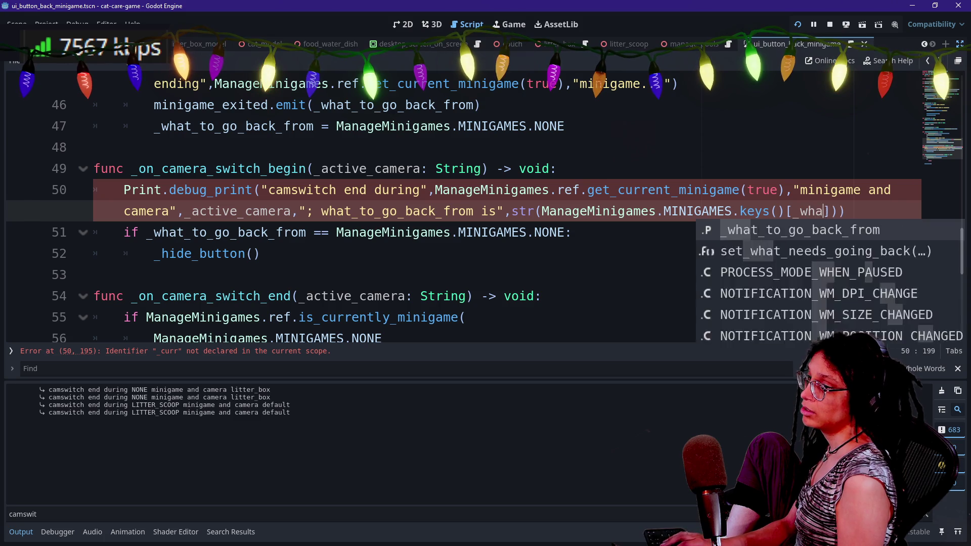
{"action": "key", "text": "Return"}
- Save the scene and launch the game to test camera switches
{"action": "left_click", "coordinate": [200, 168]}
{"action": "key", "text": "ctrl+s"}
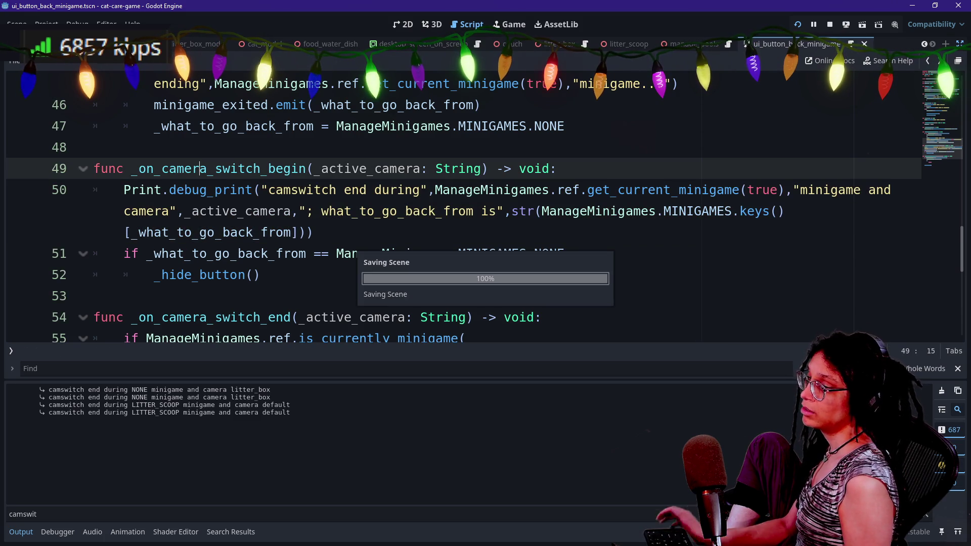
{"action": "left_click", "coordinate": [796, 25]}
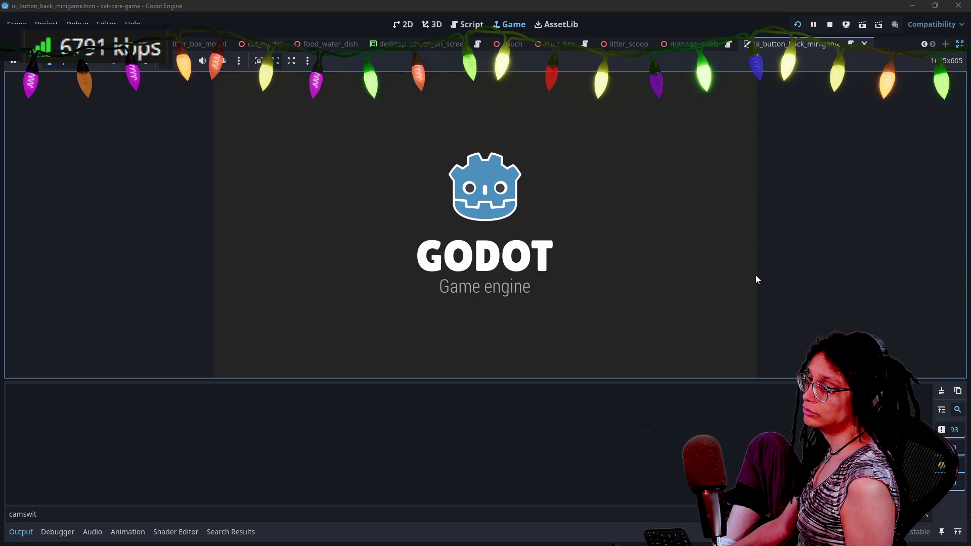
- Enter and leave the litter box, checking the log reports NONE then LITTER_SCOOP for what_to_go_back_from
{"action": "left_click", "coordinate": [645, 281]}
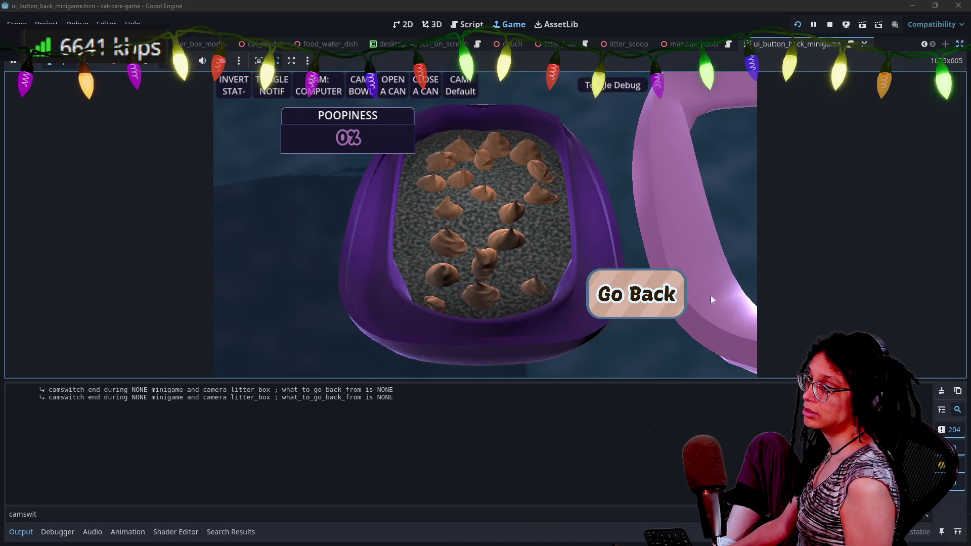
{"action": "left_click", "coordinate": [656, 303]}
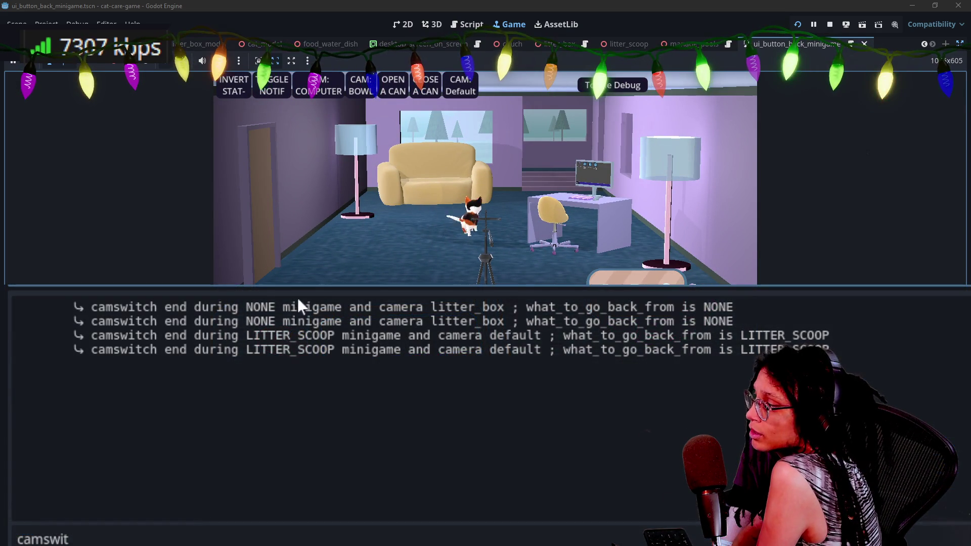
{"action": "left_click", "coordinate": [120, 319]}
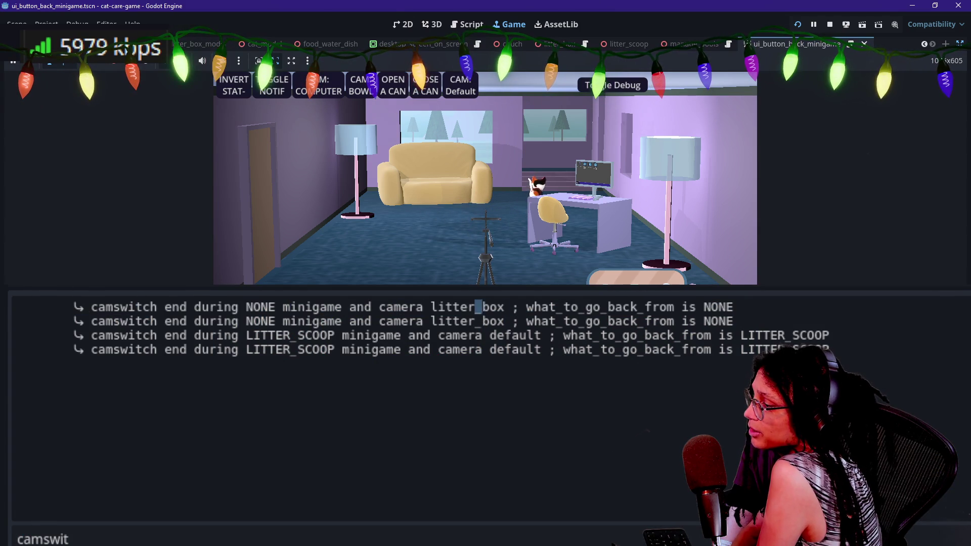
{"action": "left_click_drag", "start_coordinate": [525, 309], "coordinate": [585, 310]}
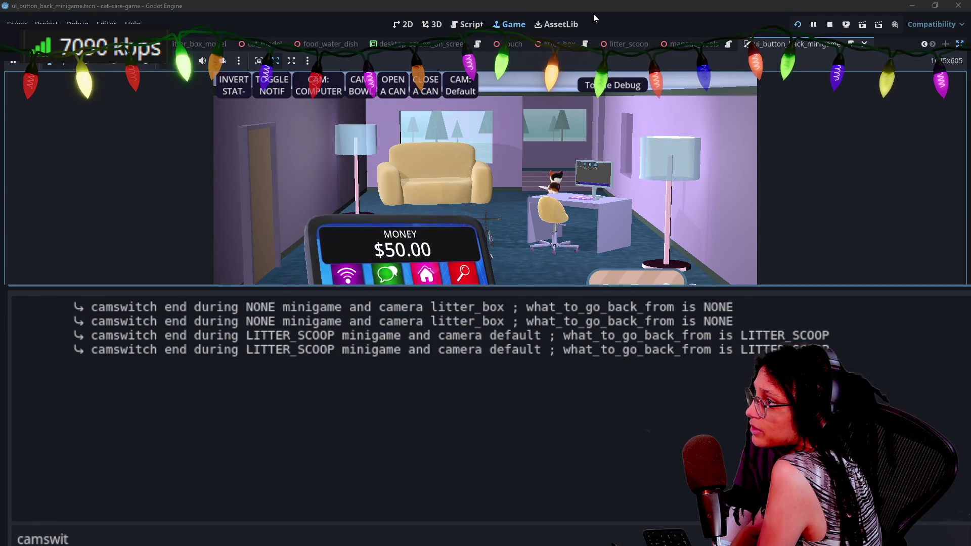
{"action": "left_click", "coordinate": [466, 25]}
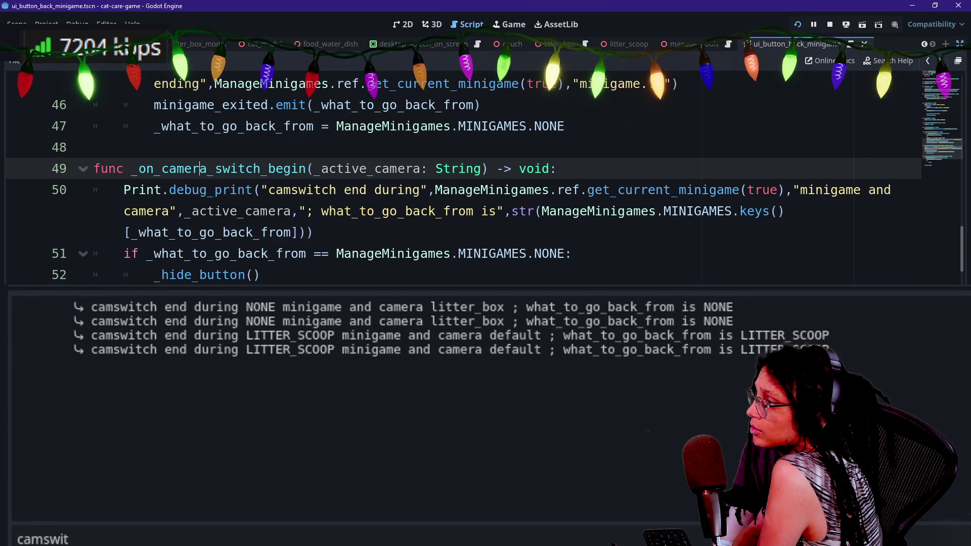
- Change the word 'end' to 'begin' in line 50's camswitch debug message
{"action": "left_click_drag", "start_coordinate": [94, 168], "coordinate": [268, 275]}
{"action": "left_click", "coordinate": [268, 275]}
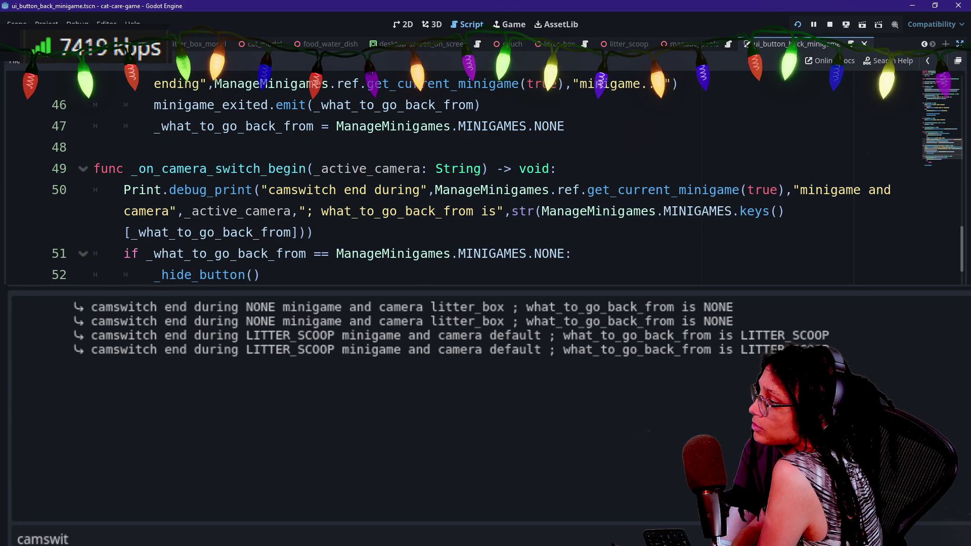
{"action": "key", "text": "Down"}
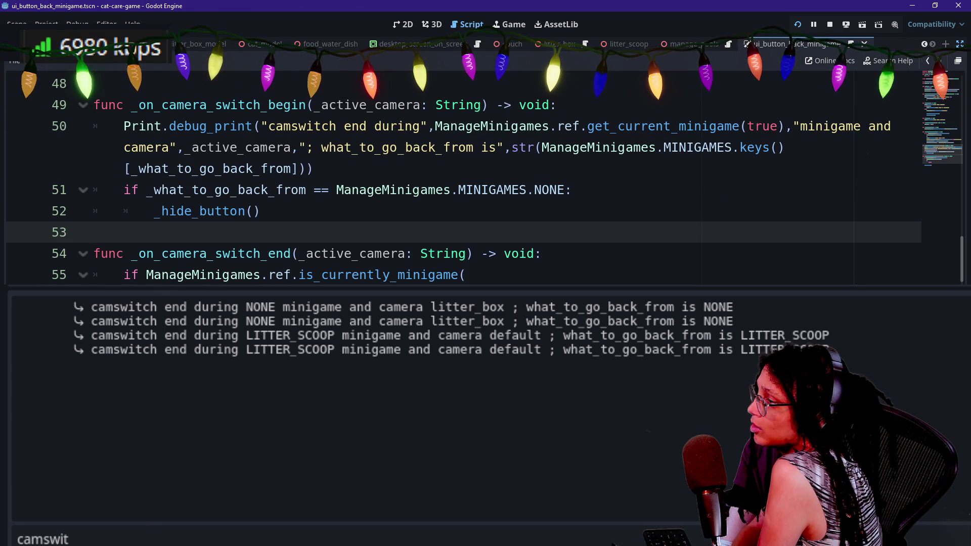
{"action": "double_click", "coordinate": [362, 126]}
{"action": "type", "text": "begin"}
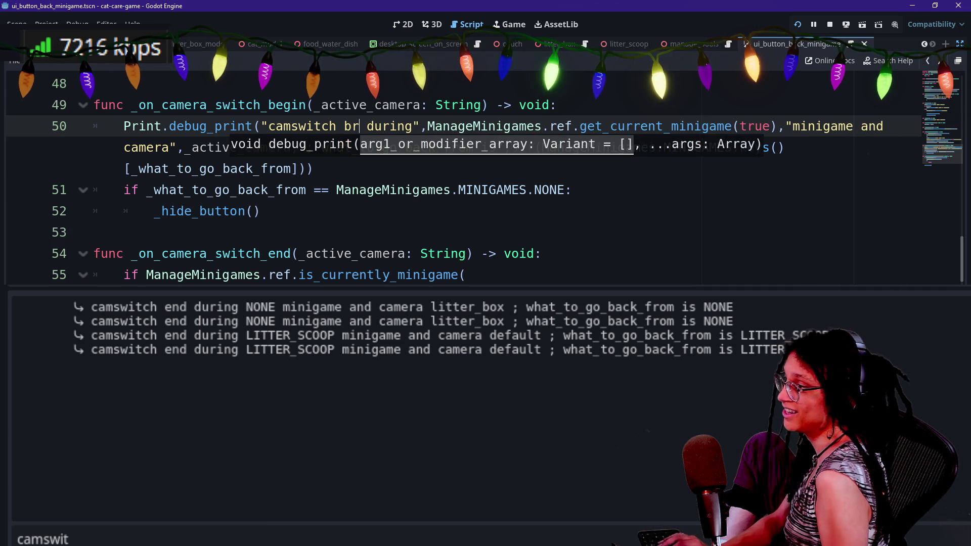
{"action": "left_click", "coordinate": [215, 126]}
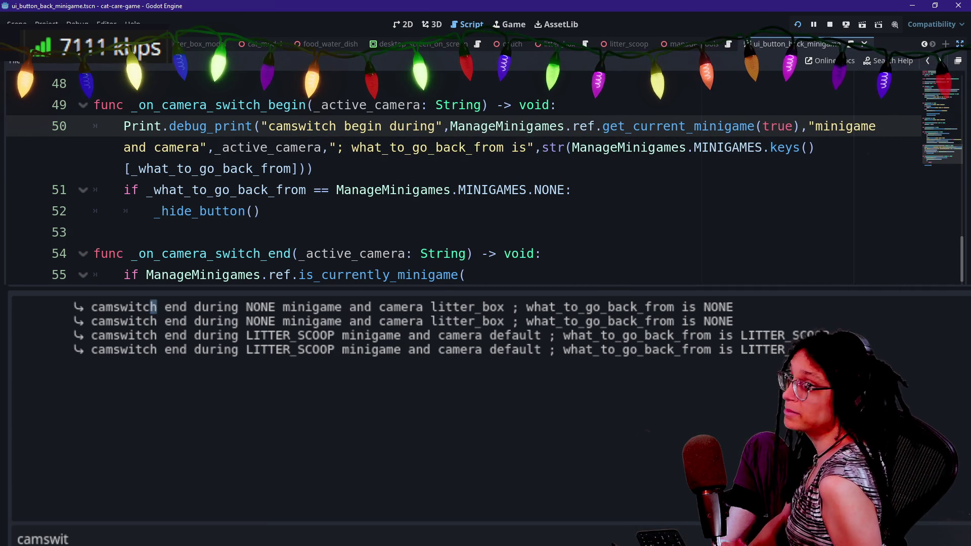
- Compare the logged camswitch lines with the code, then go to the _hide_button definition
{"action": "left_click_drag", "start_coordinate": [150, 307], "coordinate": [202, 308]}
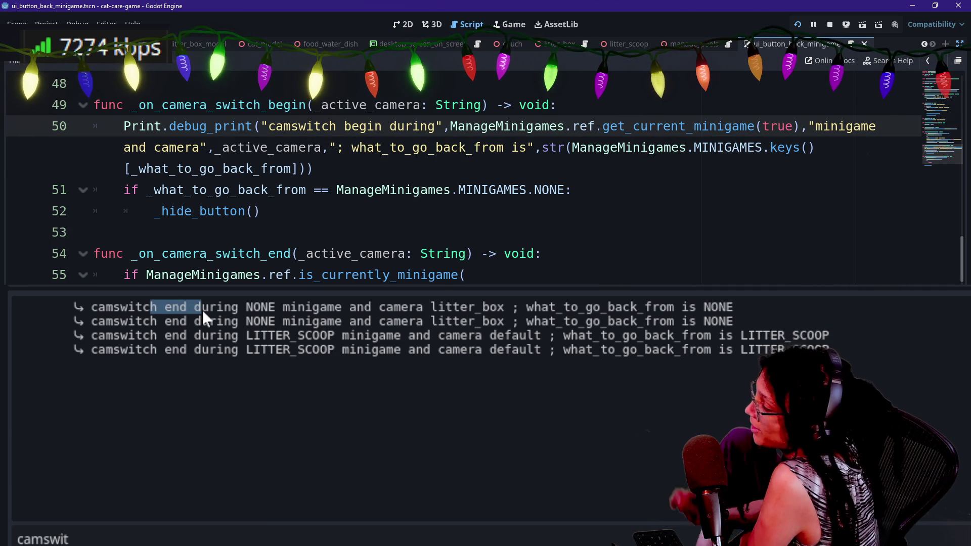
{"action": "left_click", "coordinate": [202, 310]}
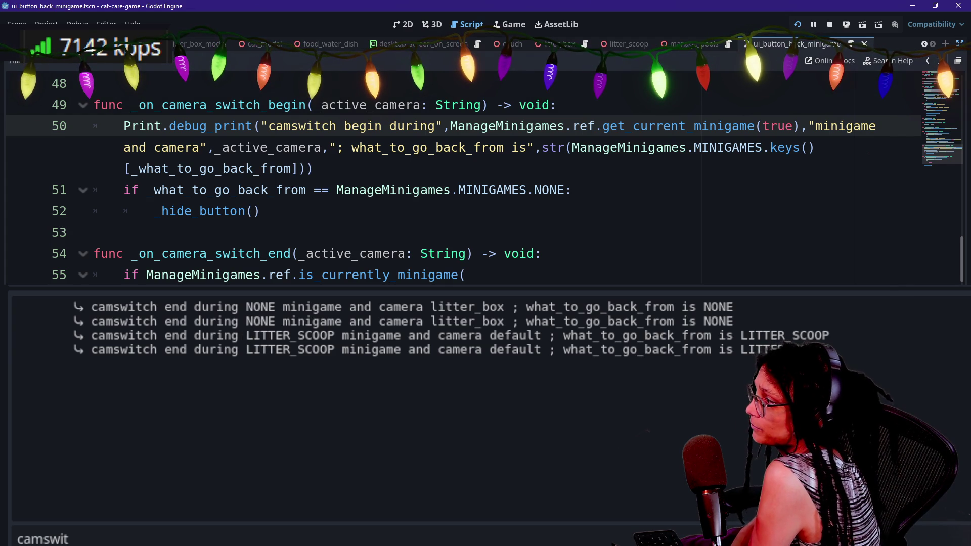
{"action": "left_click_drag", "start_coordinate": [154, 190], "coordinate": [317, 168]}
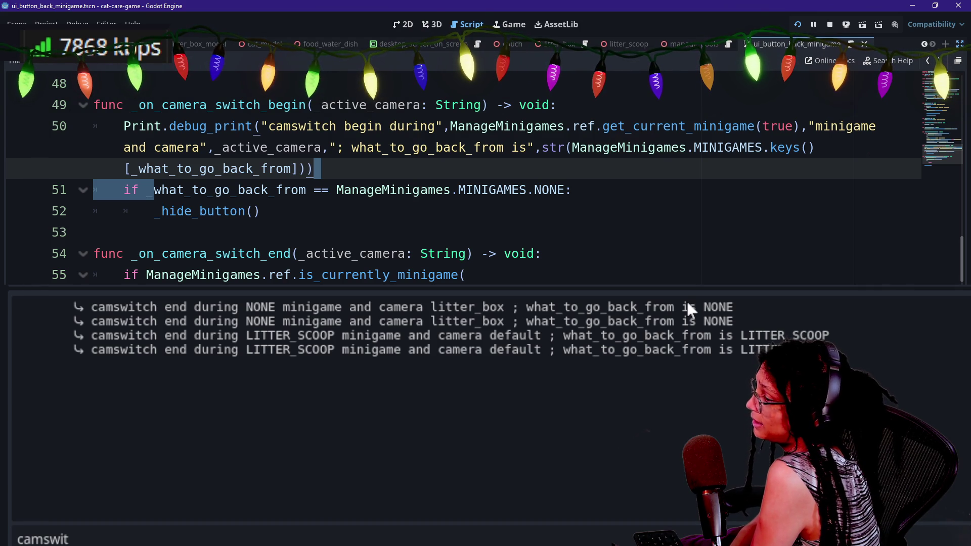
{"action": "mouse_move", "coordinate": [375, 307]}
{"action": "left_mouse_down"}
{"action": "mouse_move", "coordinate": [504, 307]}
{"action": "mouse_move", "coordinate": [374, 321]}
{"action": "left_mouse_up"}
{"action": "left_click", "coordinate": [374, 322]}
{"action": "left_click", "coordinate": [269, 253]}
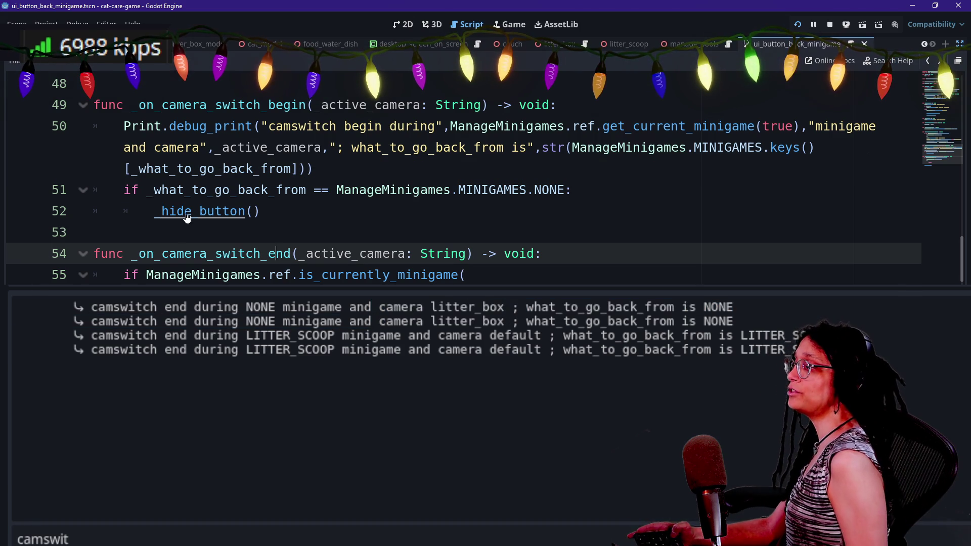
{"action": "left_click", "coordinate": [218, 211], "text": "ctrl"}
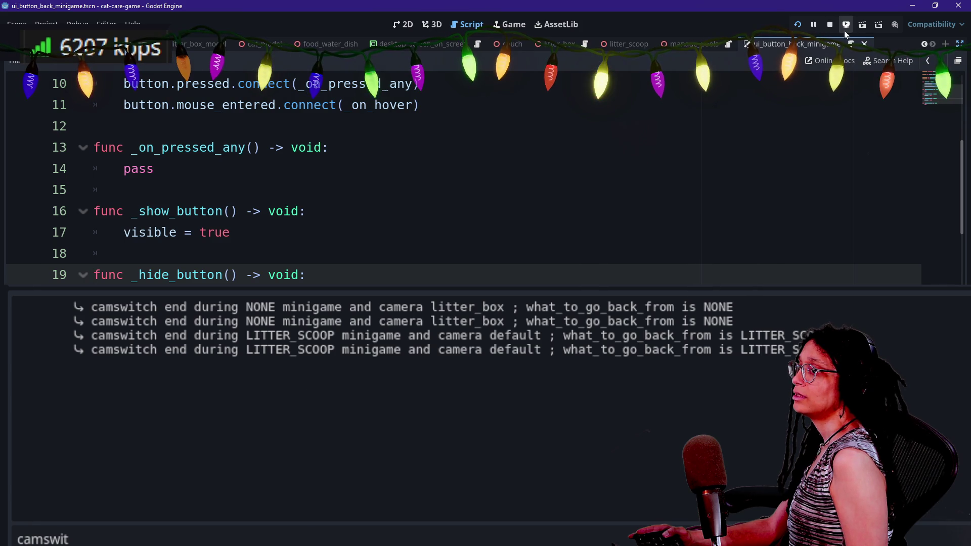
- Add print("camswitch",name,"button shown") at the start of _show_button, save, and run the game
{"action": "key", "text": "Up"}
{"action": "key", "text": "Up"}
{"action": "key", "text": "Up"}
{"action": "key", "text": "End"}
{"action": "key", "text": "Return"}
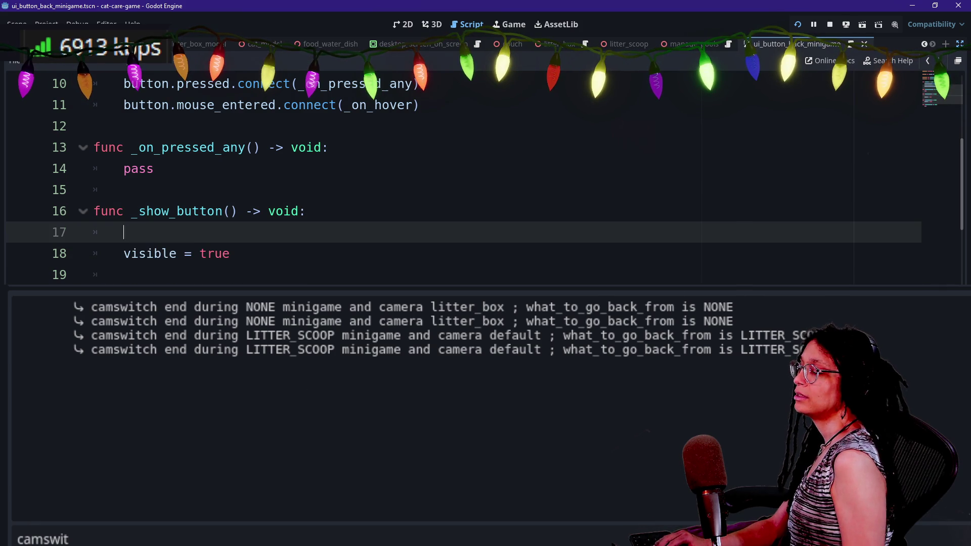
{"action": "type", "text": "p"}
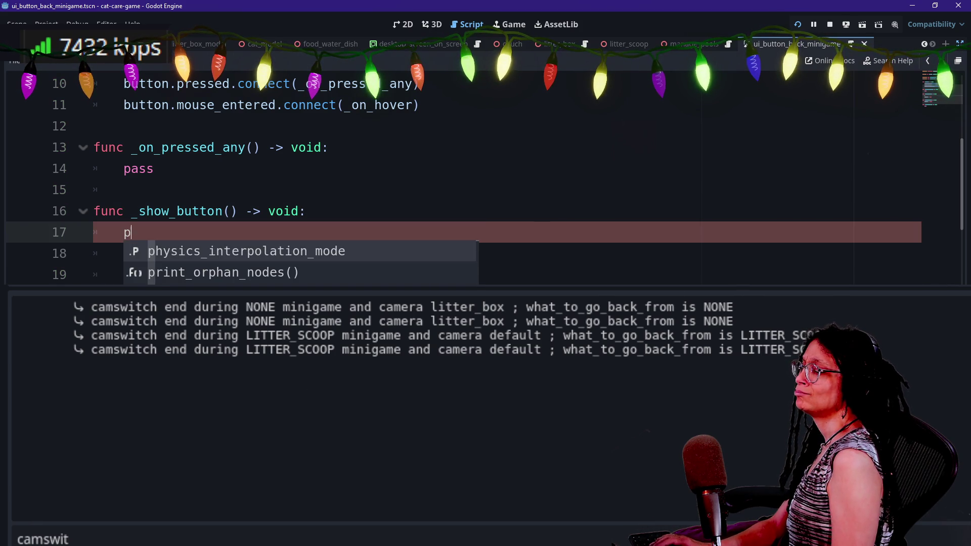
{"action": "type", "text": "rint(\"camswitch"}
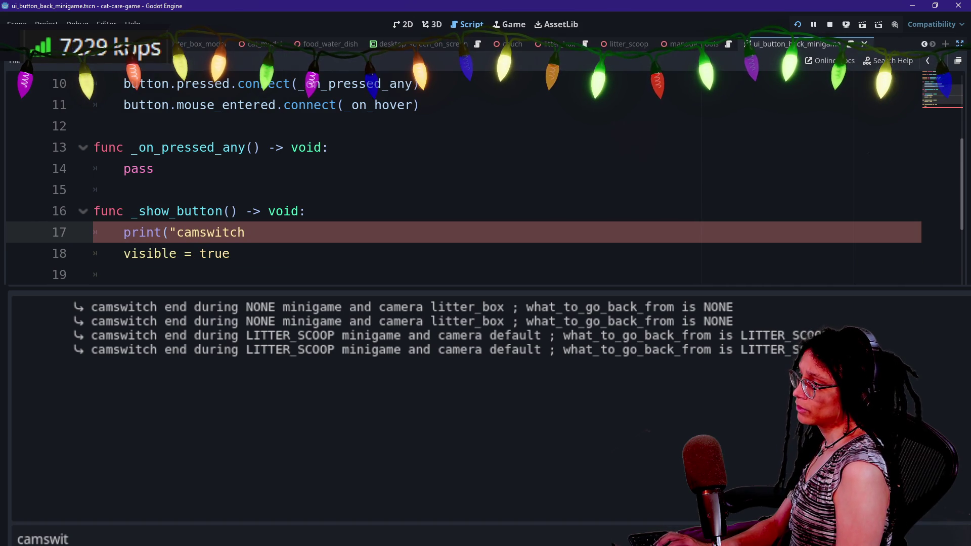
{"action": "type", "text": "\",n"}
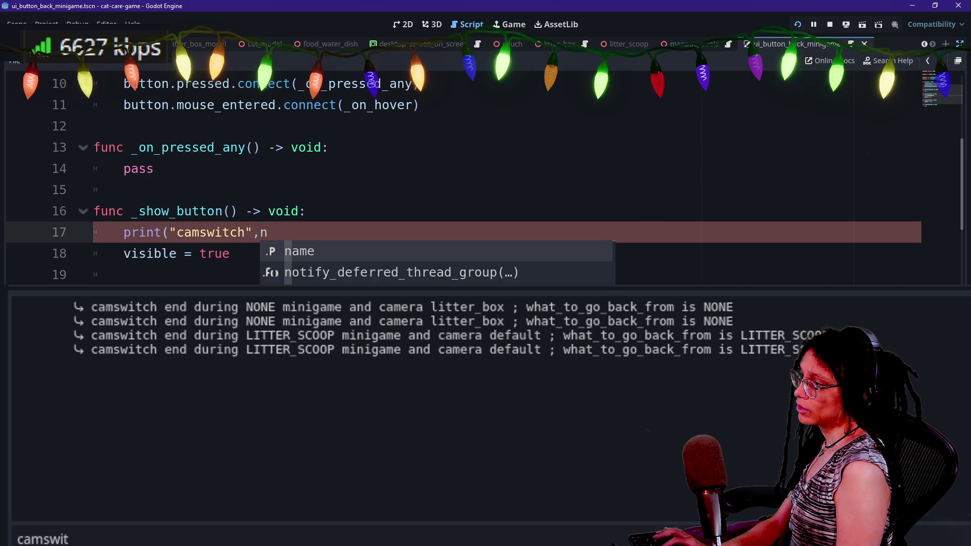
{"action": "type", "text": "ame,\""}
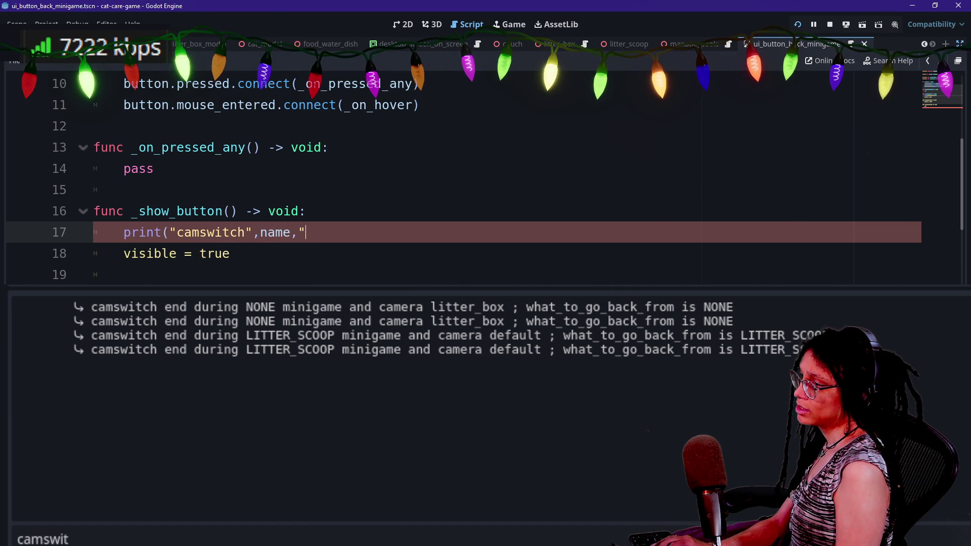
{"action": "type", "text": "button shown"}
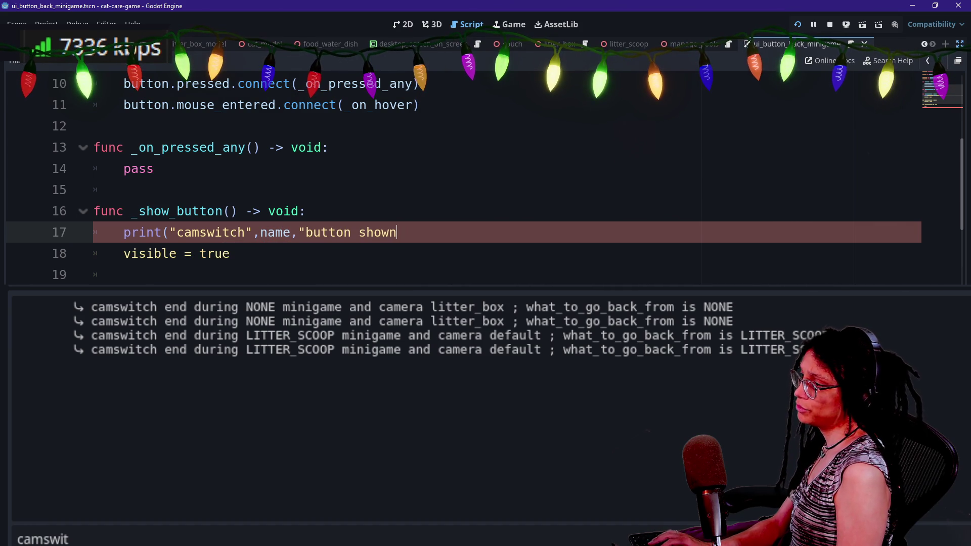
{"action": "type", "text": "\")"}
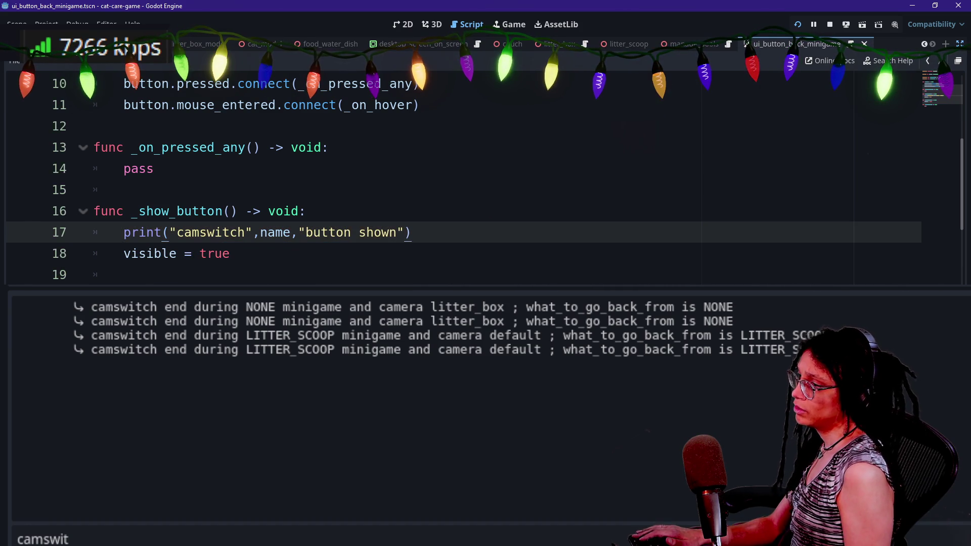
{"action": "key", "text": "ctrl+s"}
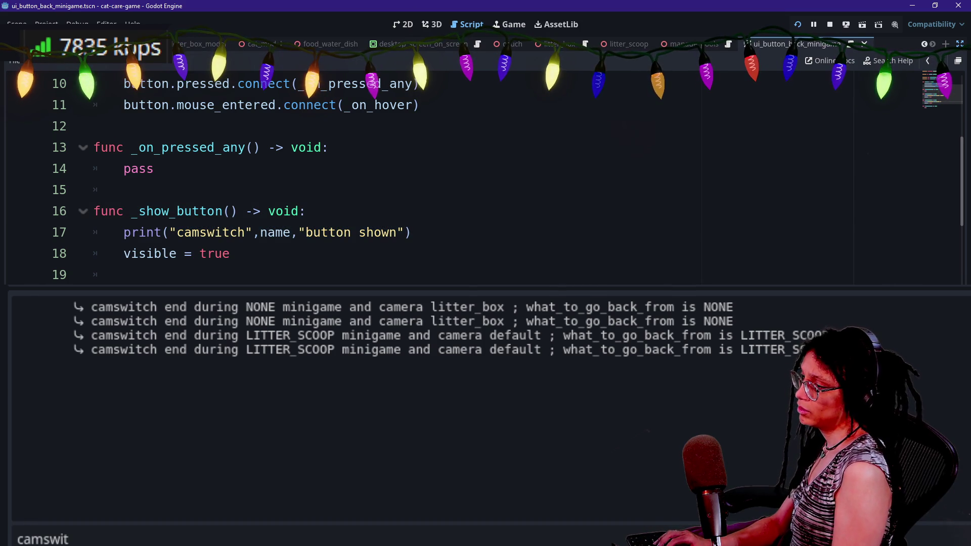
{"action": "left_click", "coordinate": [797, 25]}
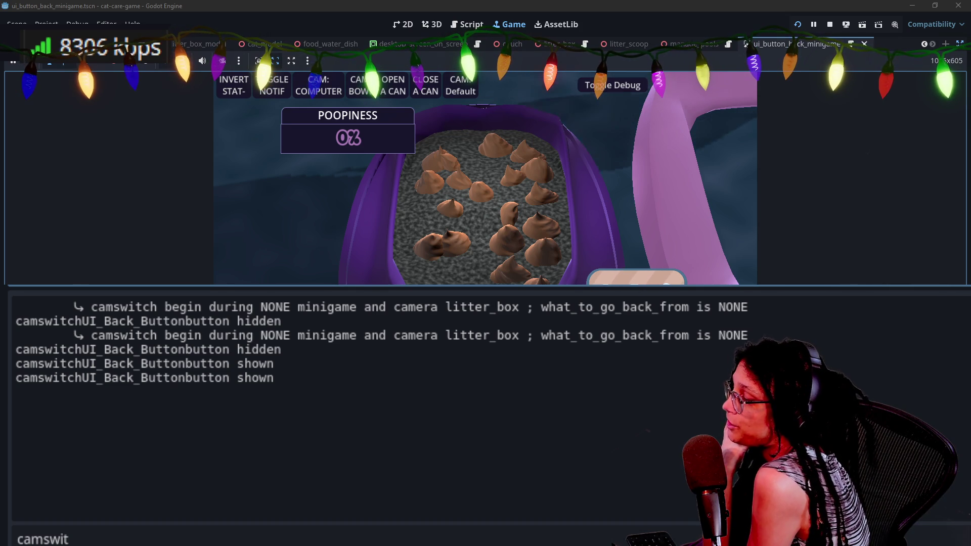
- Leave the litter box in the test run, then delete the print lines from _show_button and _hide_button
{"action": "left_click", "coordinate": [666, 282]}
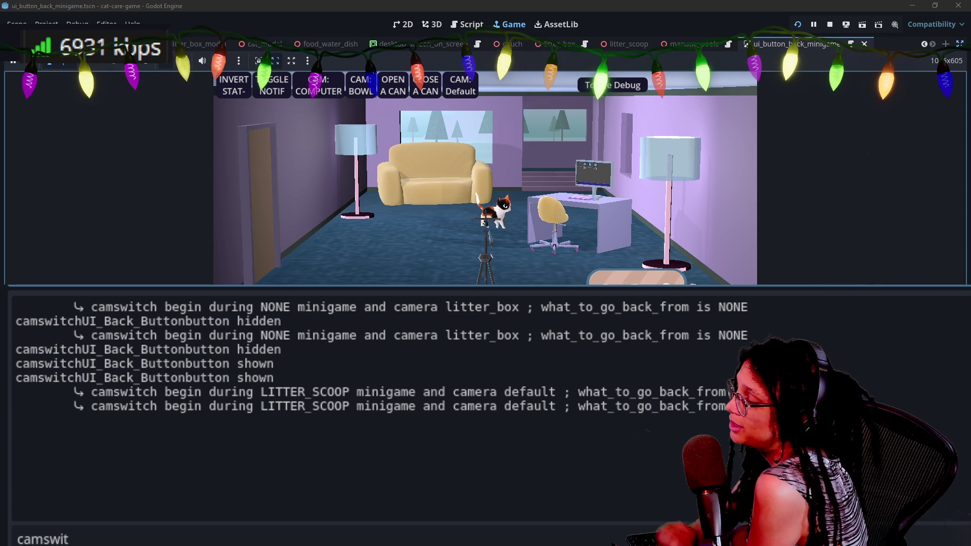
{"action": "left_click", "coordinate": [464, 32]}
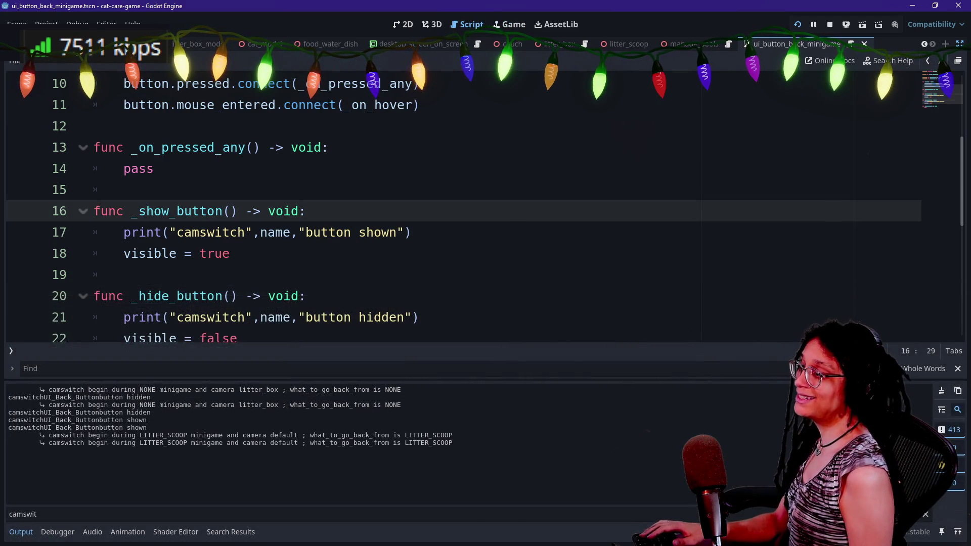
{"action": "key", "text": "Down"}
{"action": "key", "text": "Down"}
{"action": "key", "text": "Down"}
{"action": "key", "text": "End"}
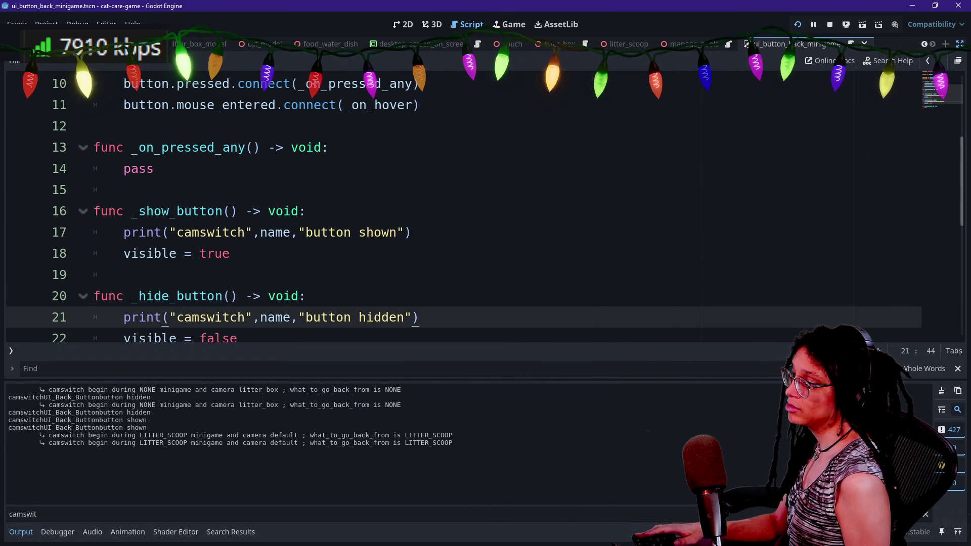
{"action": "key", "text": "shift+Up"}
{"action": "key", "text": "shift+alt+Up"}
{"action": "key", "text": "Delete"}
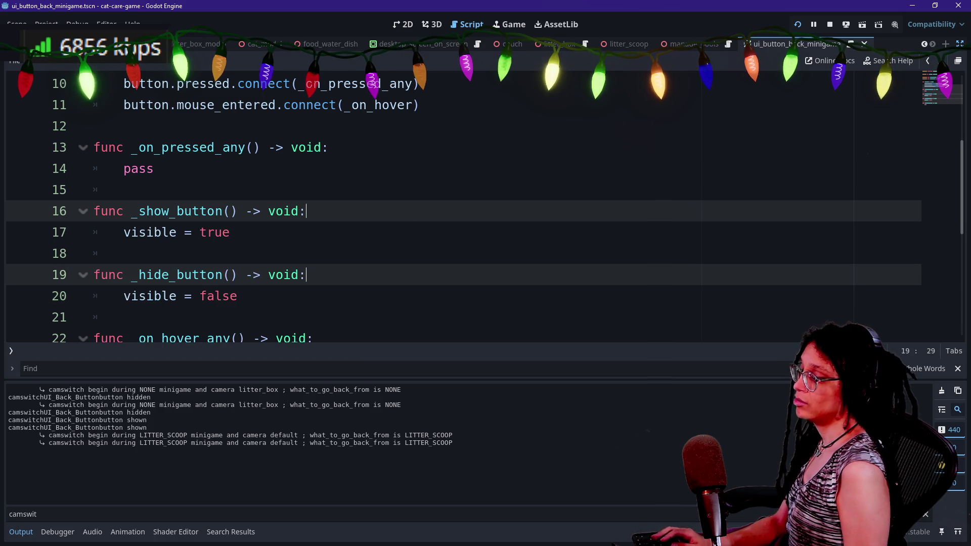
- Dismiss Quick Open, jump to the camera switch functions, and hide the output panel
{"action": "key", "text": "shift+alt+o"}
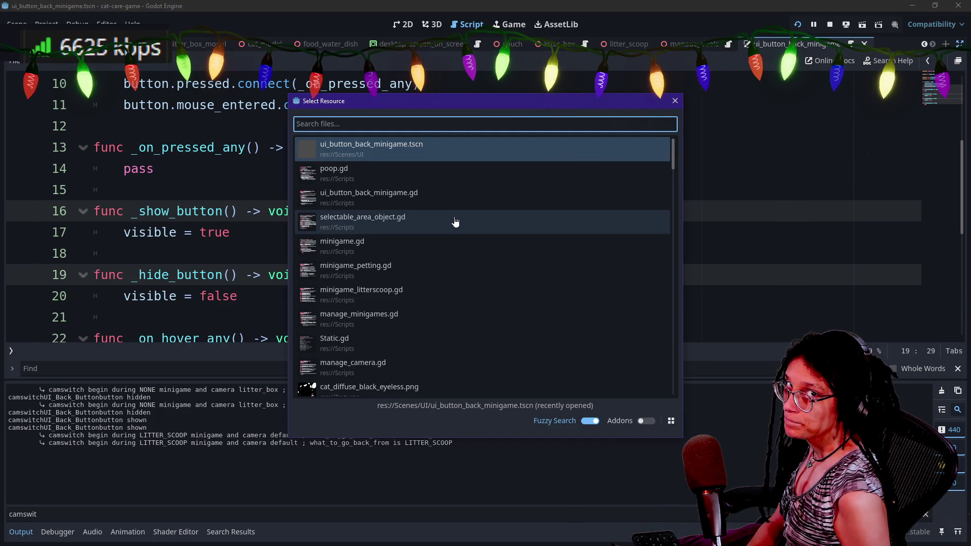
{"action": "key", "text": "Escape"}
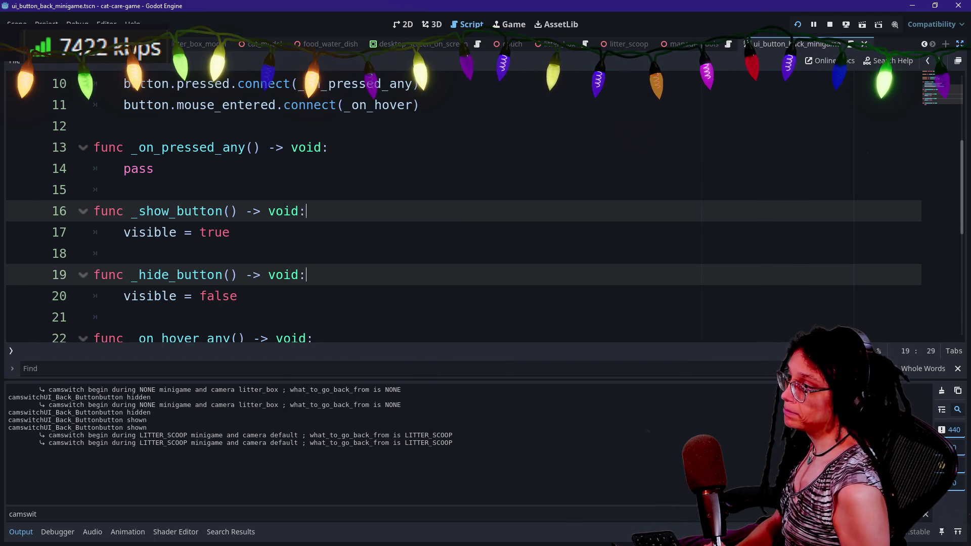
{"action": "key", "text": "Escape"}
{"action": "key", "text": "ctrl+alt+o"}
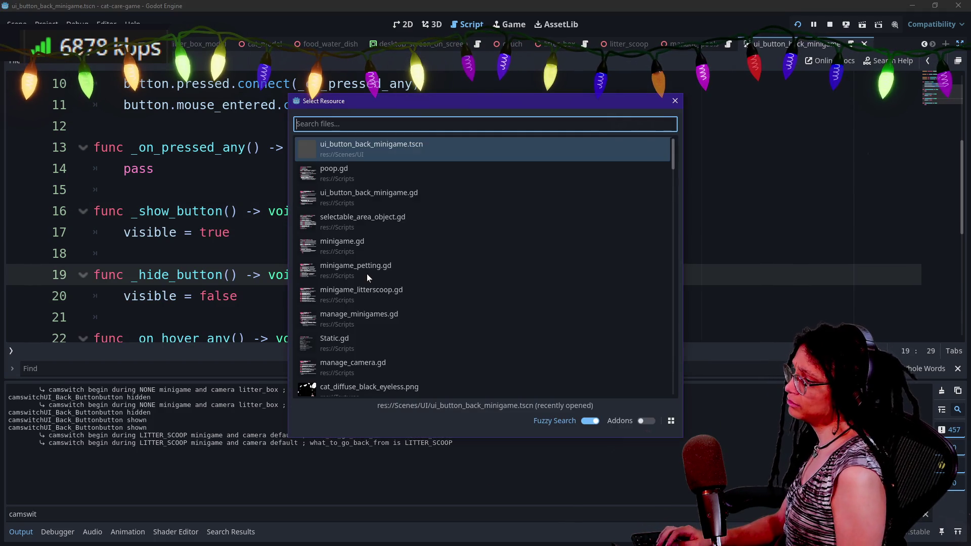
{"action": "key", "text": "Escape"}
{"action": "scroll", "coordinate": [455, 202], "scroll_direction": "down", "scroll_amount": 4}
{"action": "scroll", "coordinate": [455, 202], "scroll_direction": "up", "scroll_amount": 7}
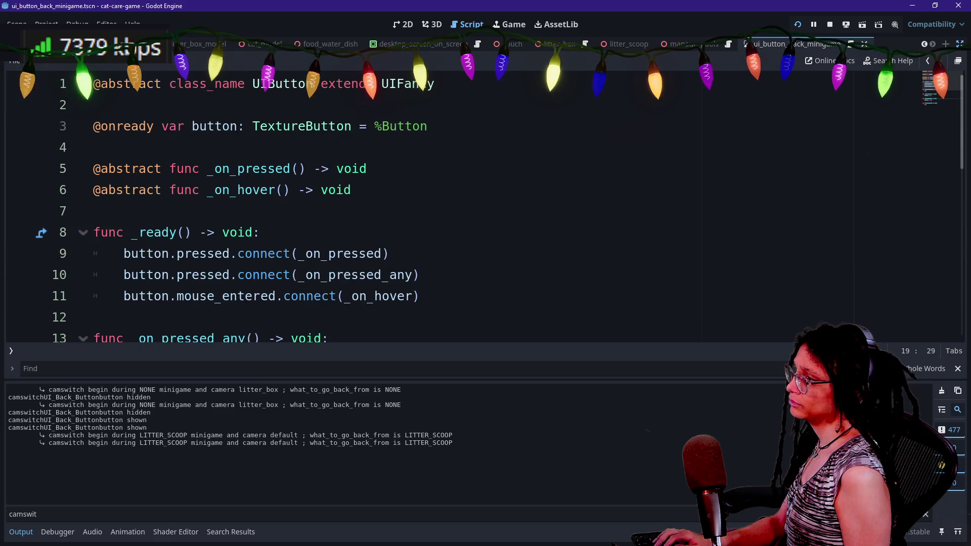
{"action": "left_click", "coordinate": [94, 211]}
{"action": "key", "text": "ctrl+alt+o"}
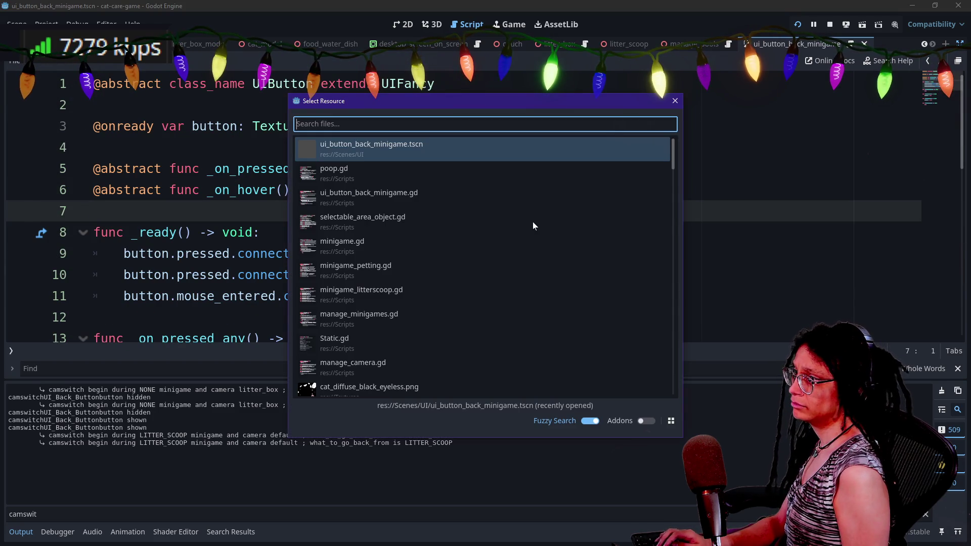
{"action": "key", "text": "Down"}
{"action": "key", "text": "Escape"}
{"action": "scroll", "coordinate": [533, 227], "scroll_direction": "down", "scroll_amount": 15}
{"action": "left_click", "coordinate": [533, 228]}
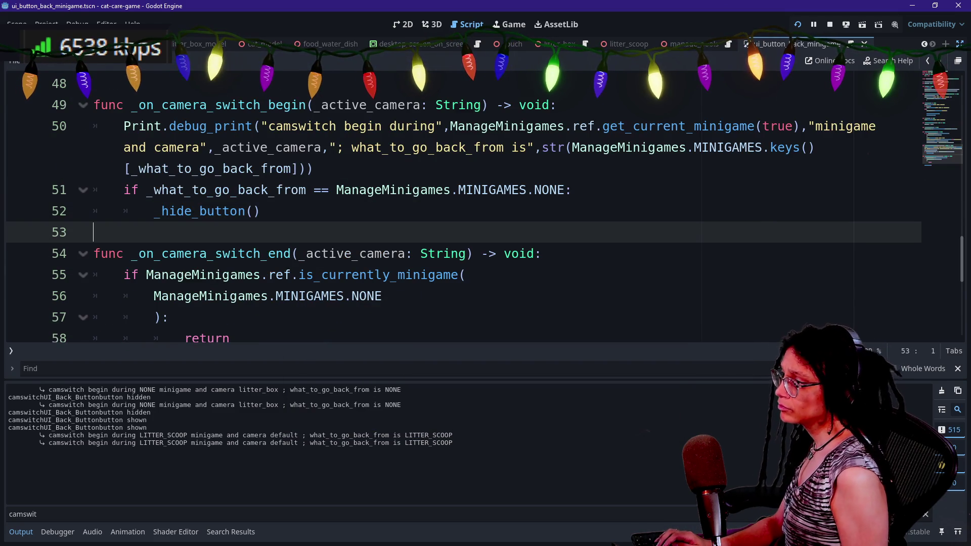
{"action": "key", "text": "ctrl+j"}
- Delete the Print.debug_print camswitch line from _on_camera_switch_begin
{"action": "left_click", "coordinate": [229, 381]}
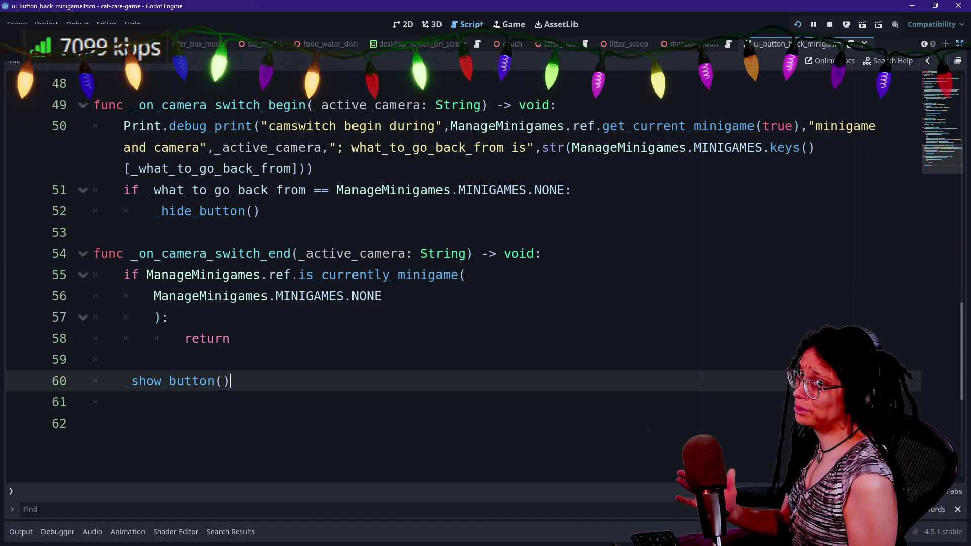
{"action": "scroll", "coordinate": [456, 279], "scroll_direction": "up", "scroll_amount": 2}
{"action": "left_click", "coordinate": [93, 360]}
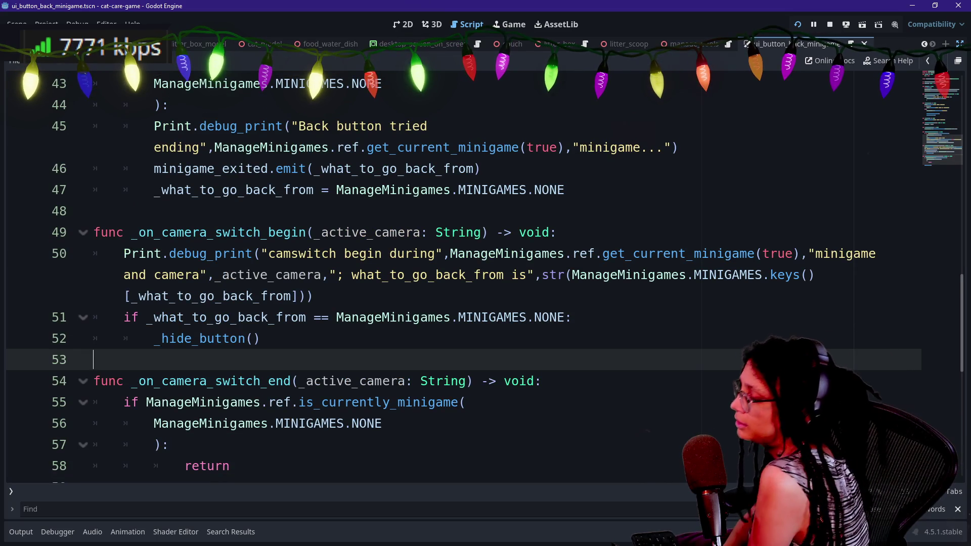
{"action": "key", "text": "Down"}
{"action": "key", "text": "Down"}
{"action": "key", "text": "Down"}
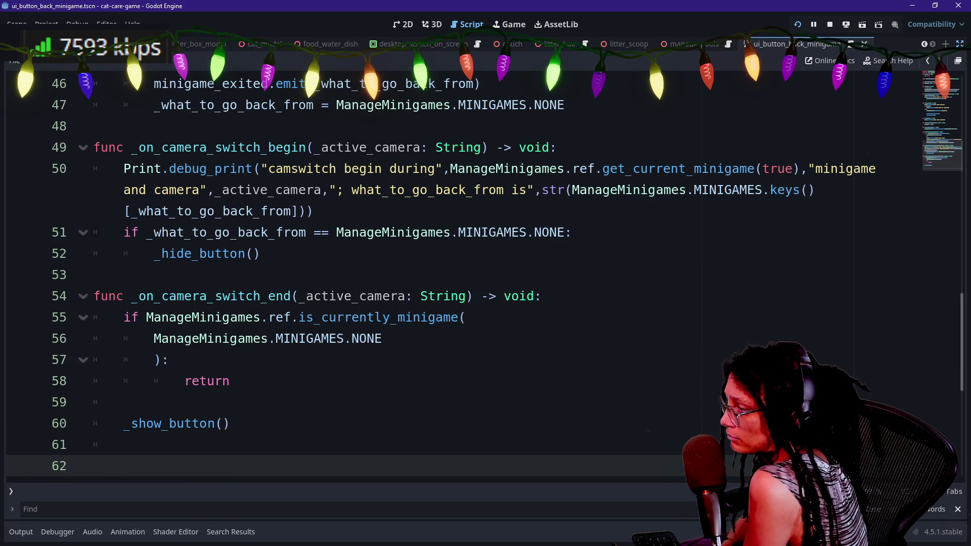
{"action": "key", "text": "Up"}
{"action": "key", "text": "Up"}
{"action": "key", "text": "Up"}
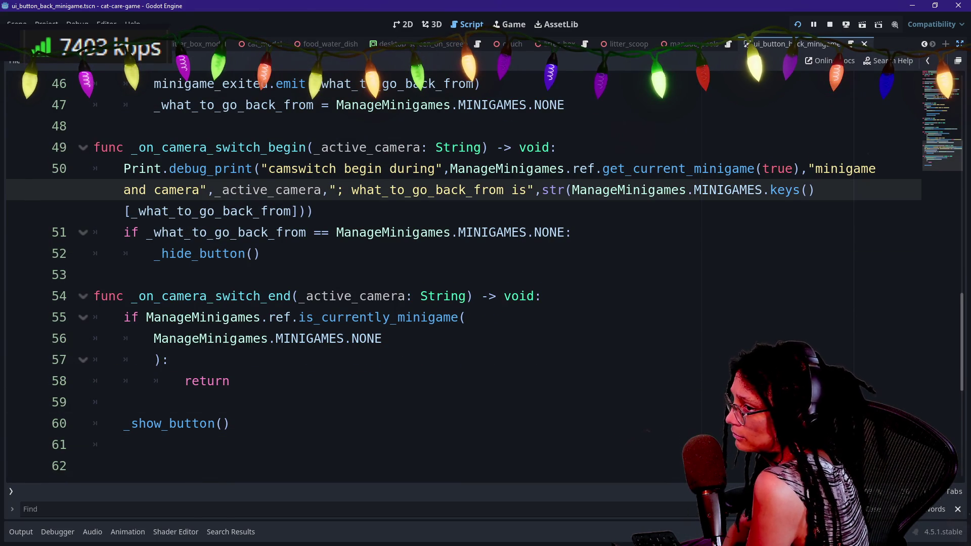
{"action": "key", "text": "shift+Up"}
{"action": "key", "text": "shift+Up"}
{"action": "key", "text": "shift+Up"}
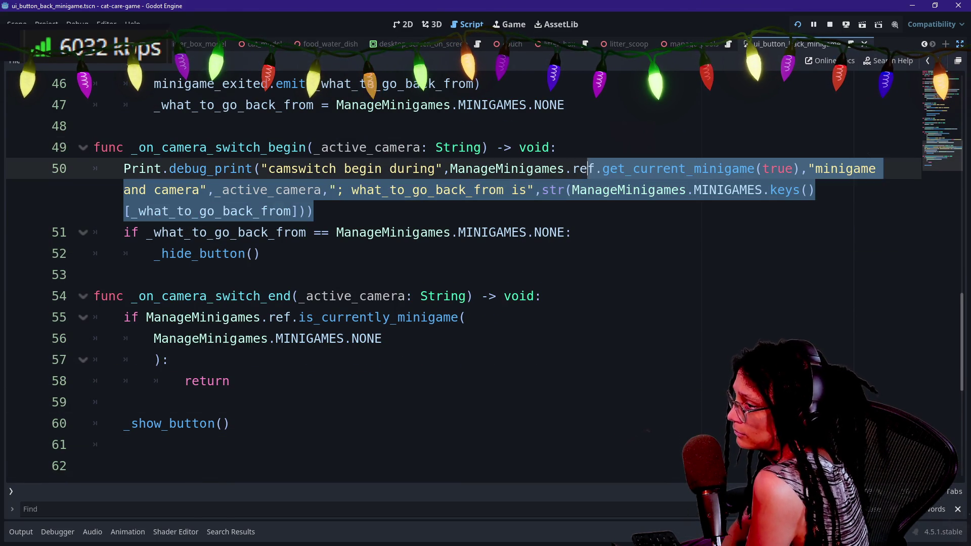
{"action": "key", "text": "BackSpace"}
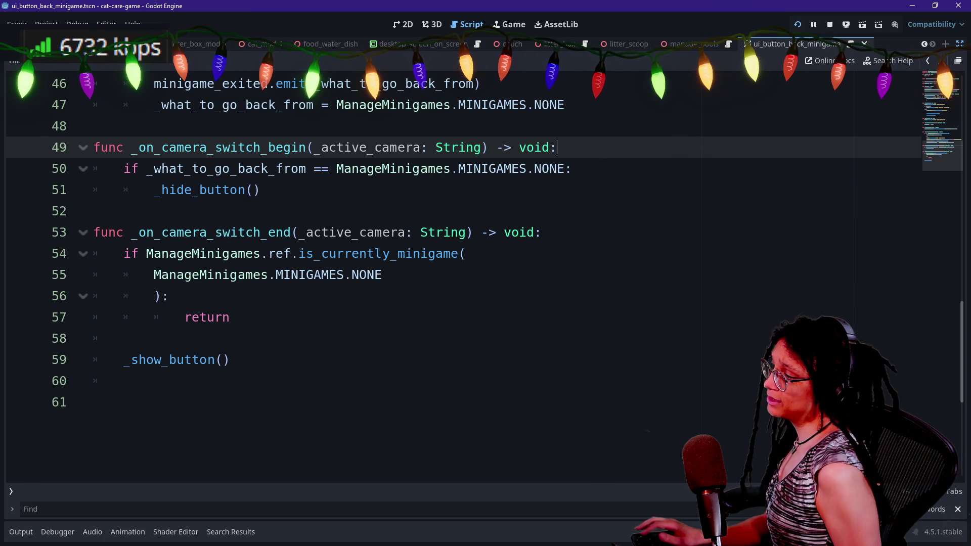
- Copy the is_currently_minigame guard from _on_camera_switch_end over the old check in _on_camera_switch_begin
{"action": "left_click_drag", "start_coordinate": [230, 318], "coordinate": [124, 253]}
{"action": "key", "text": "ctrl+c"}
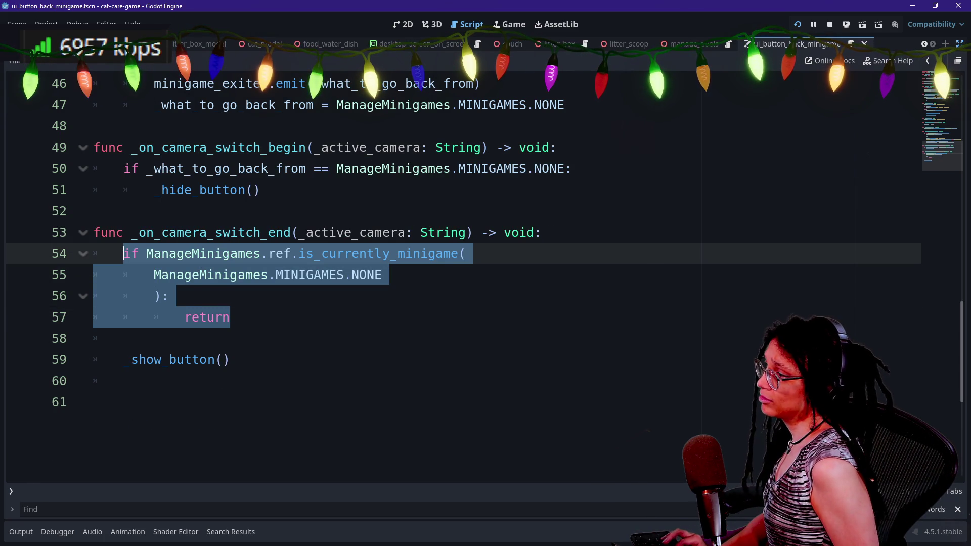
{"action": "left_click", "coordinate": [260, 190]}
{"action": "key", "text": "Up"}
{"action": "key", "text": "End"}
{"action": "key", "text": "shift+Up"}
{"action": "key", "text": "shift+End"}
{"action": "key", "text": "ctrl+v"}
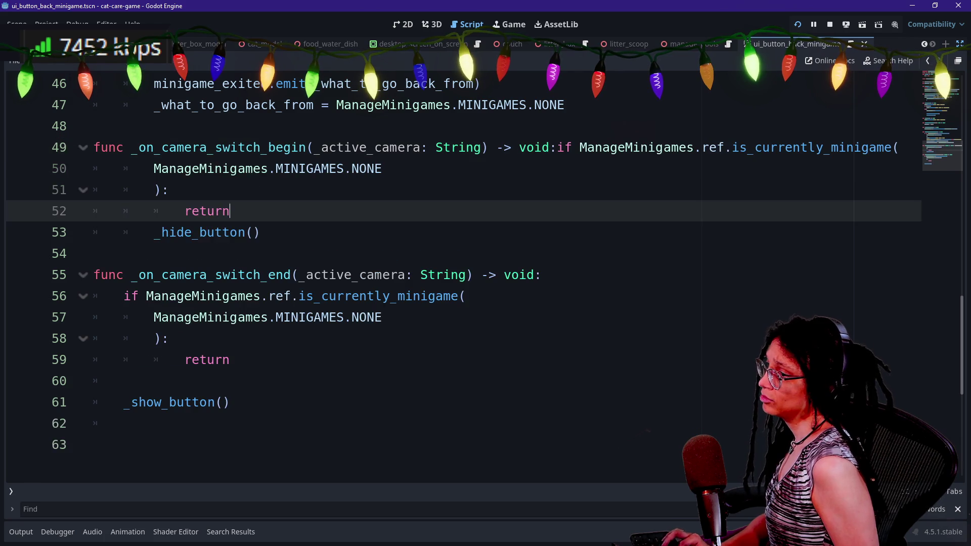
{"action": "left_click", "coordinate": [557, 147]}
{"action": "key", "text": "Return"}
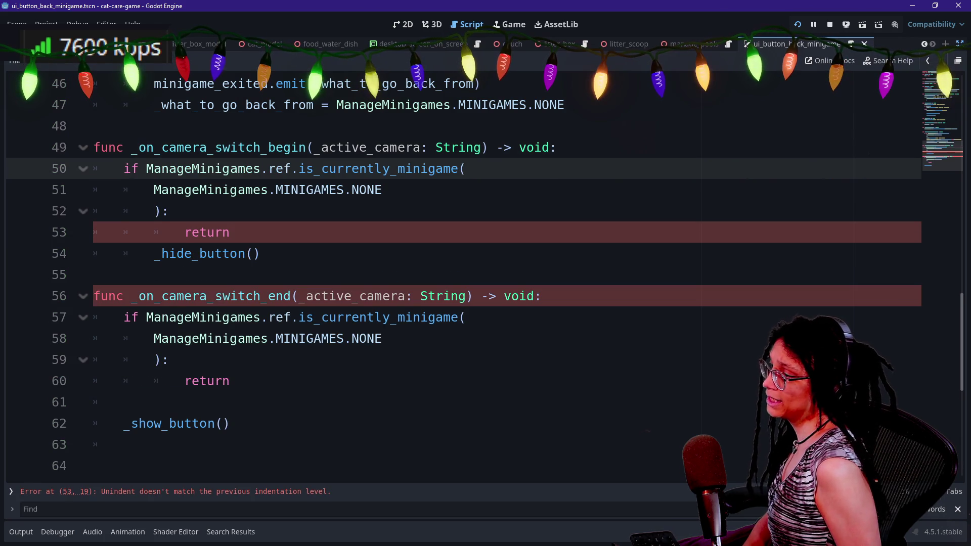
- Fix the indentation so return is nested under the guard and _hide_button sits at function level
{"action": "left_click", "coordinate": [260, 253]}
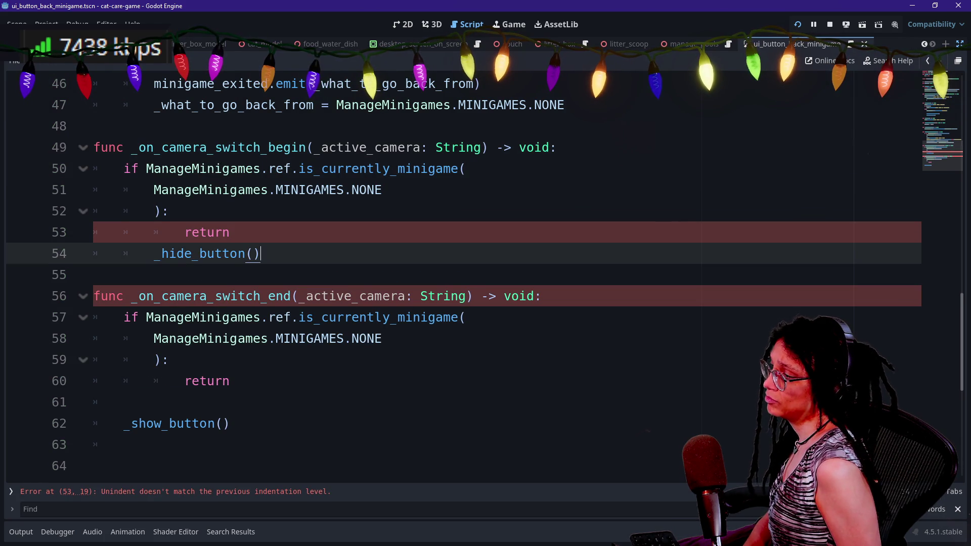
{"action": "left_click", "coordinate": [230, 232]}
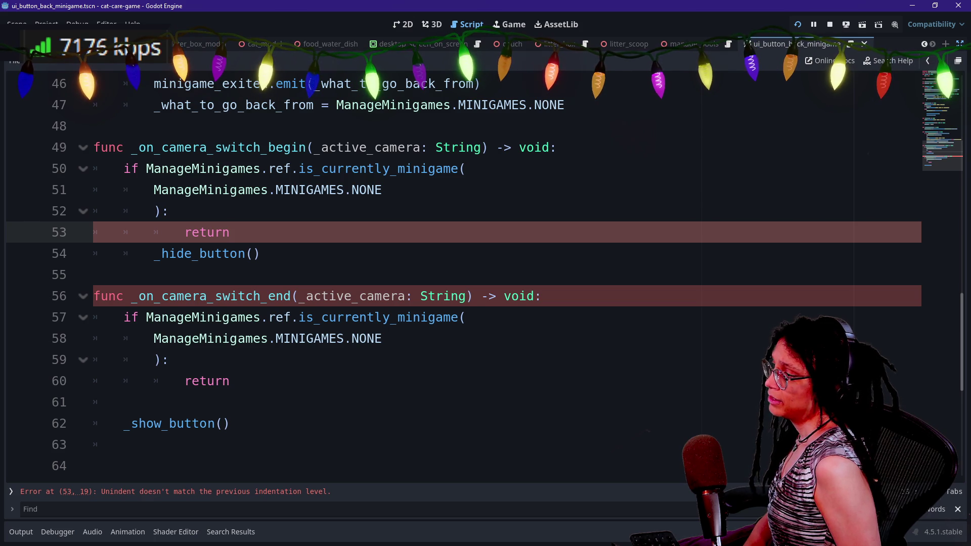
{"action": "key", "text": "Down"}
{"action": "key", "text": "Up"}
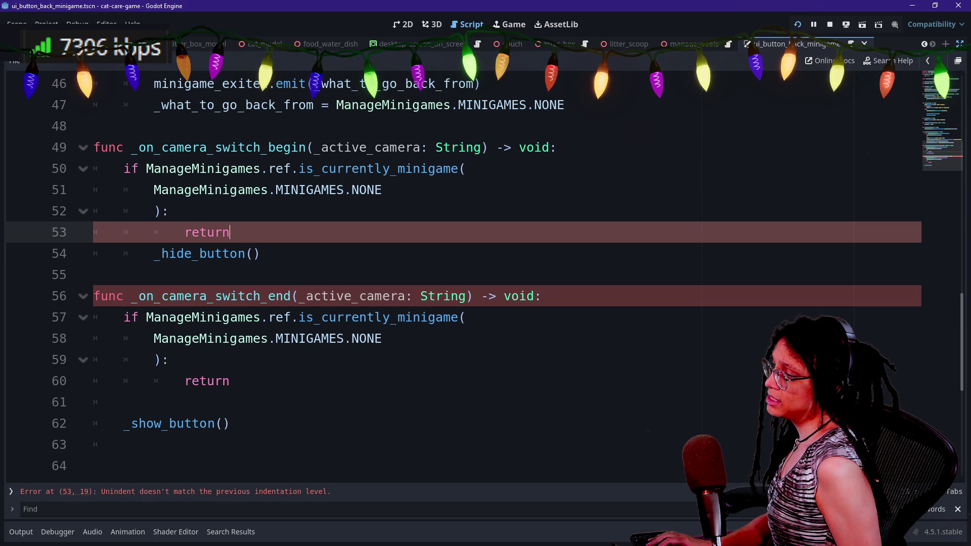
{"action": "key", "text": "BackSpace"}
{"action": "key", "text": "Down"}
{"action": "key", "text": "Down"}
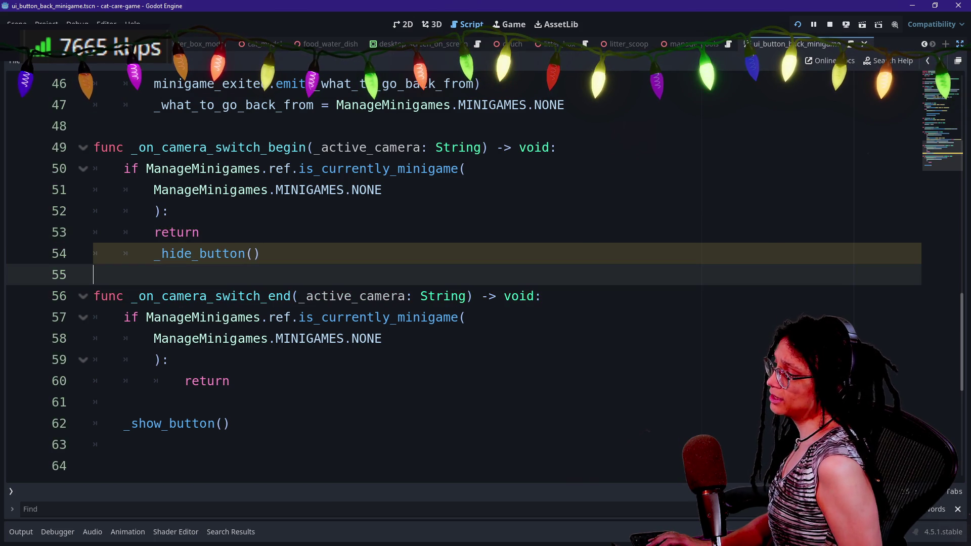
{"action": "left_click", "coordinate": [233, 381]}
{"action": "left_click", "coordinate": [385, 190]}
{"action": "left_click", "coordinate": [263, 253]}
{"action": "left_click", "coordinate": [200, 232]}
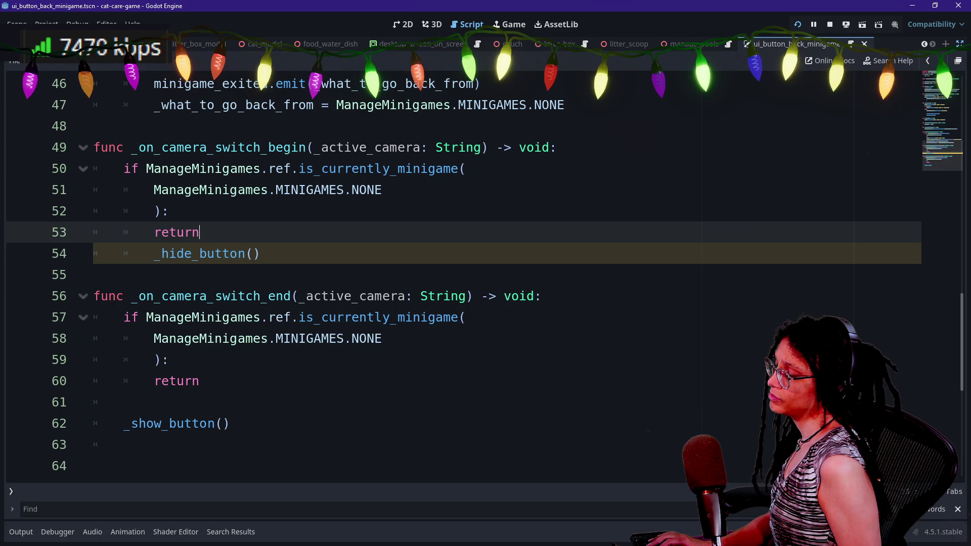
{"action": "key", "text": "Return"}
{"action": "left_click", "coordinate": [94, 296]}
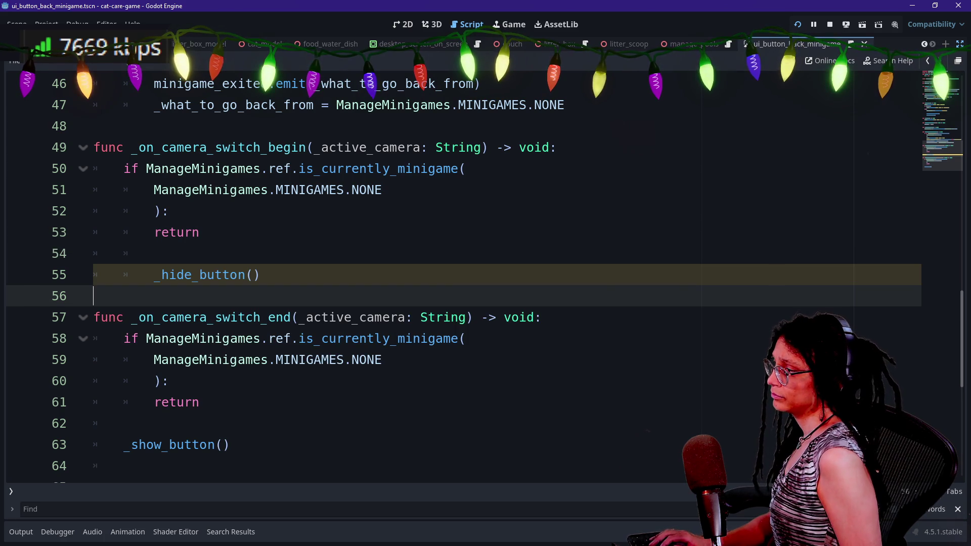
{"action": "left_click", "coordinate": [154, 275]}
{"action": "key", "text": "BackSpace"}
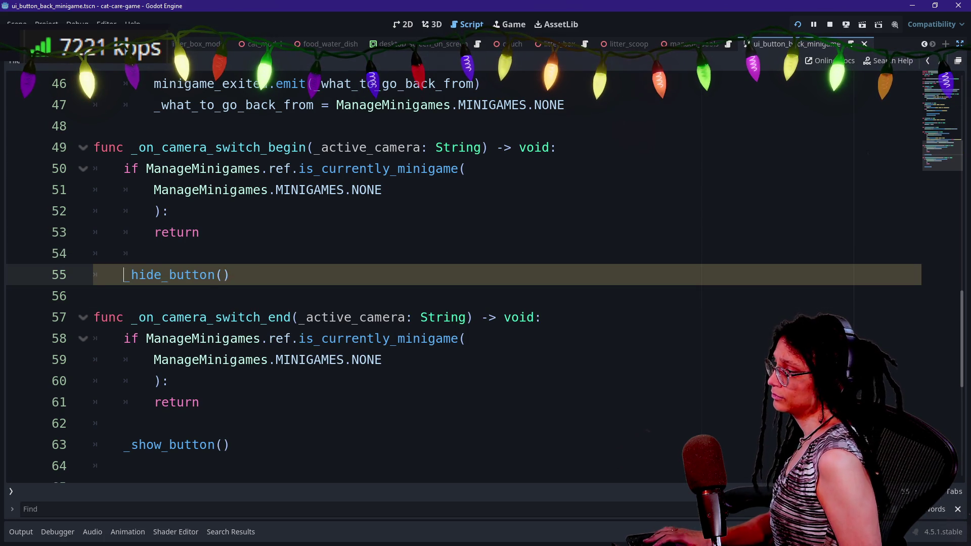
{"action": "key", "text": "Up"}
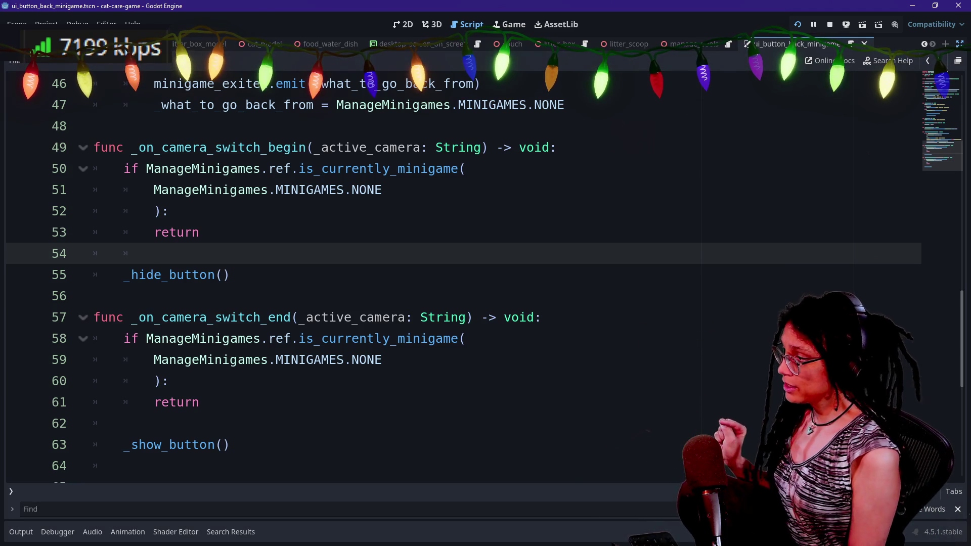
- Extend the guard condition with 'and not ManageCamera.ref.get' and open the ManageCamera script
{"action": "left_click", "coordinate": [161, 210]}
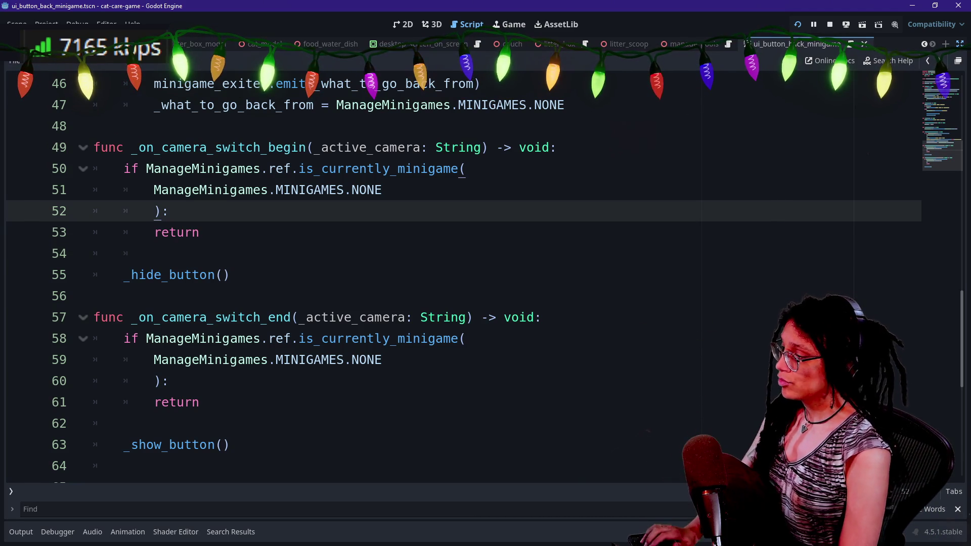
{"action": "type", "text": "and not M"}
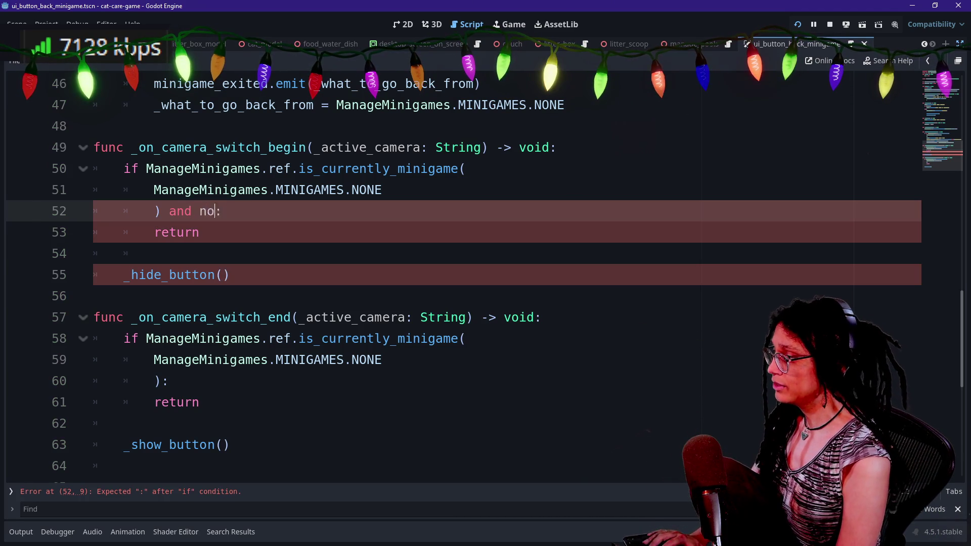
{"action": "type", "text": "anageC"}
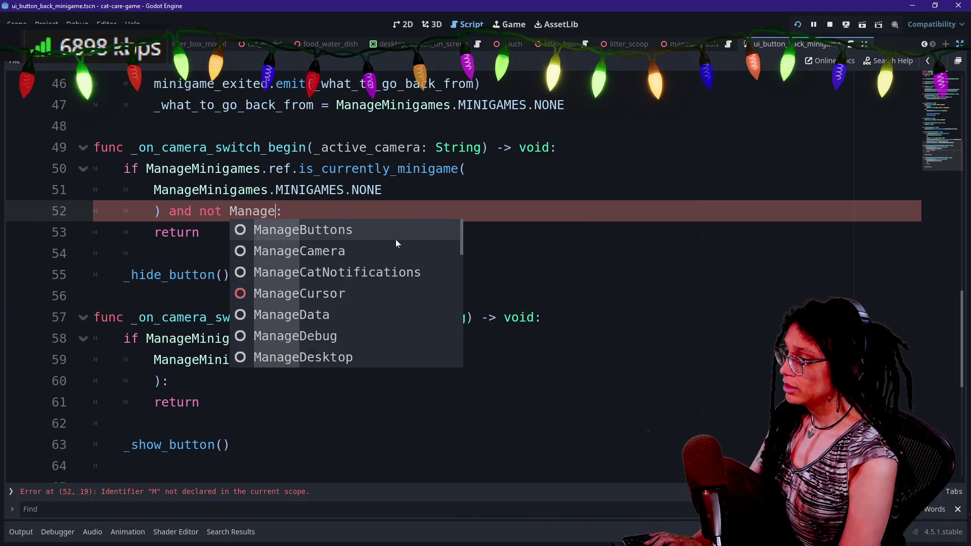
{"action": "key", "text": "Return"}
{"action": "type", "text": "."}
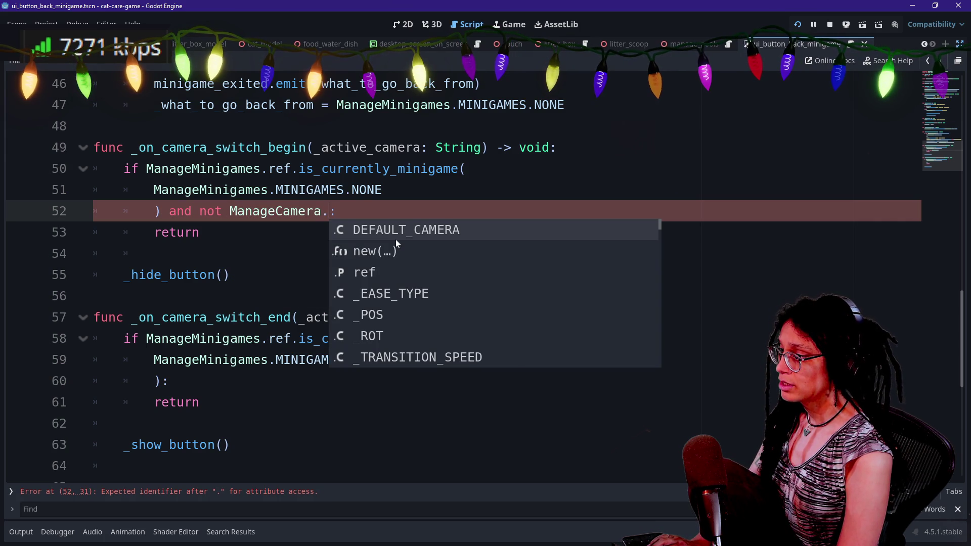
{"action": "type", "text": "ref.get"}
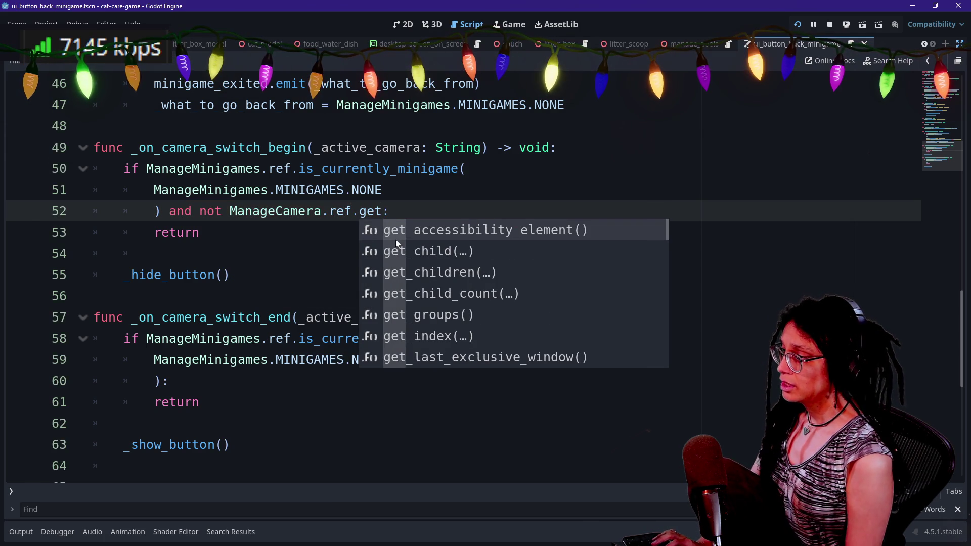
{"action": "left_click", "coordinate": [275, 211], "text": "ctrl"}
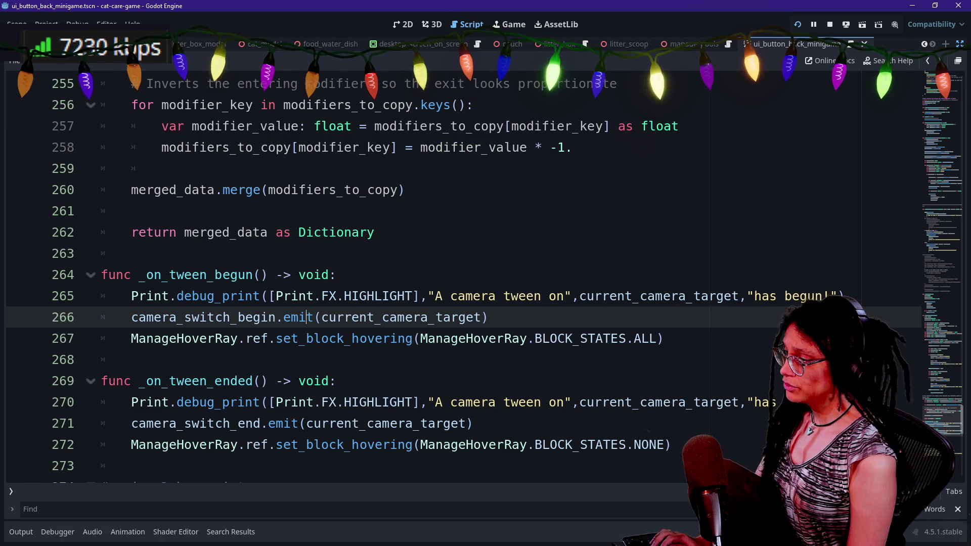
- Open blank lines after the tween region in manage_camera.gd for a new function
{"action": "scroll", "coordinate": [485, 283], "scroll_direction": "up", "scroll_amount": 20}
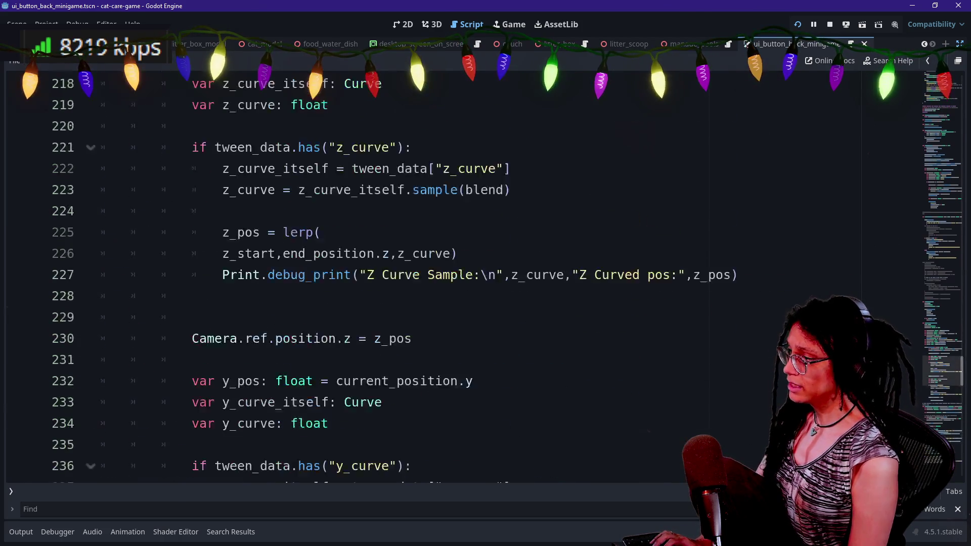
{"action": "scroll", "coordinate": [485, 284], "scroll_direction": "up", "scroll_amount": 20}
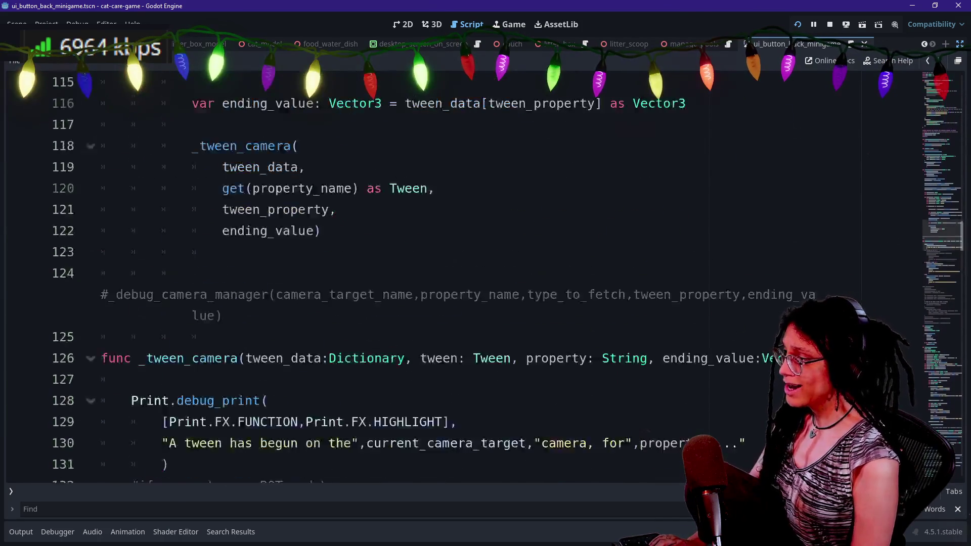
{"action": "scroll", "coordinate": [486, 283], "scroll_direction": "down", "scroll_amount": 1}
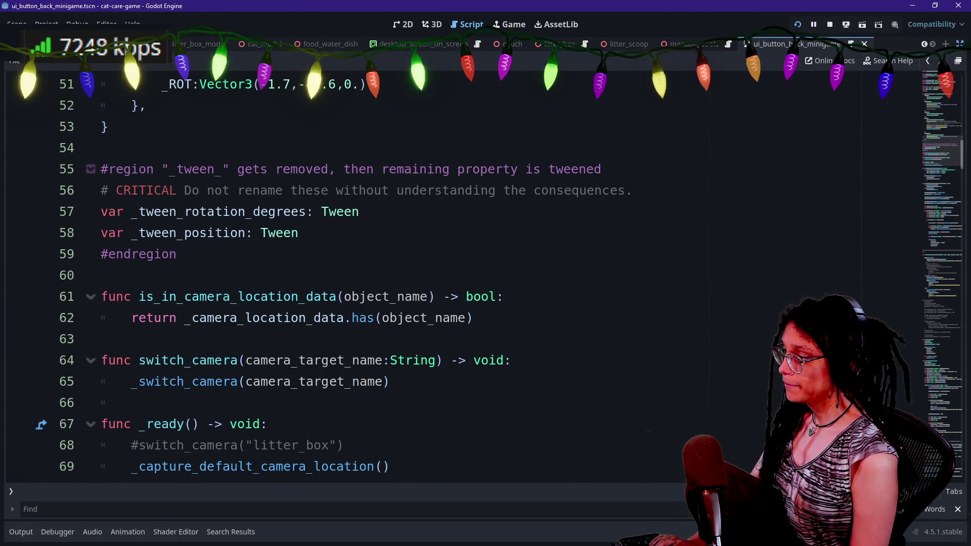
{"action": "scroll", "coordinate": [485, 284], "scroll_direction": "down", "scroll_amount": 1}
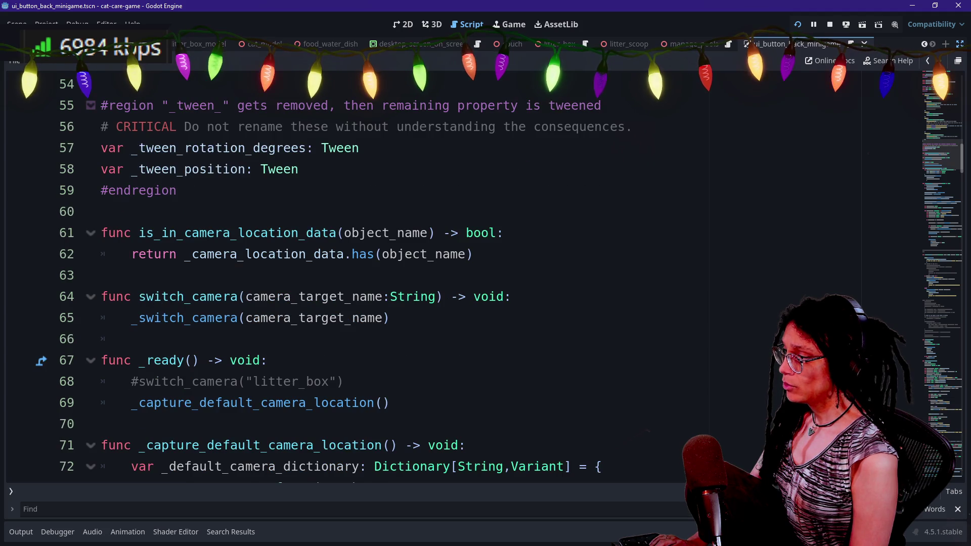
{"action": "left_click", "coordinate": [101, 275]}
{"action": "key", "text": "Up"}
{"action": "key", "text": "Up"}
{"action": "key", "text": "Up"}
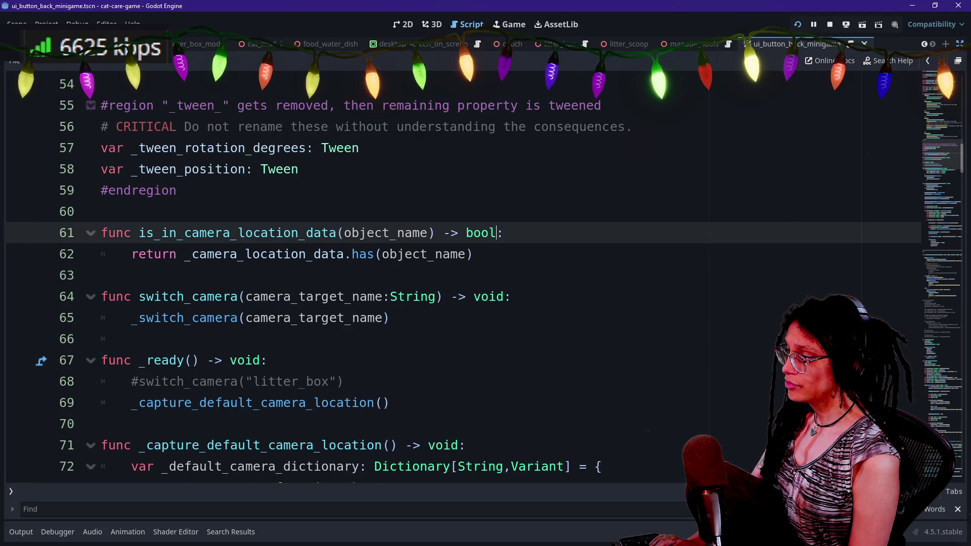
{"action": "key", "text": "End"}
{"action": "key", "text": "Return"}
{"action": "key", "text": "Return"}
- Write a func get_current_active_camera() -> String: header
{"action": "type", "text": "fun"}
{"action": "key", "text": "BackSpace"}
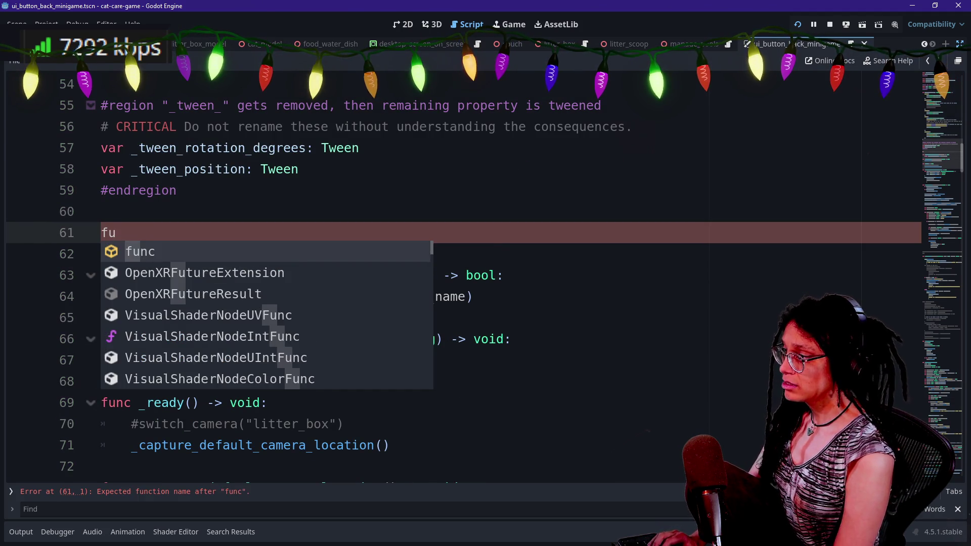
{"action": "type", "text": "nc get_"}
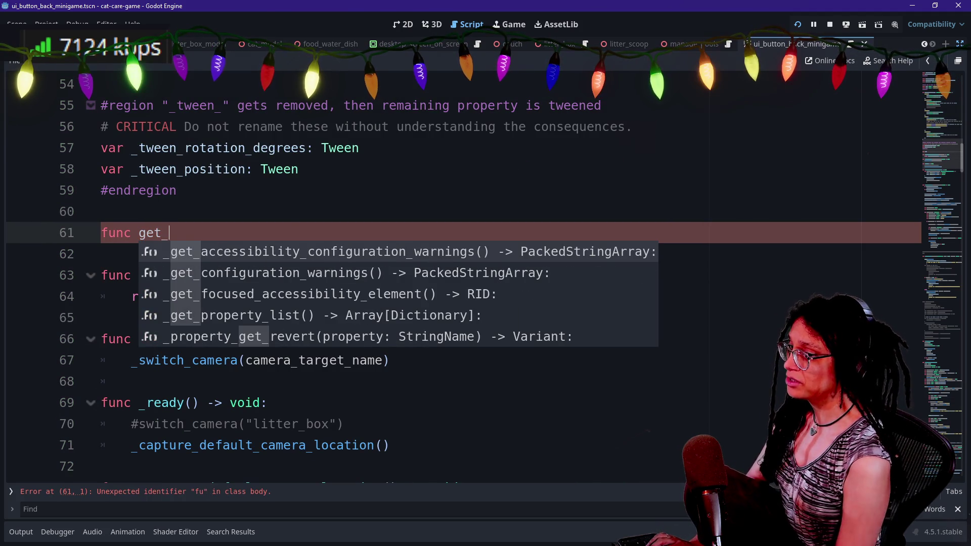
{"action": "left_click", "coordinate": [322, 127]}
{"action": "left_click", "coordinate": [102, 254]}
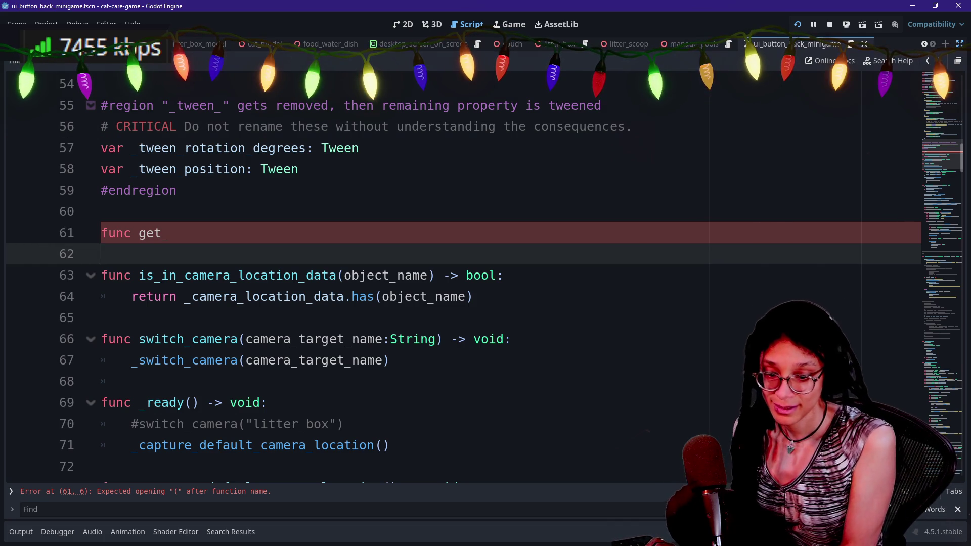
{"action": "left_click", "coordinate": [169, 233]}
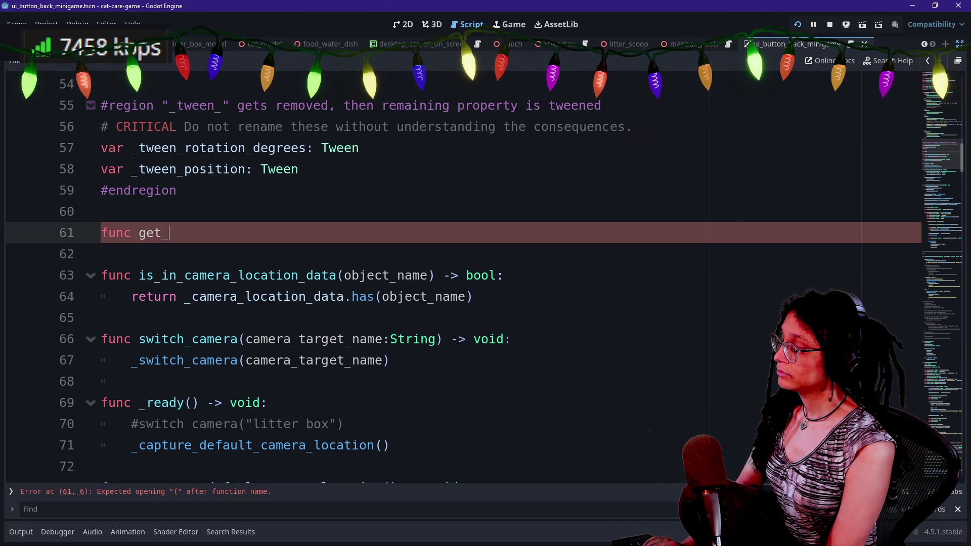
{"action": "type", "text": "current_active_camera() -> "}
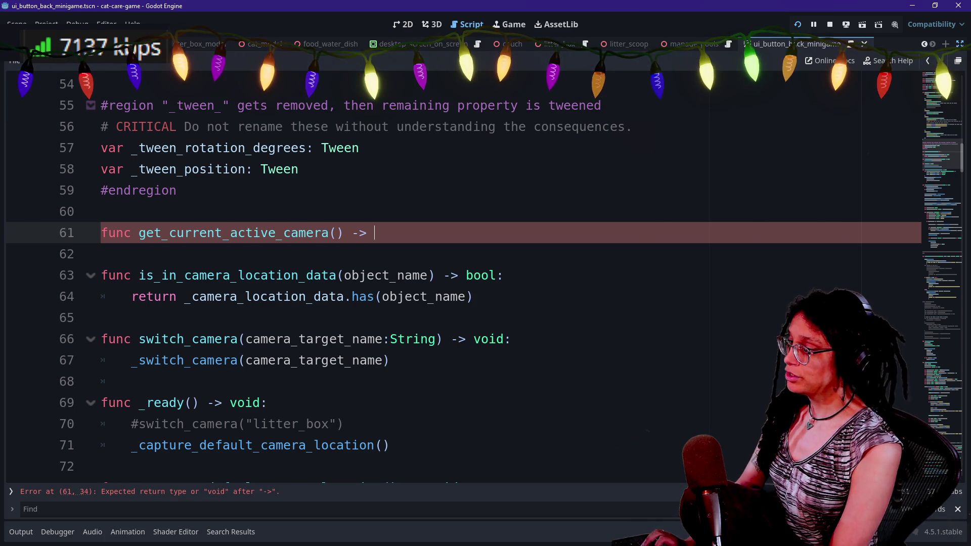
{"action": "type", "text": "String:"}
{"action": "key", "text": "Return"}
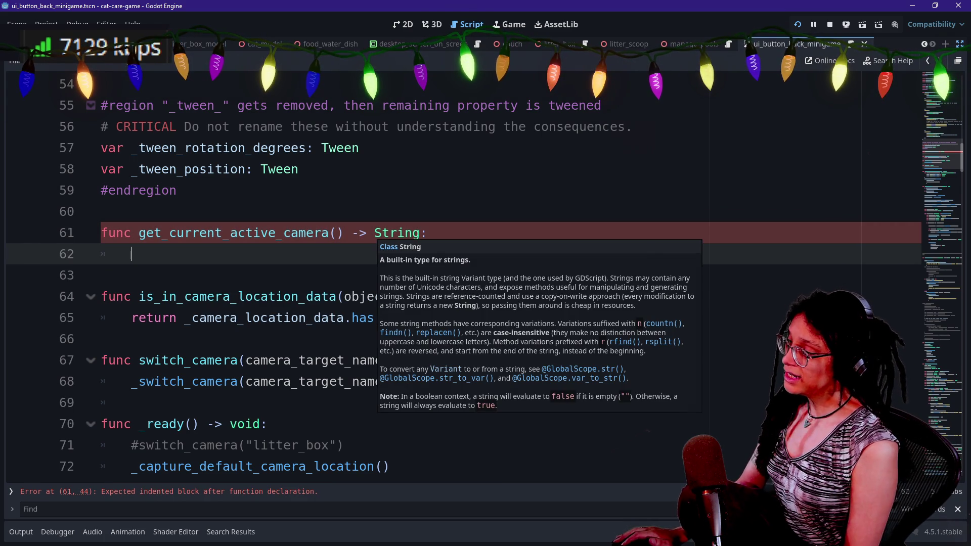
- Replace that declaration with an unfinished 'func is_current' stub
{"action": "key", "text": "shift+Up"}
{"action": "key", "text": "shift+Up"}
{"action": "key", "text": "shift+Down"}
{"action": "key", "text": "ctrl+shift+Right"}
{"action": "key", "text": "BackSpace"}
{"action": "type", "text": "is_"}
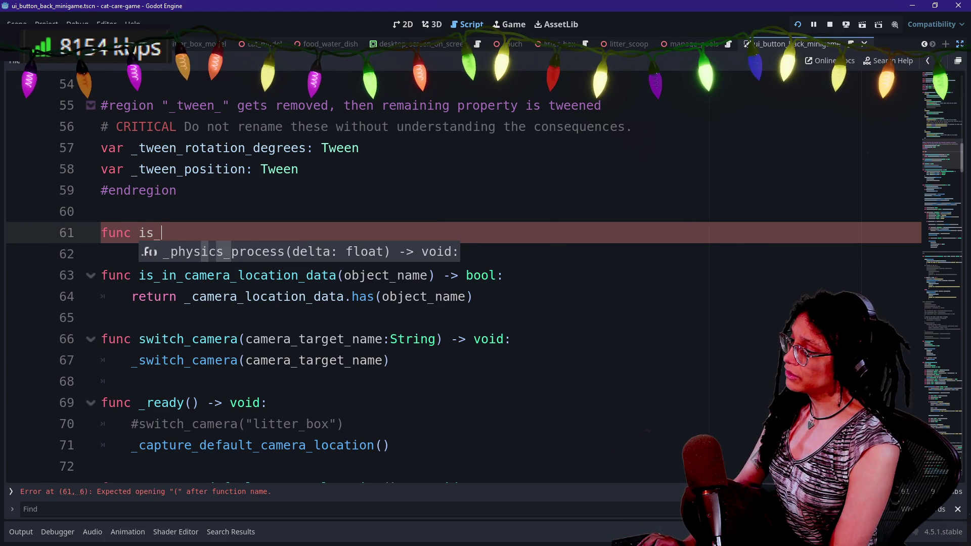
{"action": "type", "text": "cur"}
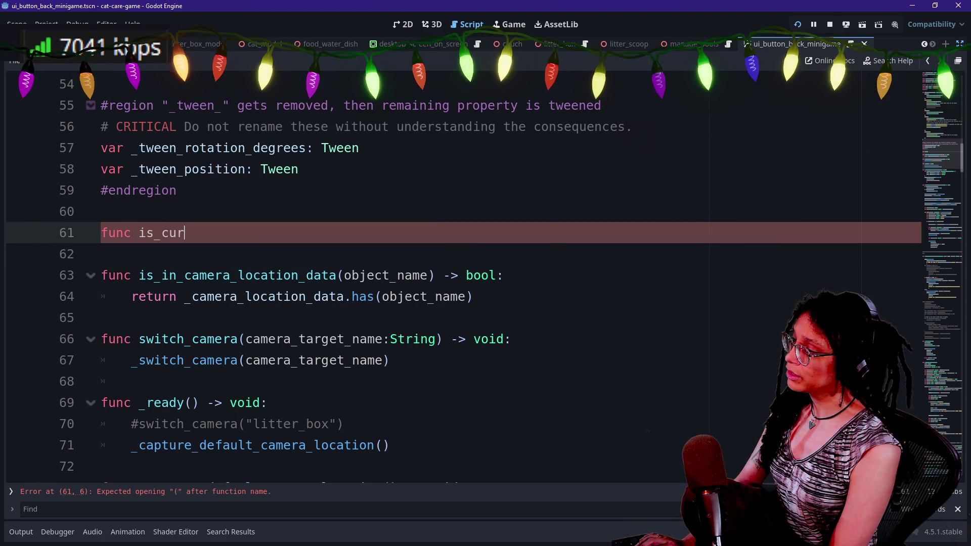
{"action": "type", "text": "rently"}
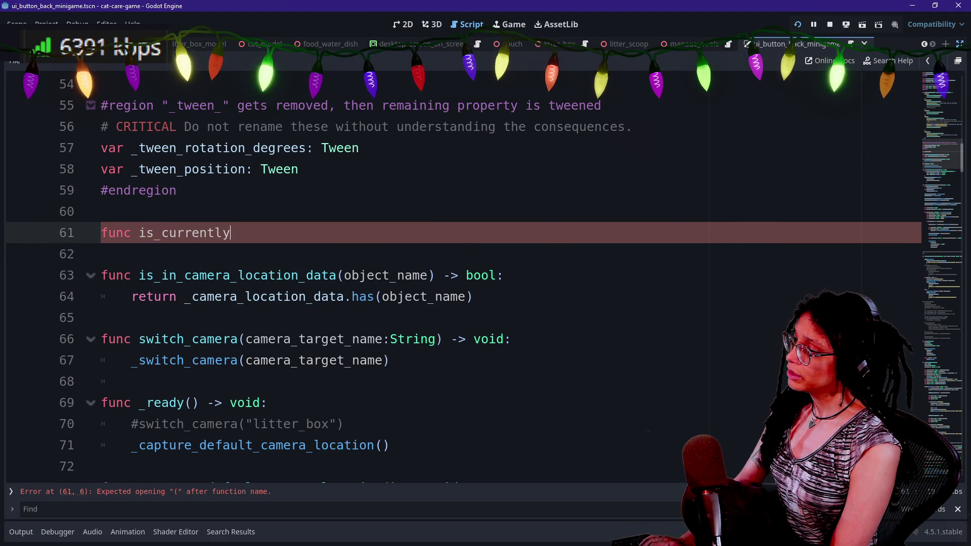
- Quick Open manage_minigames.gd and move to its get_current_minigame function
{"action": "key", "text": "shift+alt+o"}
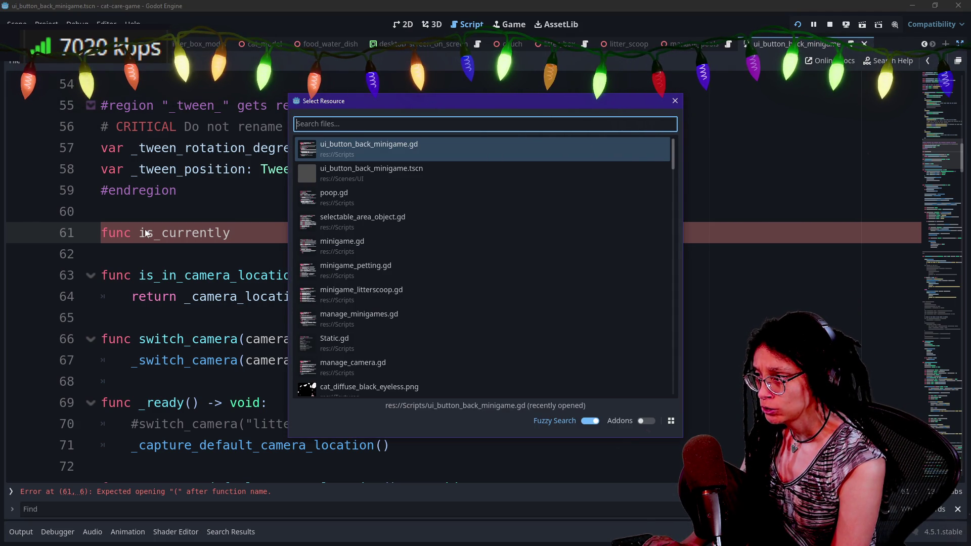
{"action": "type", "text": "managemin"}
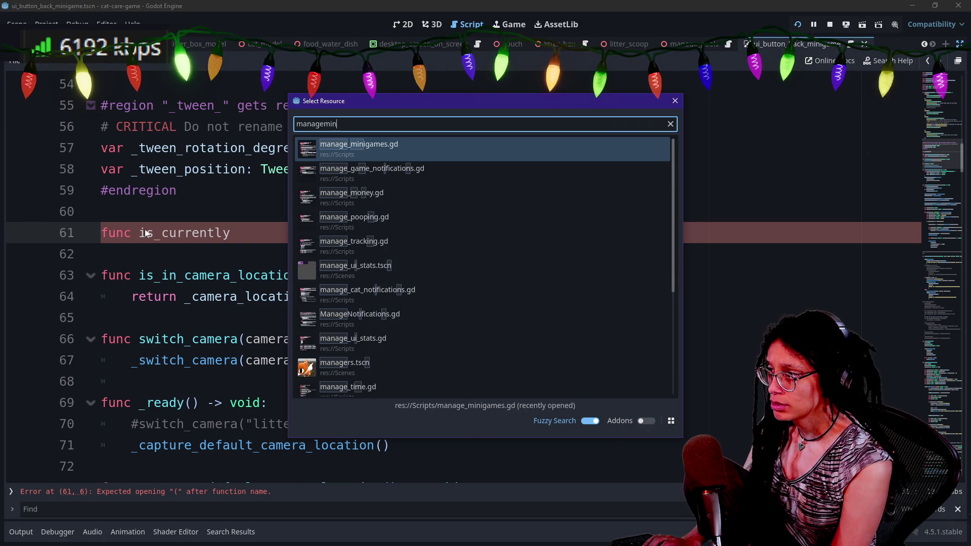
{"action": "key", "text": "Return"}
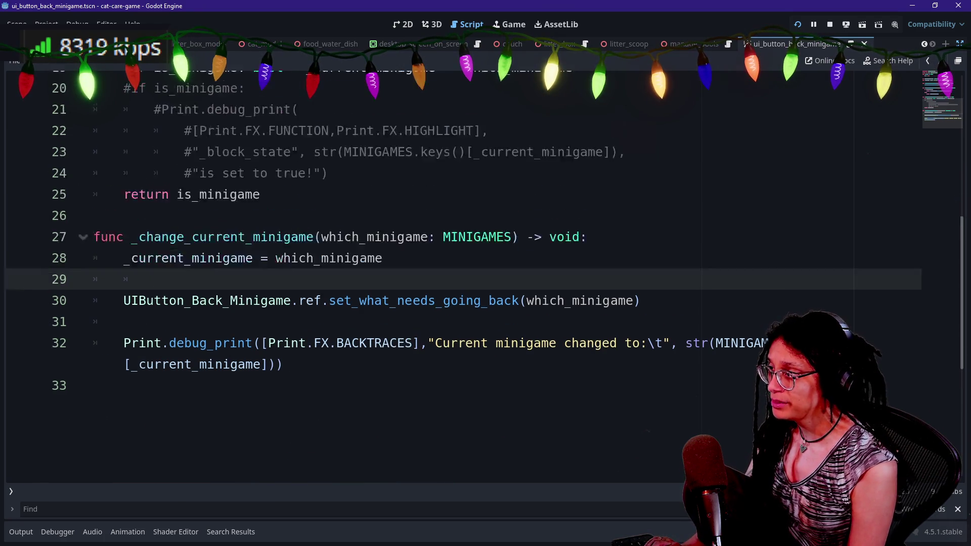
{"action": "scroll", "coordinate": [456, 232], "scroll_direction": "up", "scroll_amount": 7}
{"action": "key", "text": "Up"}
{"action": "key", "text": "Up"}
{"action": "key", "text": "Up"}
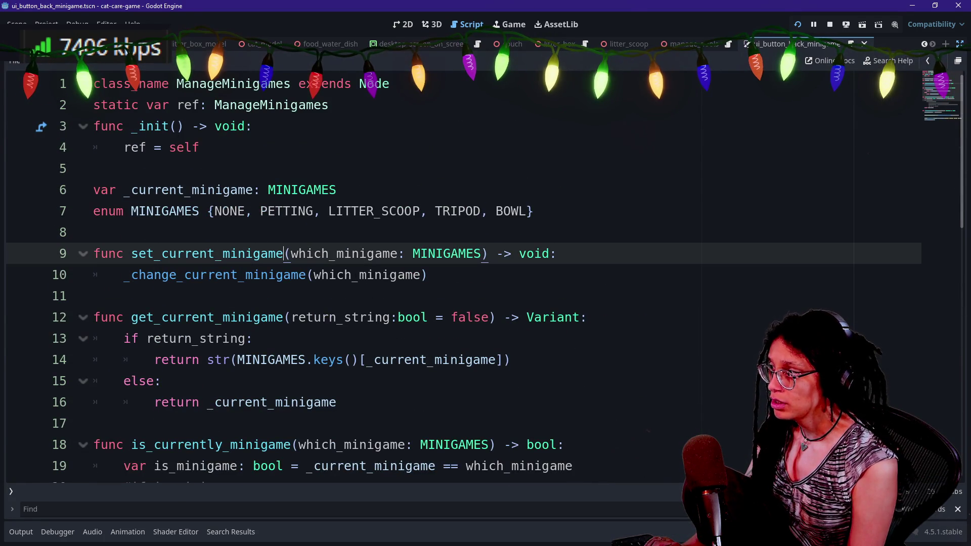
{"action": "key", "text": "Down"}
{"action": "key", "text": "Down"}
{"action": "key", "text": "Down"}
{"action": "key", "text": "Down"}
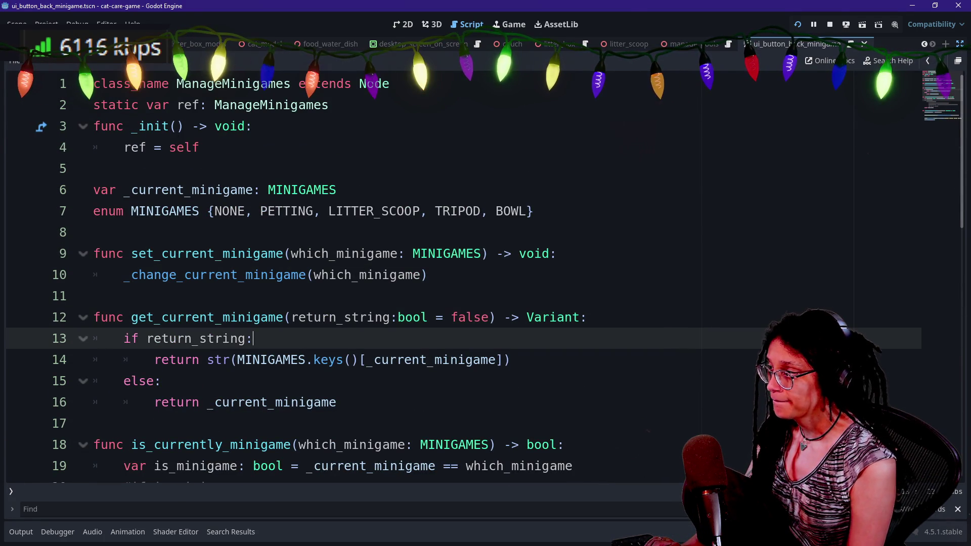
{"action": "scroll", "coordinate": [455, 273], "scroll_direction": "down", "scroll_amount": 2}
- Inspect the is_currently_minigame header and its which_minigame: MINIGAMES parameter
{"action": "mouse_move", "coordinate": [93, 318]}
{"action": "left_mouse_down"}
{"action": "mouse_move", "coordinate": [405, 317]}
{"action": "mouse_move", "coordinate": [573, 339]}
{"action": "mouse_move", "coordinate": [131, 338]}
{"action": "mouse_move", "coordinate": [131, 317]}
{"action": "mouse_move", "coordinate": [504, 317]}
{"action": "left_mouse_up"}
{"action": "left_click", "coordinate": [130, 317]}
{"action": "left_click", "coordinate": [505, 317]}
{"action": "left_click_drag", "start_coordinate": [93, 295], "coordinate": [200, 317]}
{"action": "left_click", "coordinate": [200, 317]}
{"action": "left_click_drag", "start_coordinate": [291, 317], "coordinate": [489, 318]}
{"action": "left_click", "coordinate": [489, 317]}
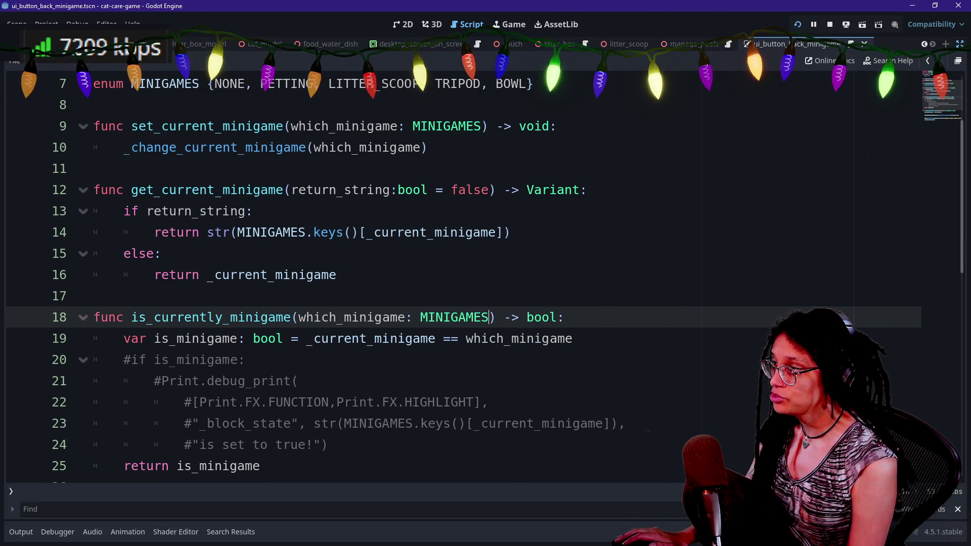
- Re-select the full is_currently_minigame declaration, then bring up Quick Open
{"action": "left_click", "coordinate": [94, 105]}
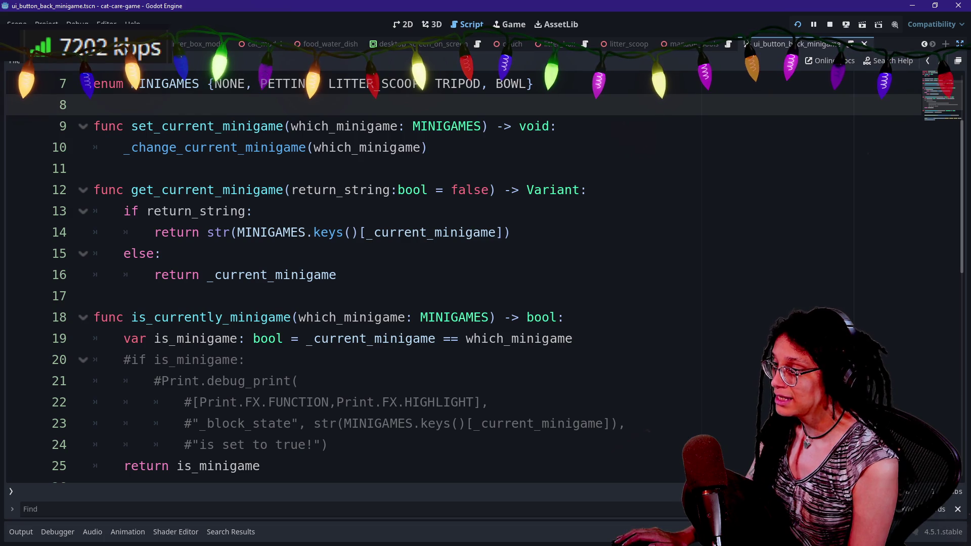
{"action": "left_click", "coordinate": [94, 296]}
{"action": "left_click_drag", "start_coordinate": [564, 317], "coordinate": [131, 317]}
{"action": "left_click", "coordinate": [93, 296]}
{"action": "left_click_drag", "start_coordinate": [565, 317], "coordinate": [131, 317]}
{"action": "left_click", "coordinate": [565, 317]}
{"action": "left_click_drag", "start_coordinate": [565, 317], "coordinate": [94, 317]}
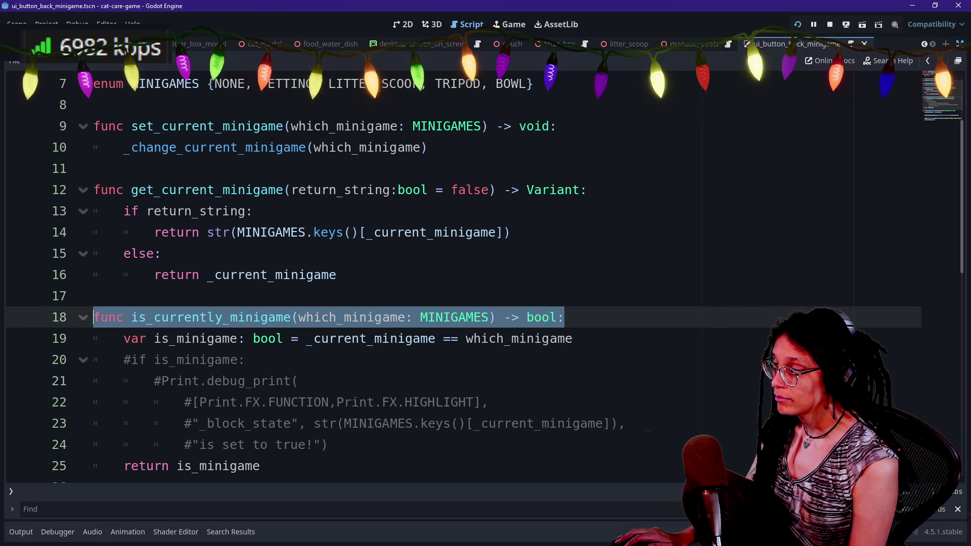
{"action": "left_click", "coordinate": [162, 253]}
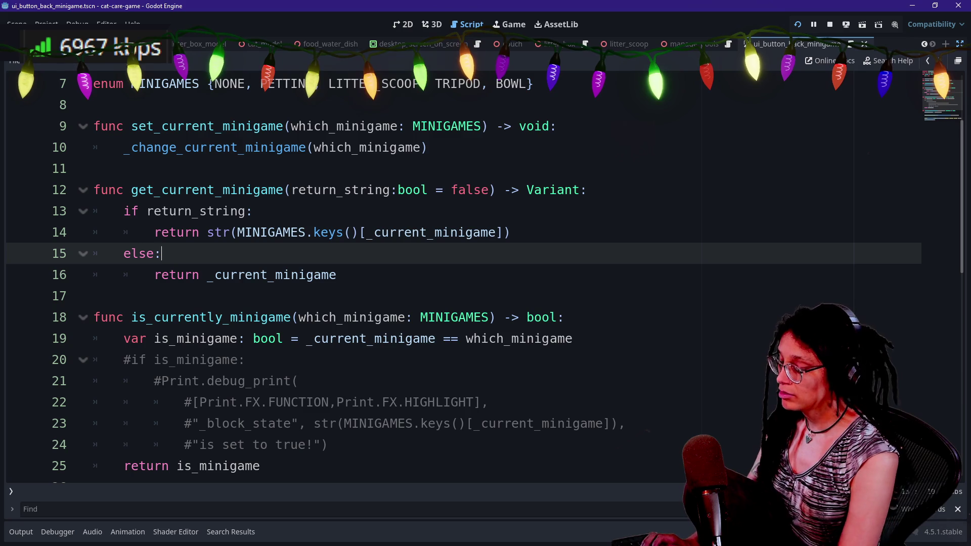
{"action": "key", "text": "shift+alt+o"}
- Open manage_camera.gd from a 'camera' search and type a camera_name: String parameter
{"action": "type", "text": "camera"}
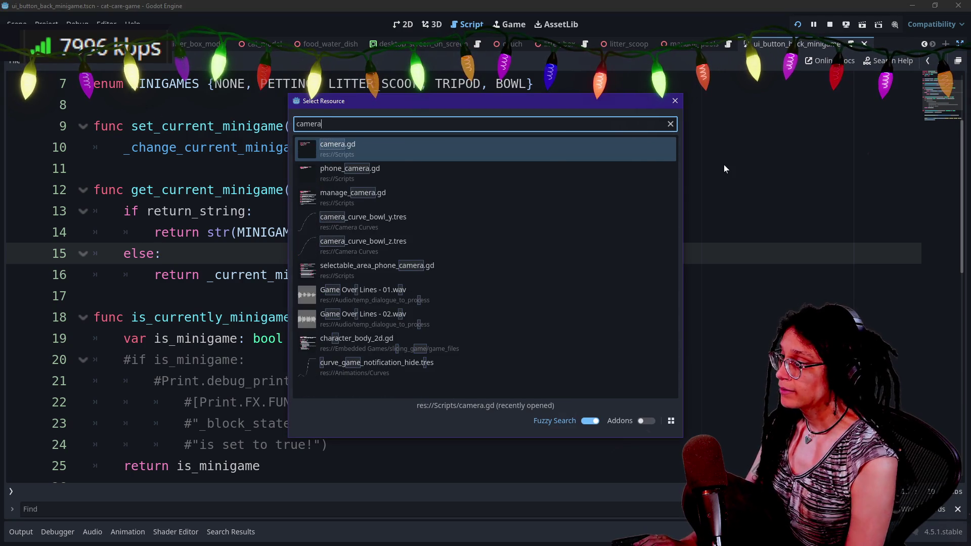
{"action": "key", "text": "Down"}
{"action": "key", "text": "Down"}
{"action": "key", "text": "Return"}
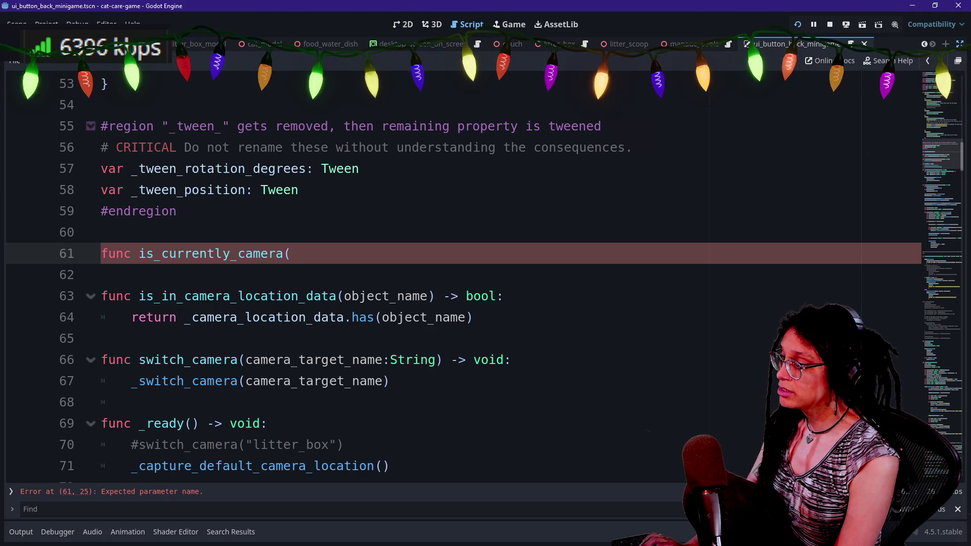
{"action": "type", "text": "camera"}
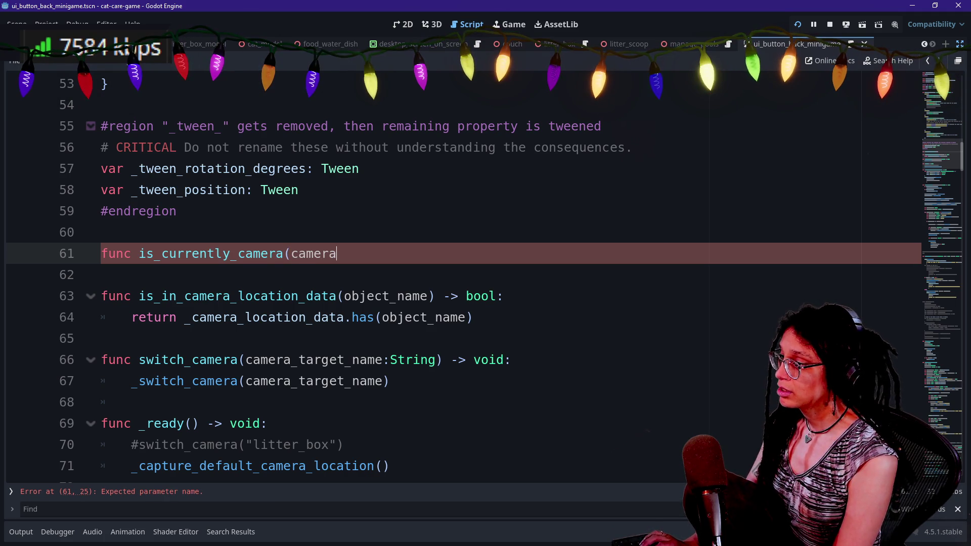
{"action": "type", "text": "_name: String)"}
{"action": "key", "text": "BackSpace"}
{"action": "key", "text": "BackSpace"}
{"action": "key", "text": "BackSpace"}
{"action": "key", "text": "BackSpace"}
{"action": "key", "text": "BackSpace"}
{"action": "key", "text": "BackSpace"}
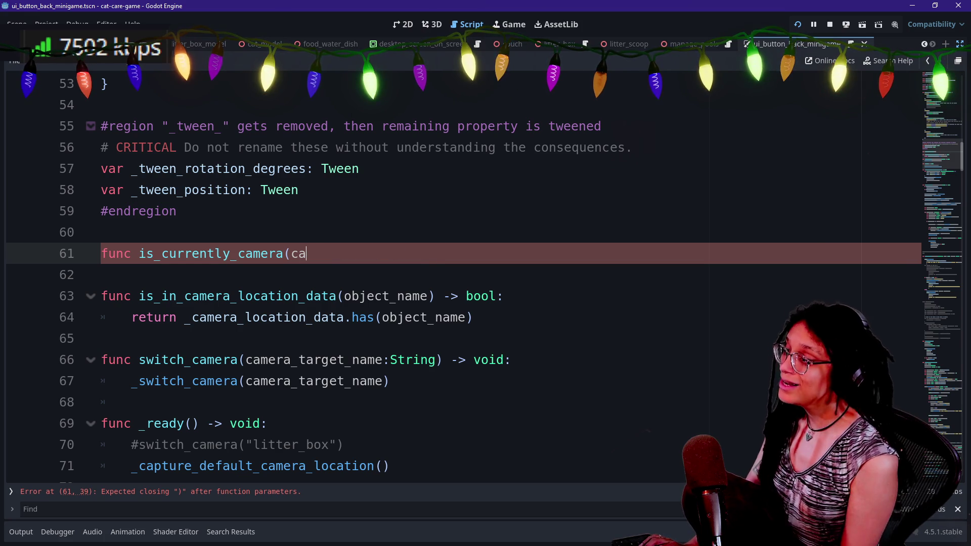
- Scroll through the camera location dictionary, inspecting the couch entry
{"action": "scroll", "coordinate": [485, 273], "scroll_direction": "up", "scroll_amount": 5}
{"action": "scroll", "coordinate": [485, 278], "scroll_direction": "up", "scroll_amount": 12}
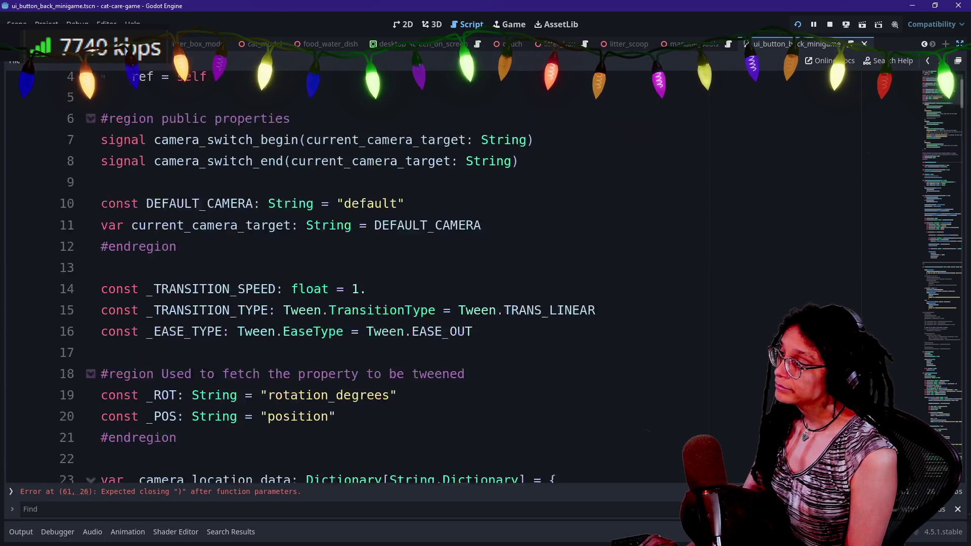
{"action": "scroll", "coordinate": [354, 279], "scroll_direction": "down", "scroll_amount": 3}
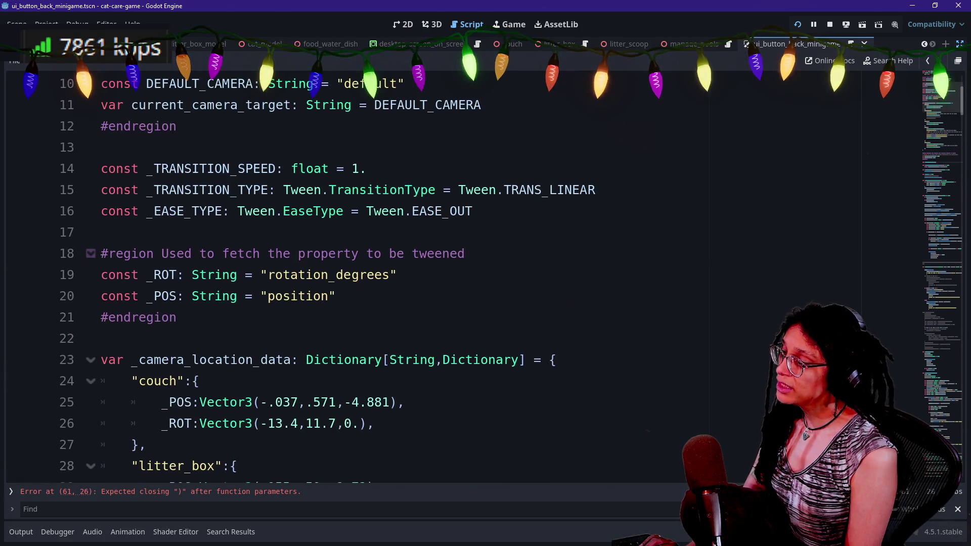
{"action": "scroll", "coordinate": [354, 278], "scroll_direction": "down", "scroll_amount": 3}
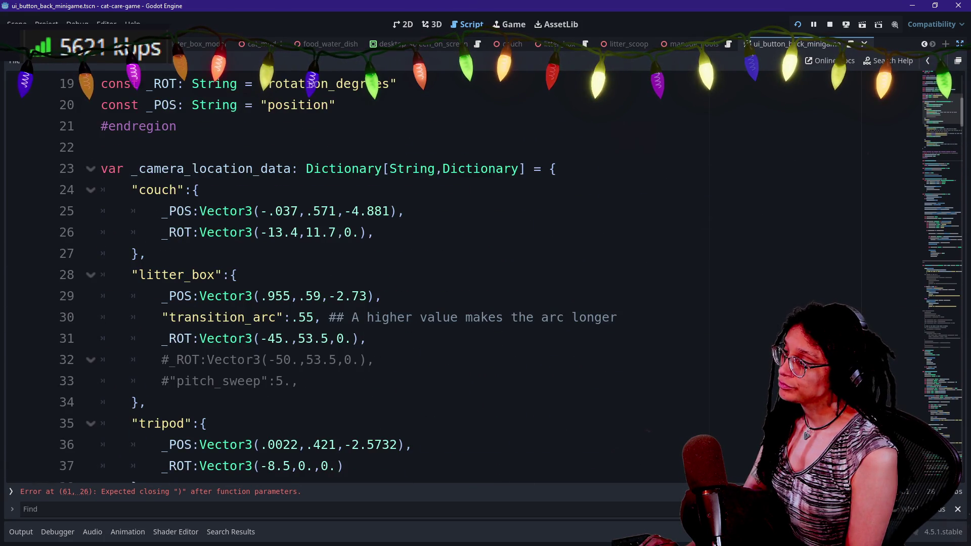
{"action": "scroll", "coordinate": [354, 278], "scroll_direction": "up", "scroll_amount": 3}
{"action": "scroll", "coordinate": [354, 278], "scroll_direction": "down", "scroll_amount": 1}
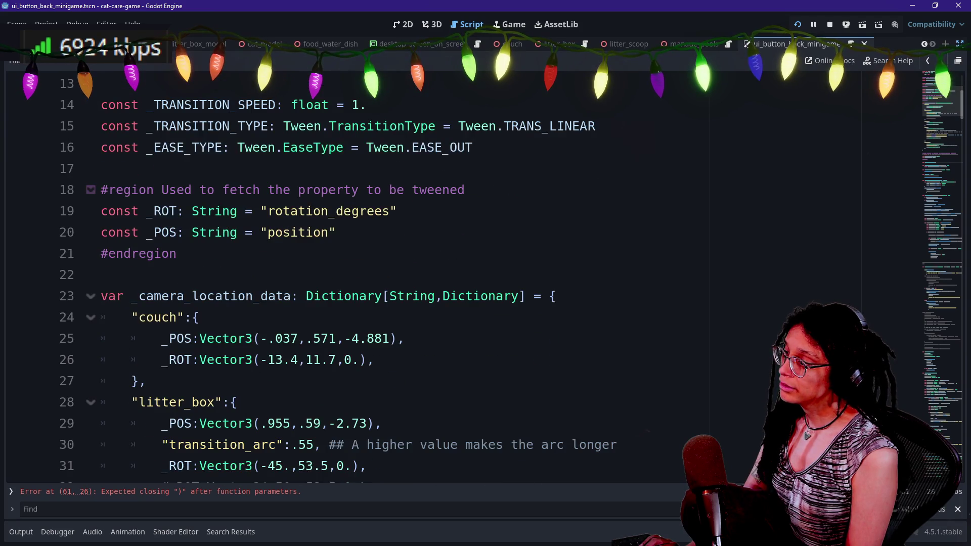
{"action": "scroll", "coordinate": [311, 299], "scroll_direction": "down", "scroll_amount": 1}
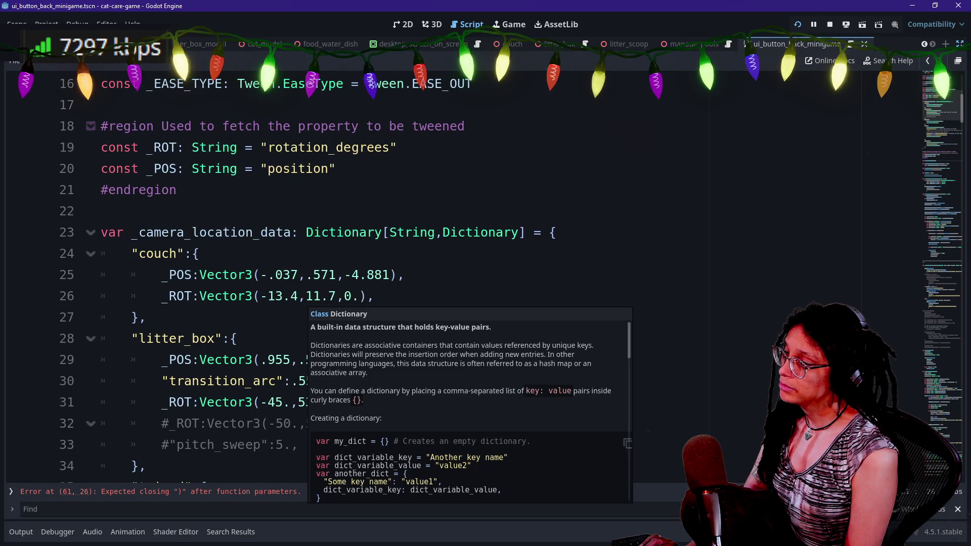
{"action": "left_click", "coordinate": [101, 211]}
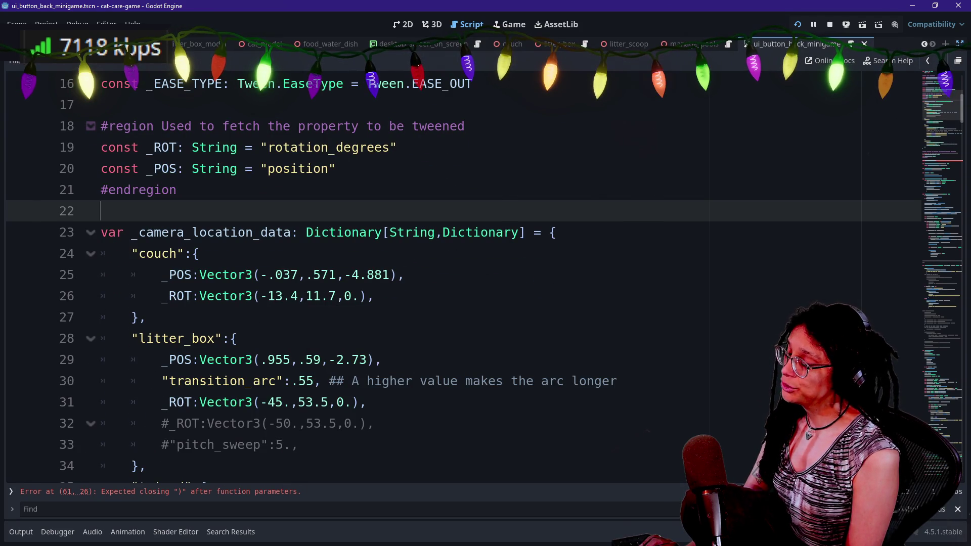
{"action": "left_click_drag", "start_coordinate": [131, 253], "coordinate": [146, 317]}
{"action": "left_click", "coordinate": [147, 318]}
{"action": "scroll", "coordinate": [146, 317], "scroll_direction": "down", "scroll_amount": 1}
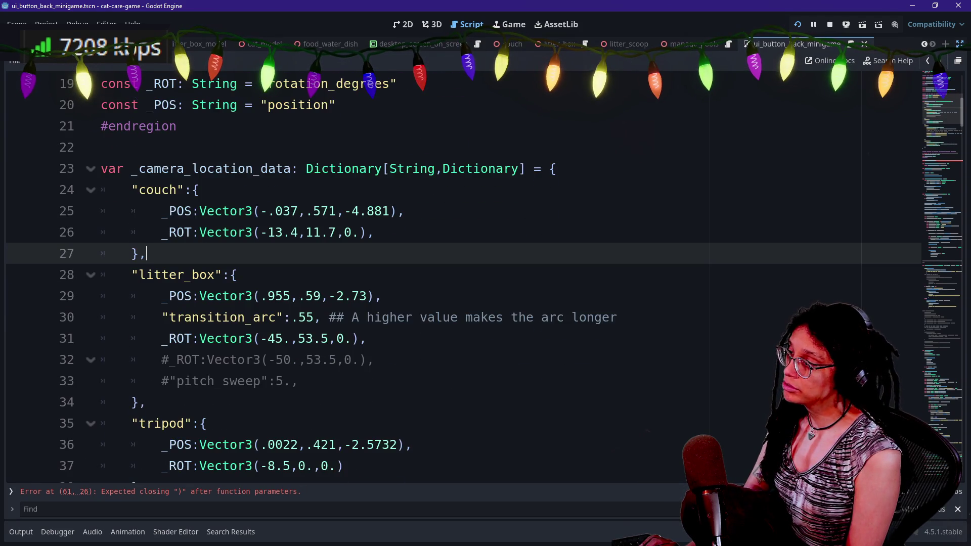
{"action": "scroll", "coordinate": [293, 301], "scroll_direction": "down", "scroll_amount": 4}
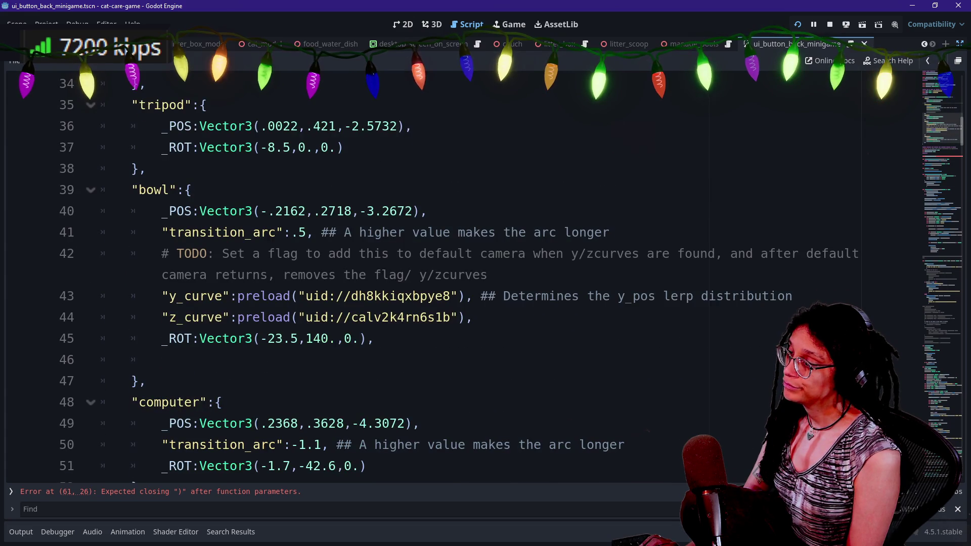
{"action": "scroll", "coordinate": [316, 352], "scroll_direction": "up", "scroll_amount": 4}
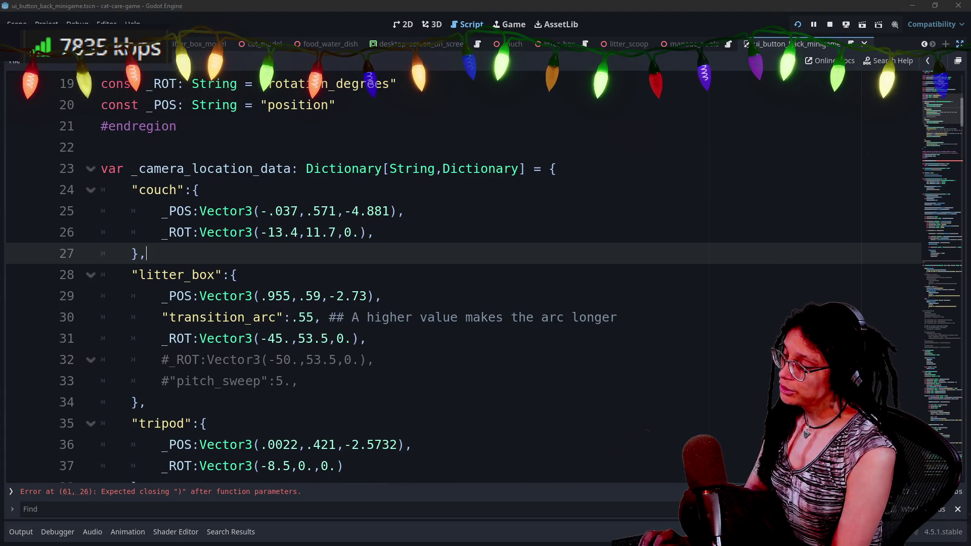
- Quick Open 'items' to open manage_shopping_items.gd
{"action": "key", "text": "shift+alt+o"}
{"action": "type", "text": "items"}
{"action": "key", "text": "Return"}
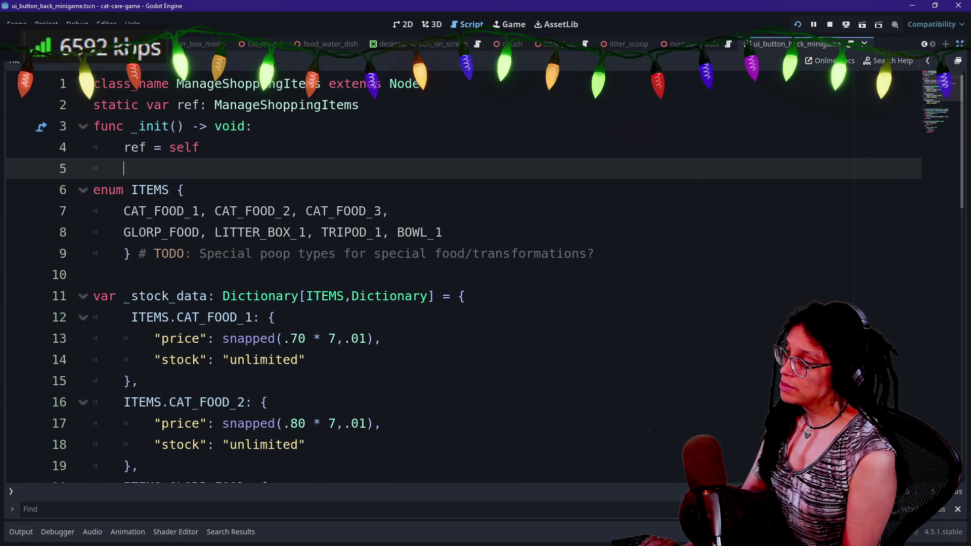
- Review the _stock_data dictionary by selecting its entries
{"action": "right_click", "coordinate": [231, 293]}
{"action": "key", "text": "Escape"}
{"action": "mouse_move", "coordinate": [94, 189]}
{"action": "left_mouse_down"}
{"action": "mouse_move", "coordinate": [133, 254]}
{"action": "mouse_move", "coordinate": [405, 126]}
{"action": "left_mouse_up"}
{"action": "scroll", "coordinate": [133, 254], "scroll_direction": "down", "scroll_amount": 2}
{"action": "left_click_drag", "start_coordinate": [131, 190], "coordinate": [357, 381]}
{"action": "left_click", "coordinate": [358, 381]}
{"action": "left_click_drag", "start_coordinate": [306, 402], "coordinate": [184, 168]}
{"action": "left_click", "coordinate": [185, 168]}
- Inspect the CAT_FOOD_1, CAT_FOOD_2 and GLORP_FOOD entries and the unlimited stock value
{"action": "left_click", "coordinate": [136, 339]}
{"action": "left_click", "coordinate": [267, 359]}
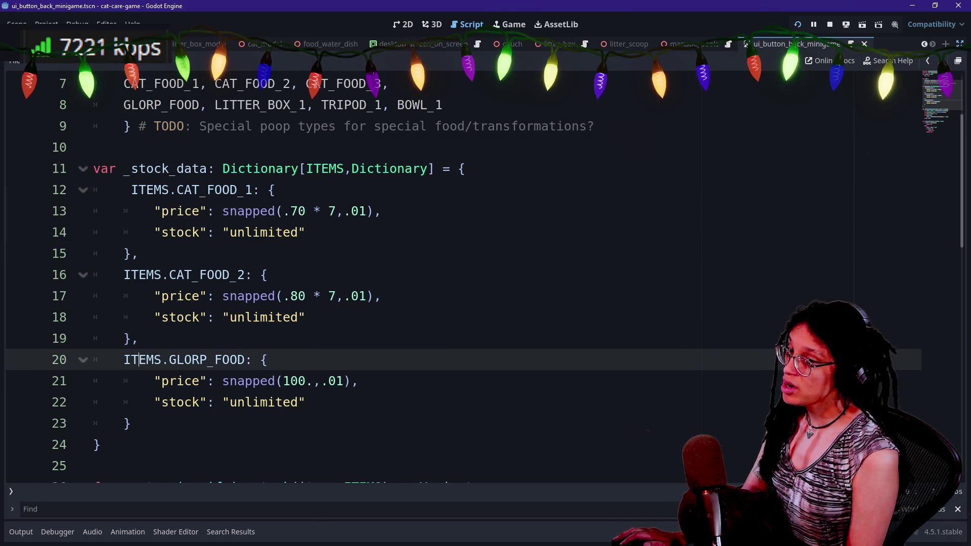
{"action": "left_click", "coordinate": [137, 338]}
{"action": "left_click_drag", "start_coordinate": [131, 189], "coordinate": [139, 339]}
{"action": "left_click", "coordinate": [139, 338]}
{"action": "left_click", "coordinate": [276, 232]}
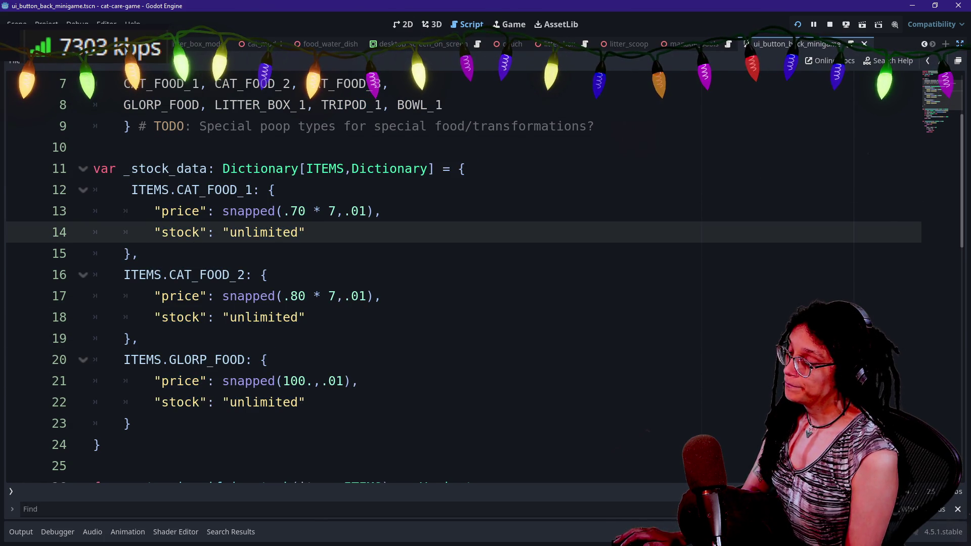
- Review the ITEMS enum lines, then bring up Quick Open with manage_camera.gd highlighted
{"action": "scroll", "coordinate": [276, 233], "scroll_direction": "up", "scroll_amount": 3}
{"action": "left_click_drag", "start_coordinate": [102, 169], "coordinate": [272, 317]}
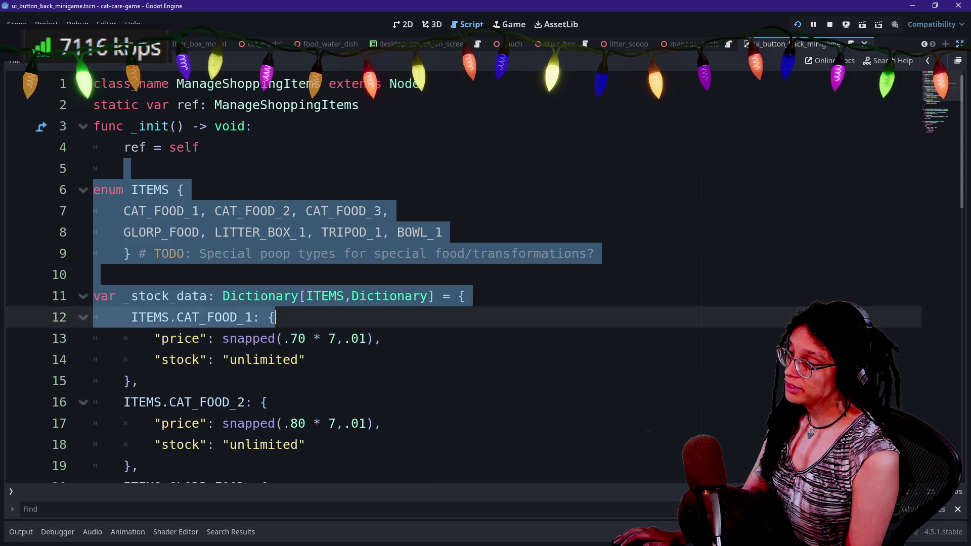
{"action": "left_click", "coordinate": [268, 402]}
{"action": "left_click_drag", "start_coordinate": [126, 168], "coordinate": [268, 402]}
{"action": "left_click", "coordinate": [268, 402]}
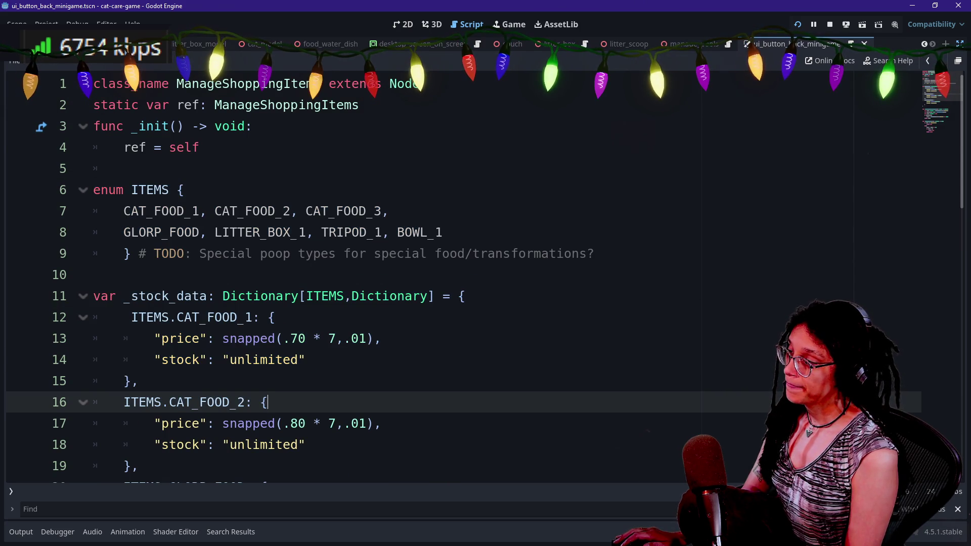
{"action": "mouse_move", "coordinate": [127, 168]}
{"action": "left_mouse_down"}
{"action": "mouse_move", "coordinate": [268, 402]}
{"action": "mouse_move", "coordinate": [137, 381]}
{"action": "mouse_move", "coordinate": [375, 232]}
{"action": "mouse_move", "coordinate": [284, 476]}
{"action": "mouse_move", "coordinate": [275, 210]}
{"action": "left_mouse_up"}
{"action": "left_click", "coordinate": [276, 211]}
{"action": "scroll", "coordinate": [276, 274], "scroll_direction": "up", "scroll_amount": 2}
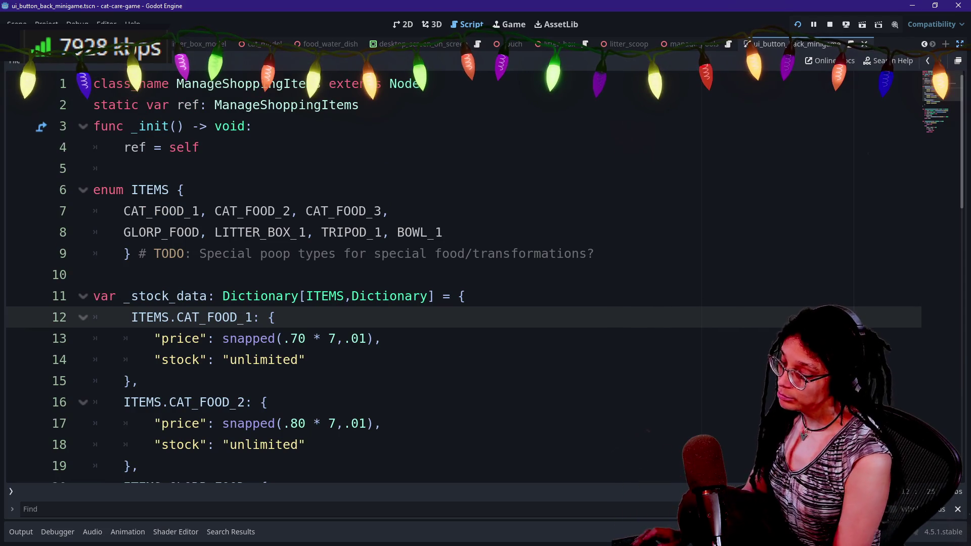
{"action": "key", "text": "shift+alt+o"}
{"action": "key", "text": "Down"}
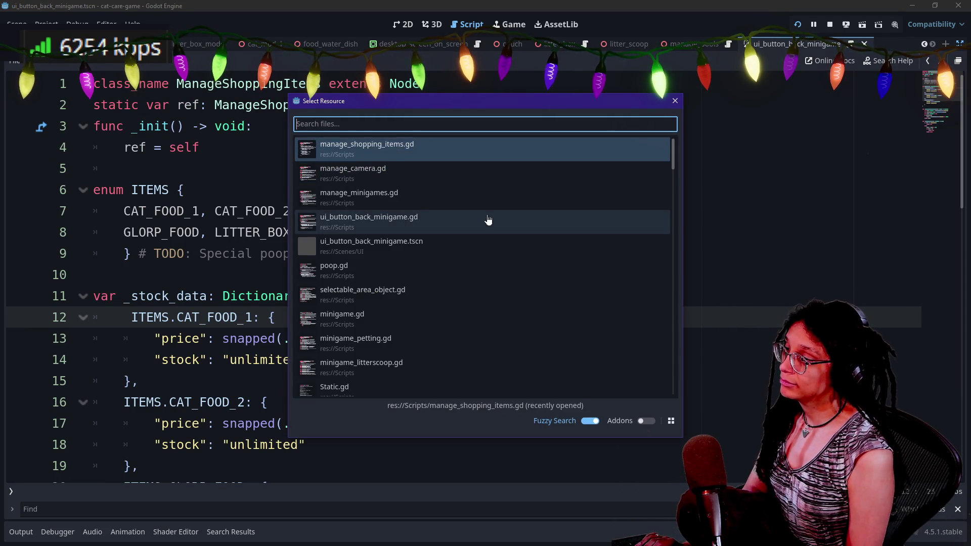
- In manage_camera.gd, add '# TODO: Convert to enum-dictionary a la ManageShoppingItems' on its own line at _camera_location_data
{"action": "key", "text": "Return"}
{"action": "scroll", "coordinate": [166, 232], "scroll_direction": "up", "scroll_amount": 1}
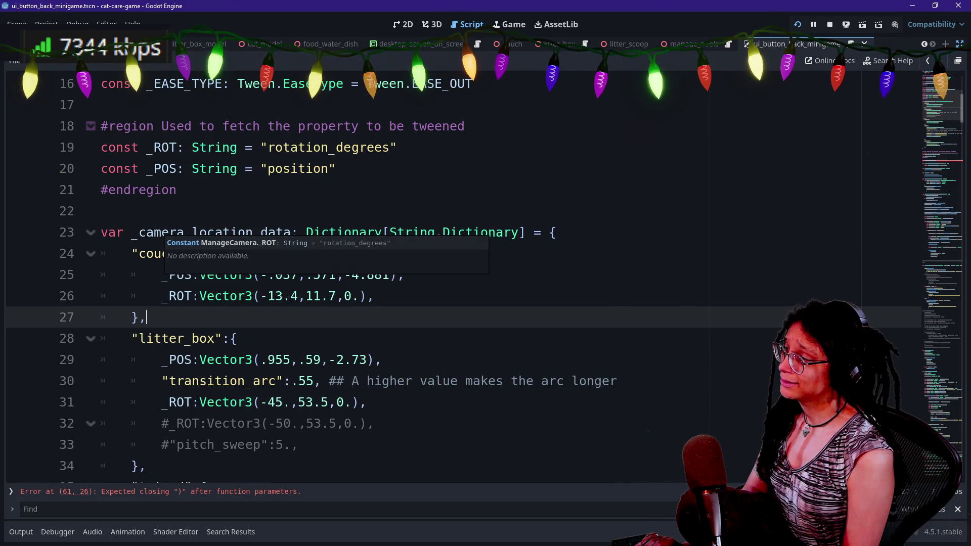
{"action": "left_click", "coordinate": [556, 233]}
{"action": "type", "text": "# "}
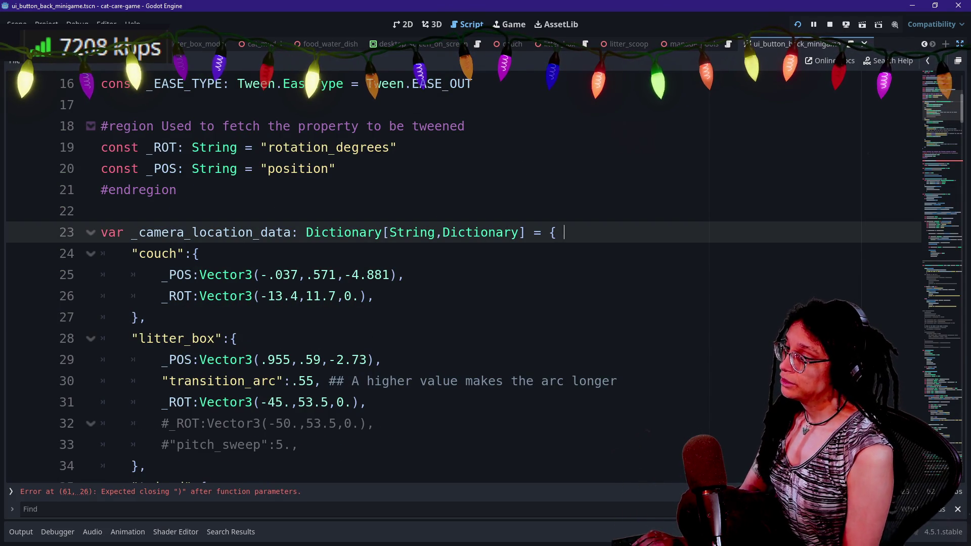
{"action": "type", "text": "TODO:"}
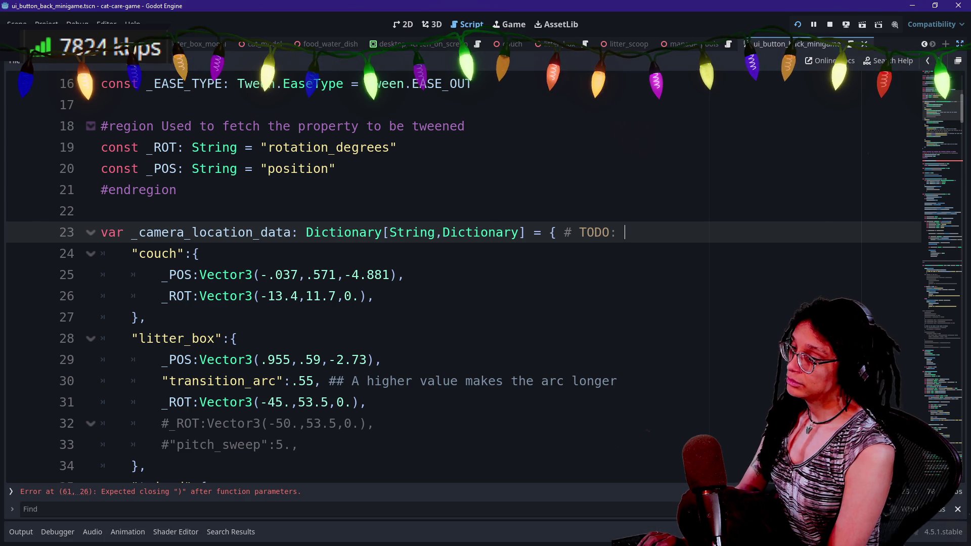
{"action": "type", "text": "nvert to enum-string"}
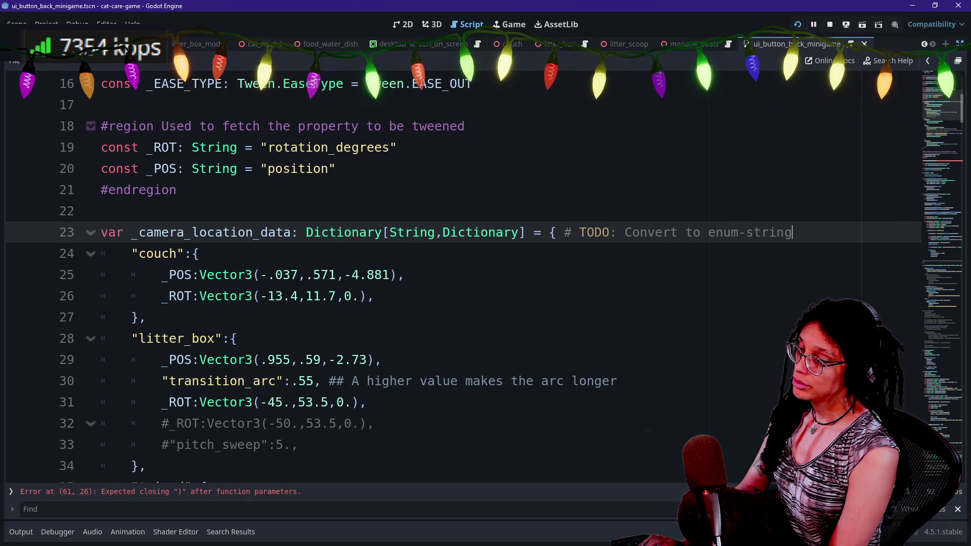
{"action": "key", "text": "BackSpace"}
{"action": "key", "text": "BackSpace"}
{"action": "key", "text": "BackSpace"}
{"action": "type", "text": "dictionary a la ["}
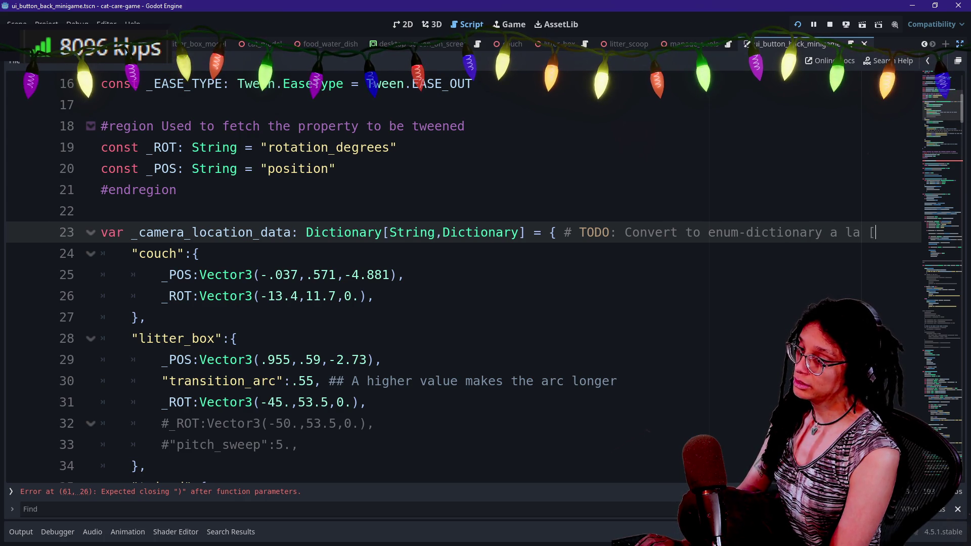
{"action": "key", "text": "BackSpace"}
{"action": "type", "text": "Mana"}
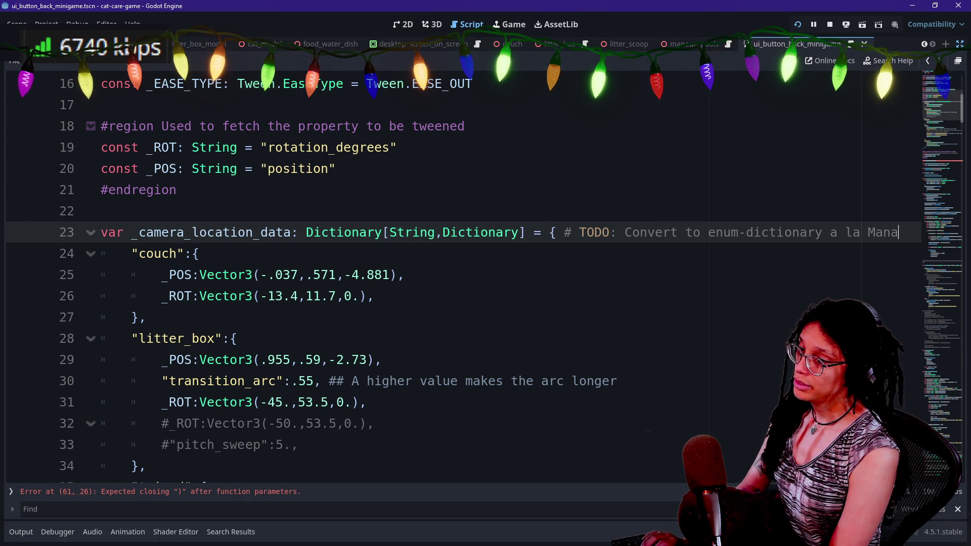
{"action": "type", "text": "ge"}
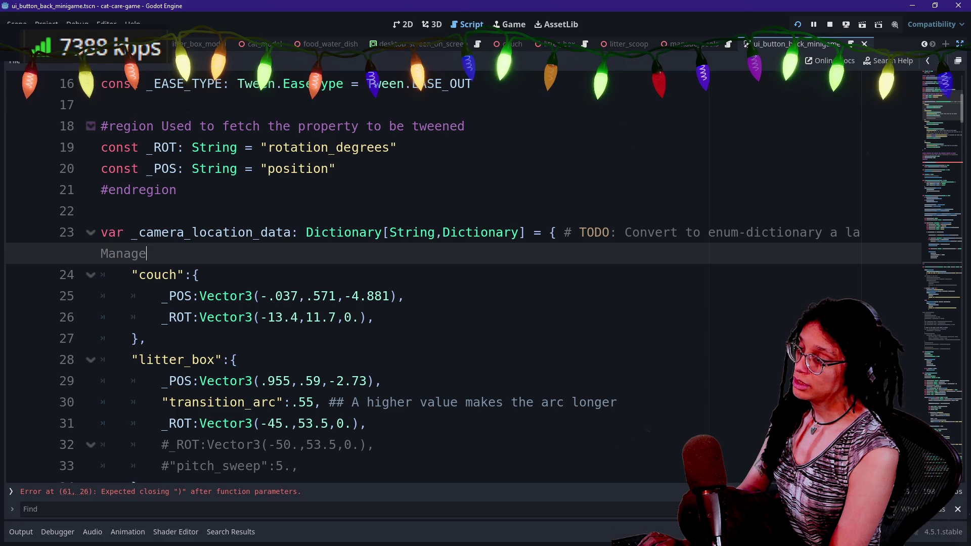
{"action": "type", "text": "ShoppingItems"}
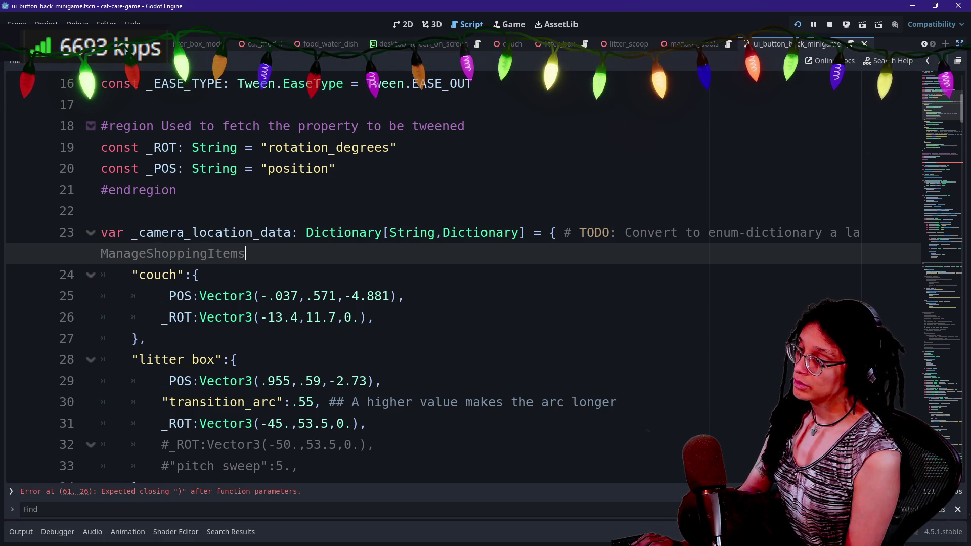
{"action": "left_click", "coordinate": [564, 232]}
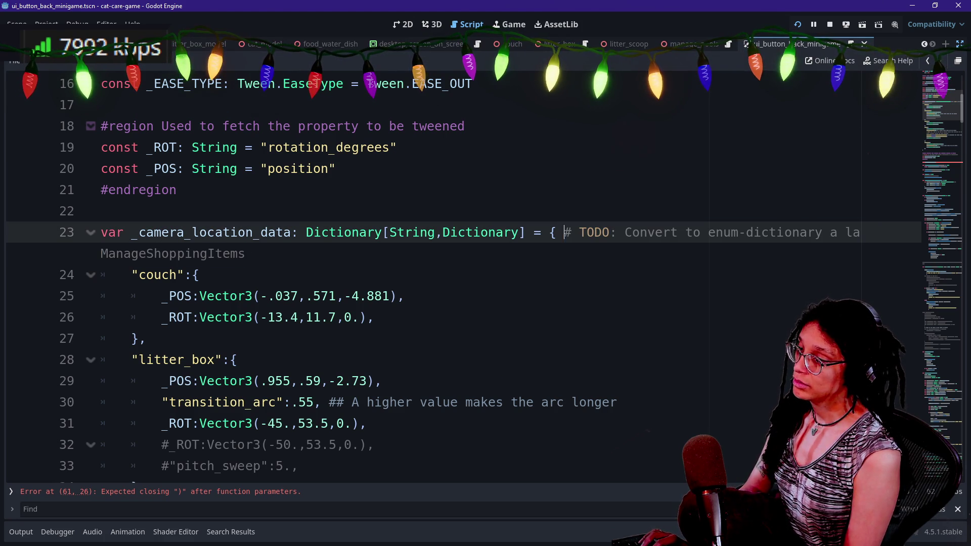
{"action": "key", "text": "Return"}
{"action": "left_click", "coordinate": [177, 189]}
{"action": "scroll", "coordinate": [455, 279], "scroll_direction": "down", "scroll_amount": 8}
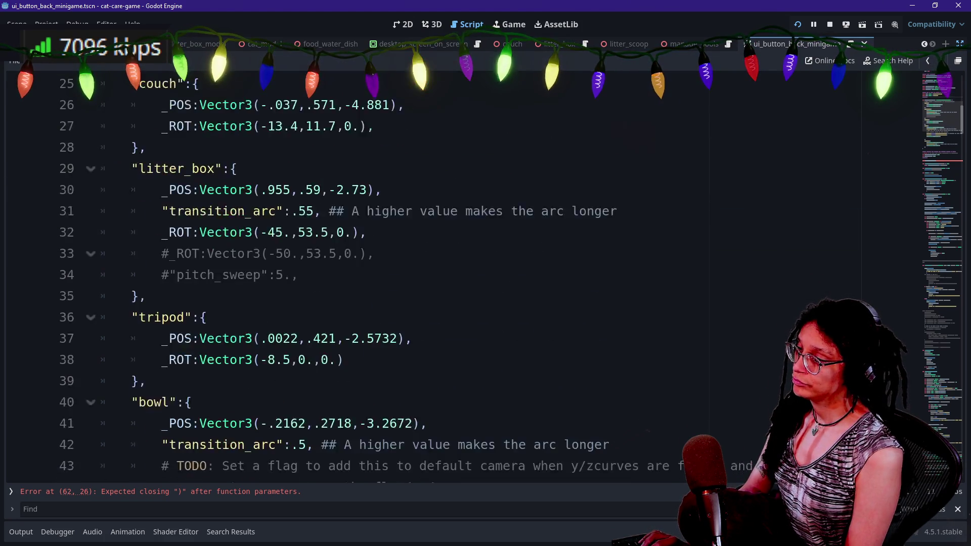
- Complete the stub as func is_currently_camera(camera_name: String) -> bool: and begin its body
{"action": "scroll", "coordinate": [455, 278], "scroll_direction": "down", "scroll_amount": 1}
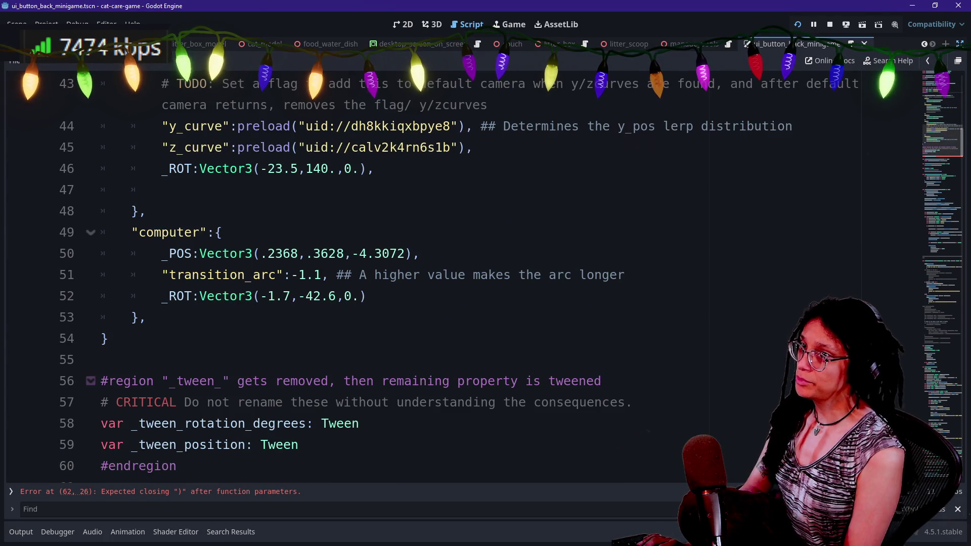
{"action": "left_click", "coordinate": [420, 254]}
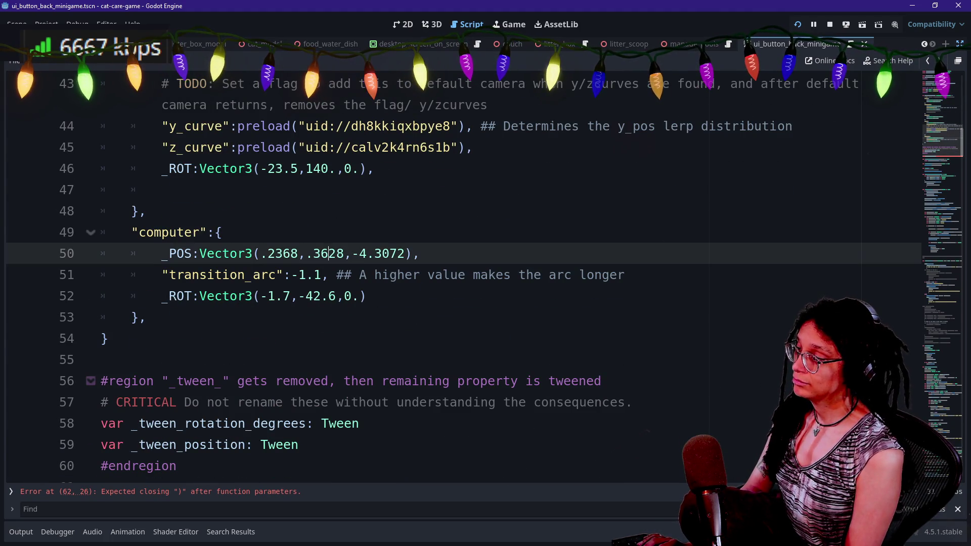
{"action": "scroll", "coordinate": [455, 278], "scroll_direction": "down", "scroll_amount": 2}
{"action": "scroll", "coordinate": [456, 278], "scroll_direction": "down", "scroll_amount": 1}
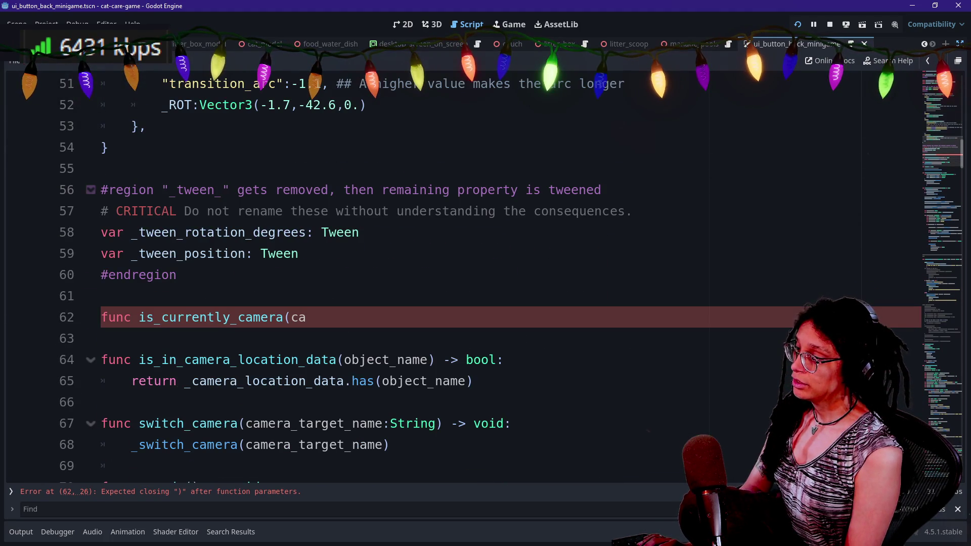
{"action": "left_click", "coordinate": [307, 317]}
{"action": "type", "text": "a_"}
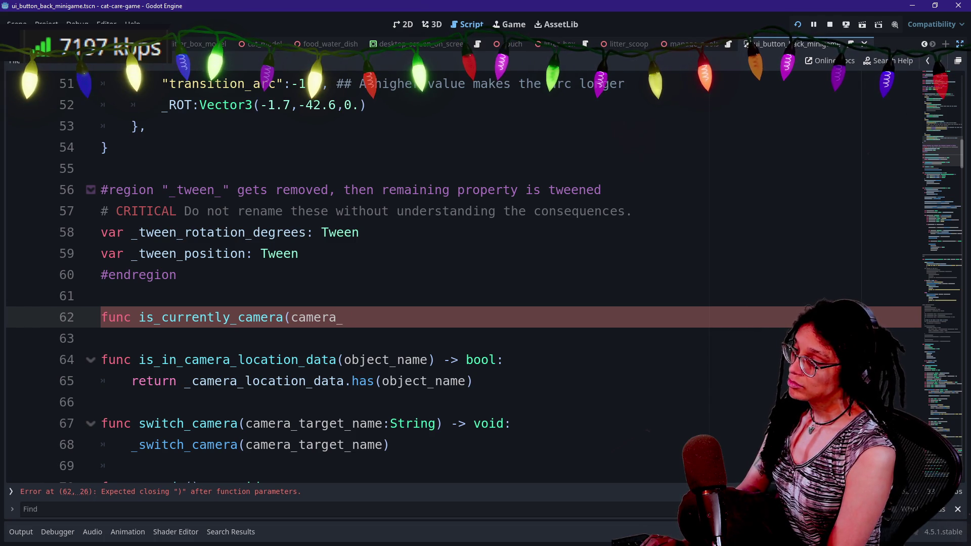
{"action": "type", "text": "string: STring"}
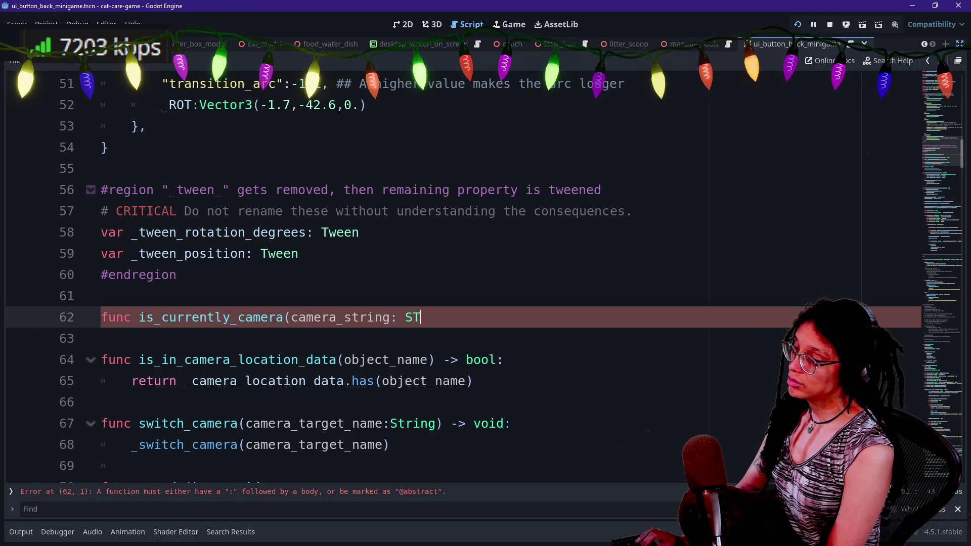
{"action": "key", "text": "BackSpace"}
{"action": "key", "text": "BackSpace"}
{"action": "key", "text": "BackSpace"}
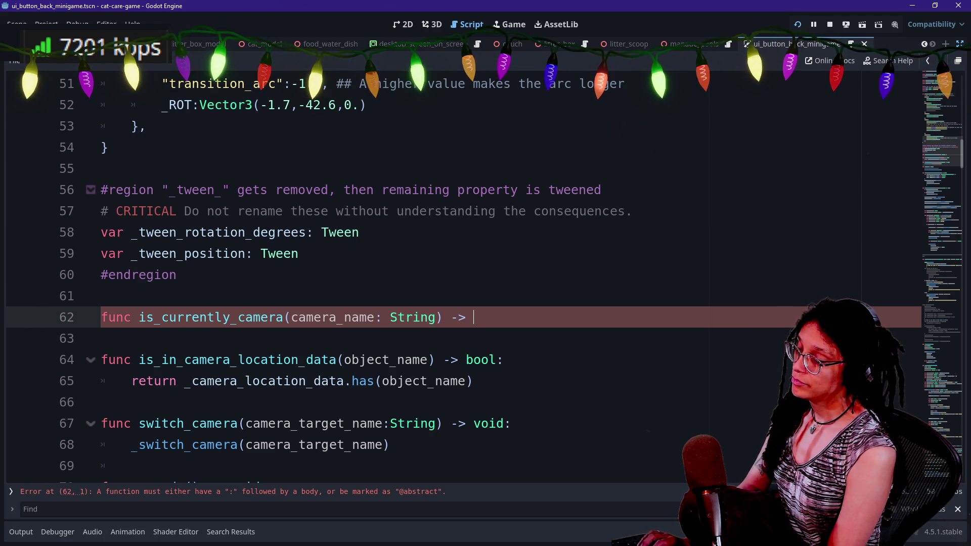
{"action": "type", "text": "bool:"}
{"action": "key", "text": "Return"}
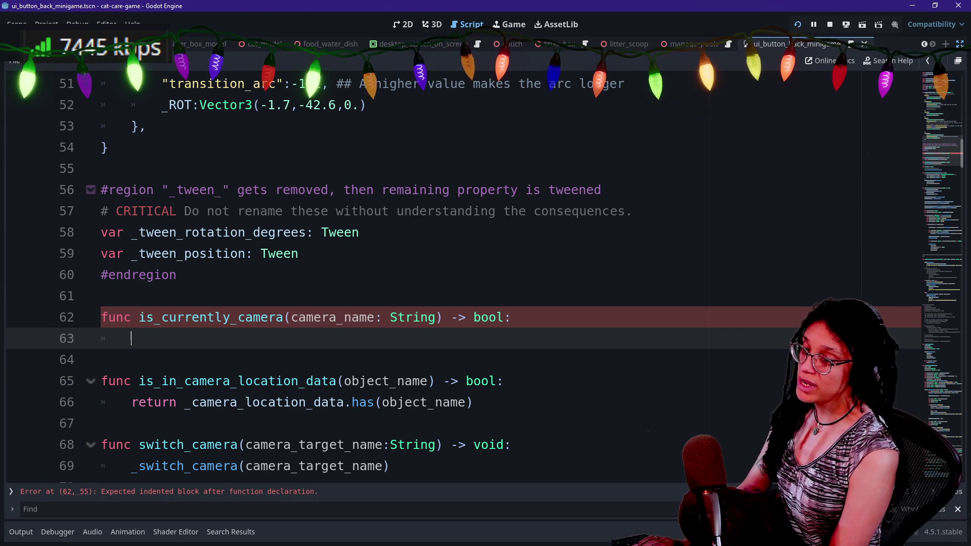
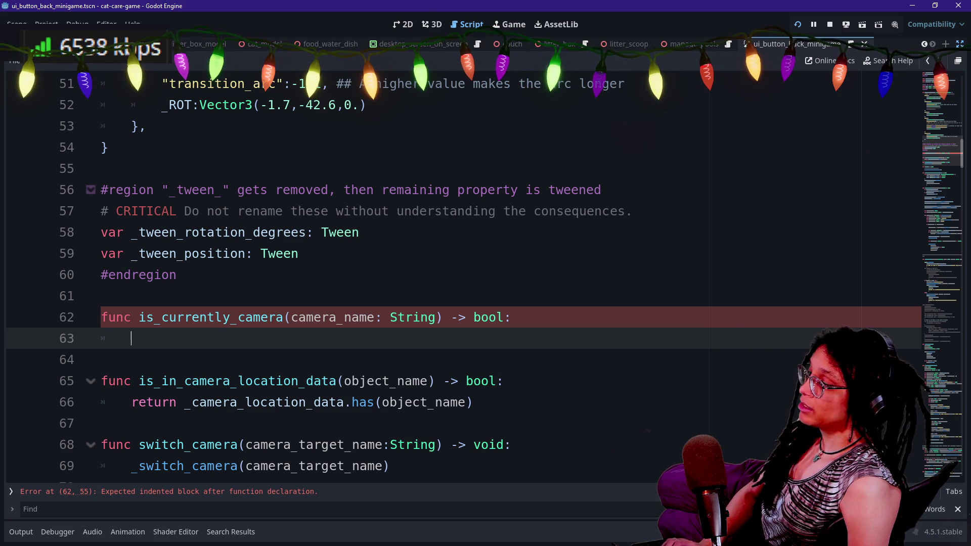
- Make is_currently_camera return current_camera_target == camera_name and save the script
{"action": "type", "text": "return "}
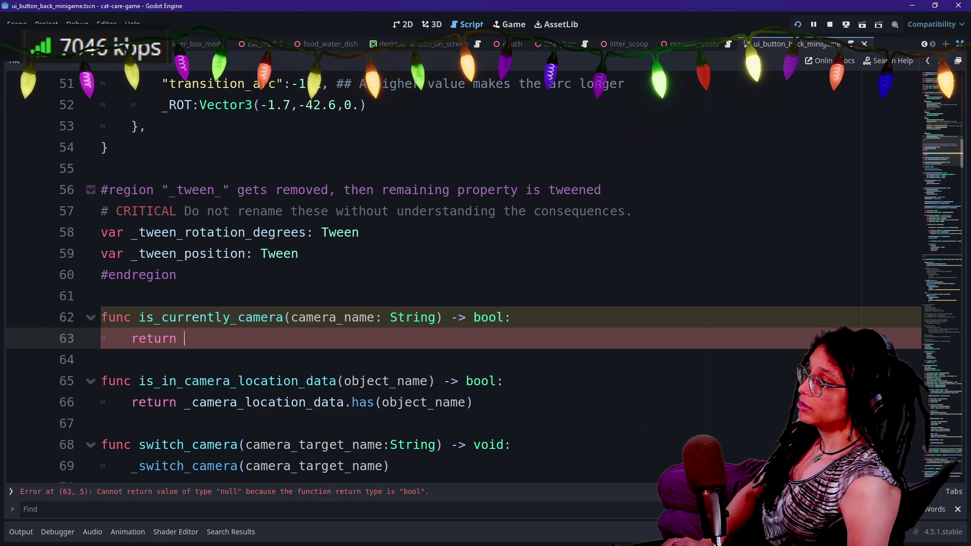
{"action": "type", "text": "c"}
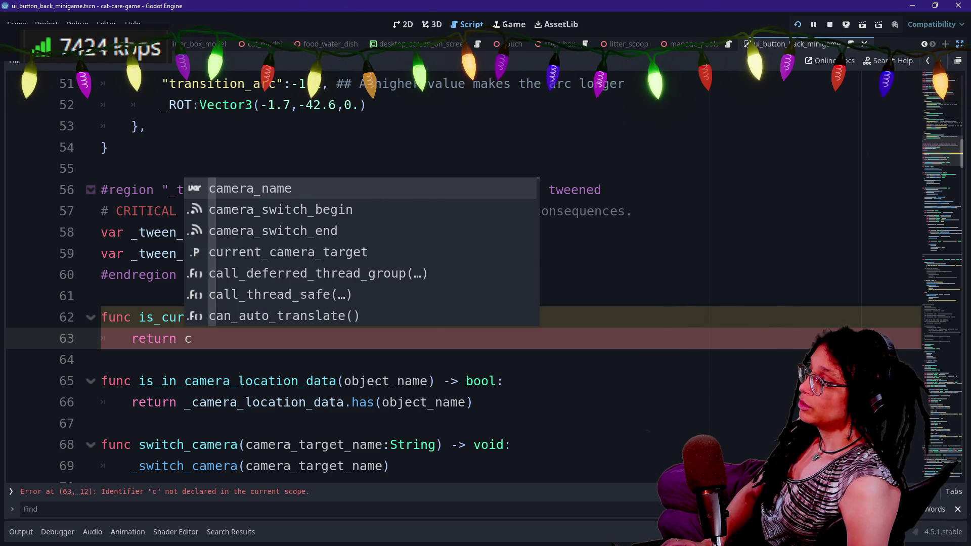
{"action": "key", "text": "Down"}
{"action": "key", "text": "Down"}
{"action": "key", "text": "Down"}
{"action": "key", "text": "Return"}
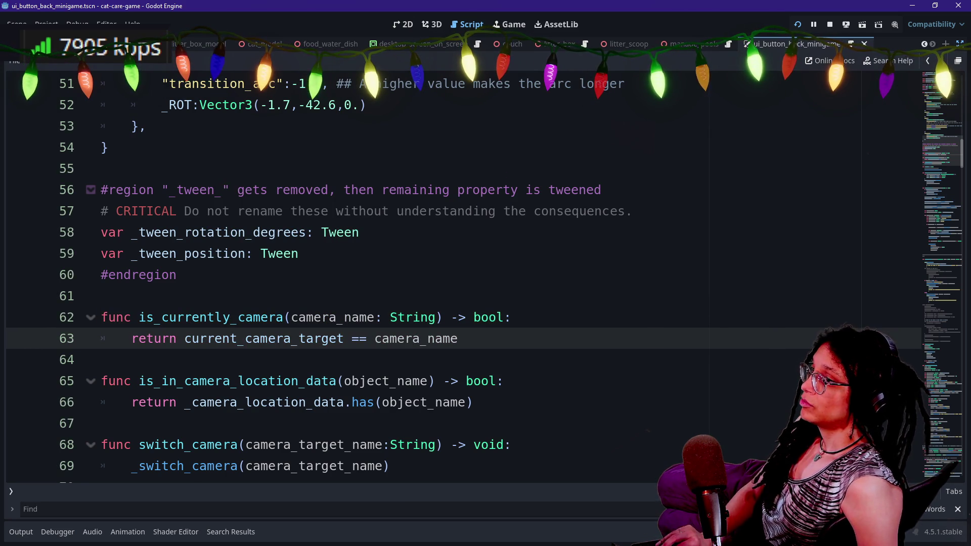
{"action": "key", "text": "ctrl+s"}
- Open ui_button_back_minigame.gd through Quick Open
{"action": "key", "text": "shift+alt+o"}
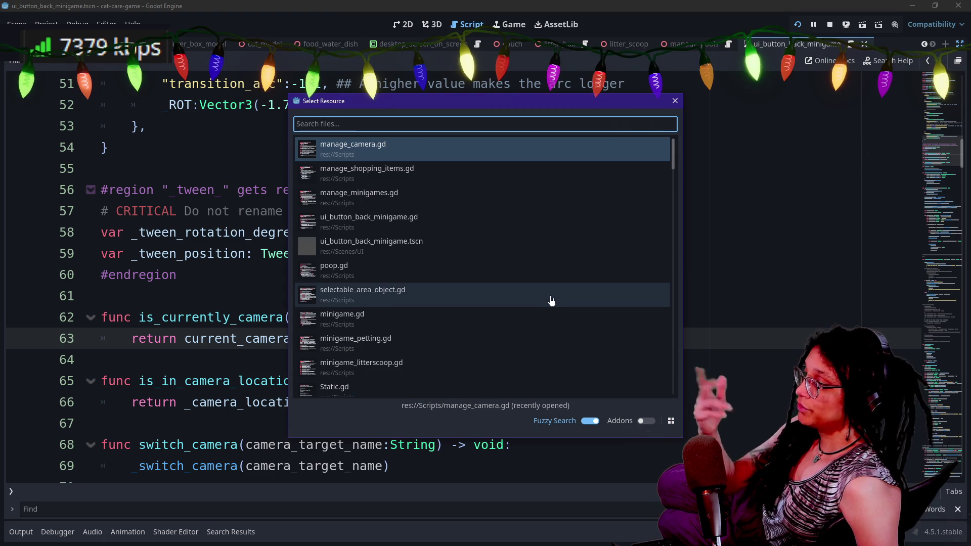
{"action": "key", "text": "Down"}
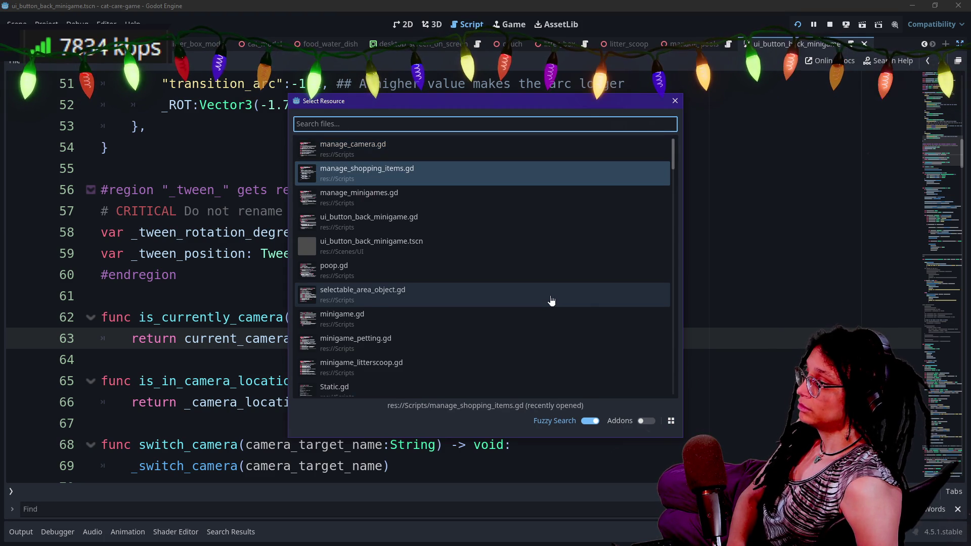
{"action": "key", "text": "Down"}
{"action": "key", "text": "Down"}
{"action": "key", "text": "Return"}
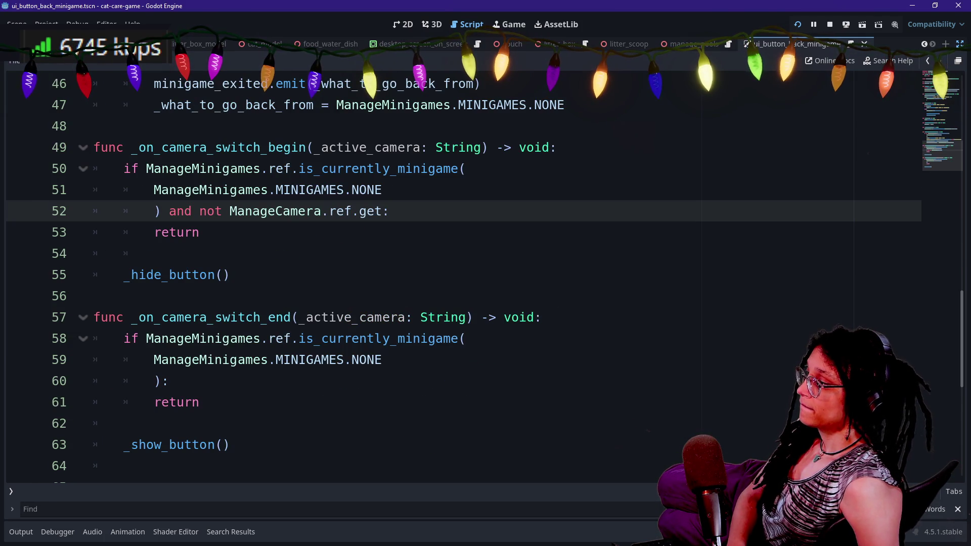
- Review the minigame return condition on lines 46–52 of the back-button script
{"action": "left_click", "coordinate": [239, 169]}
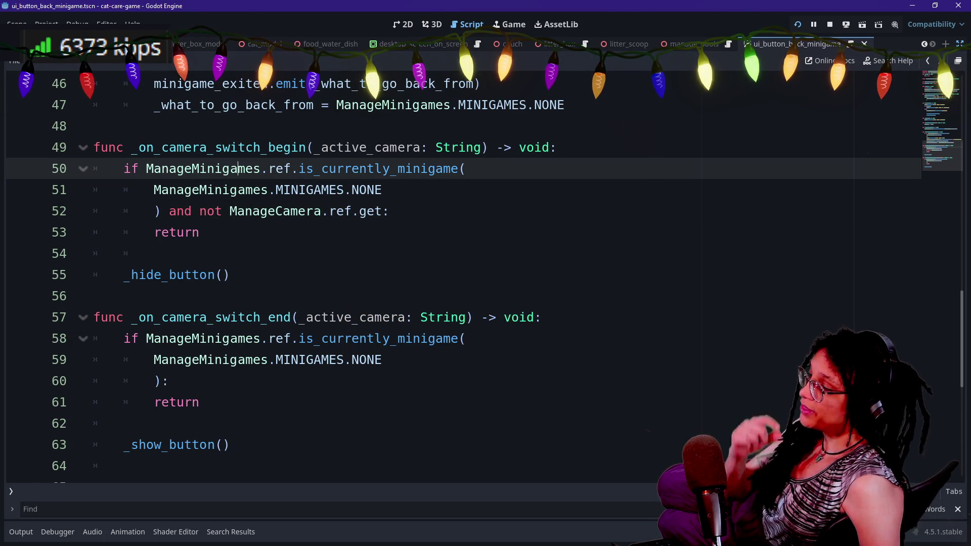
{"action": "scroll", "coordinate": [270, 210], "scroll_direction": "up", "scroll_amount": 1}
{"action": "left_click", "coordinate": [485, 147]}
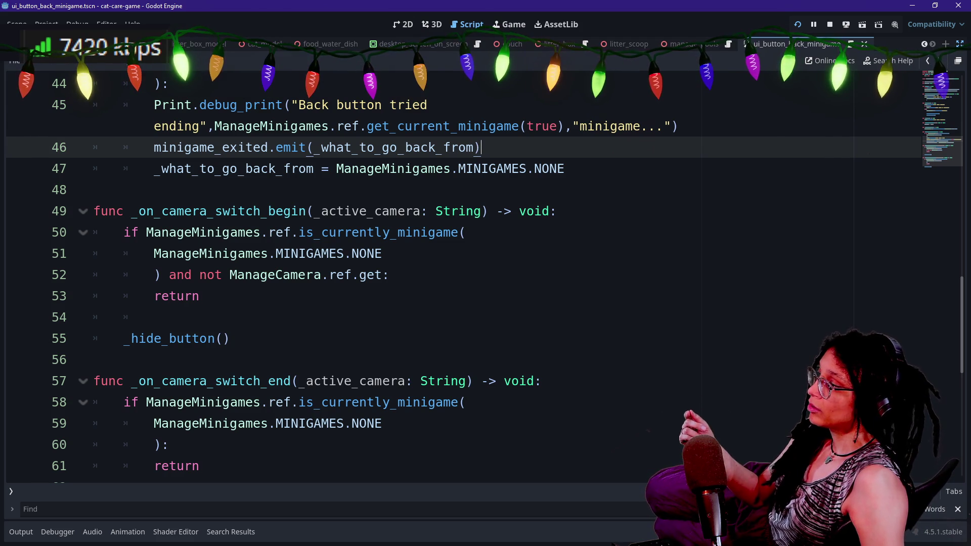
{"action": "left_click", "coordinate": [147, 232]}
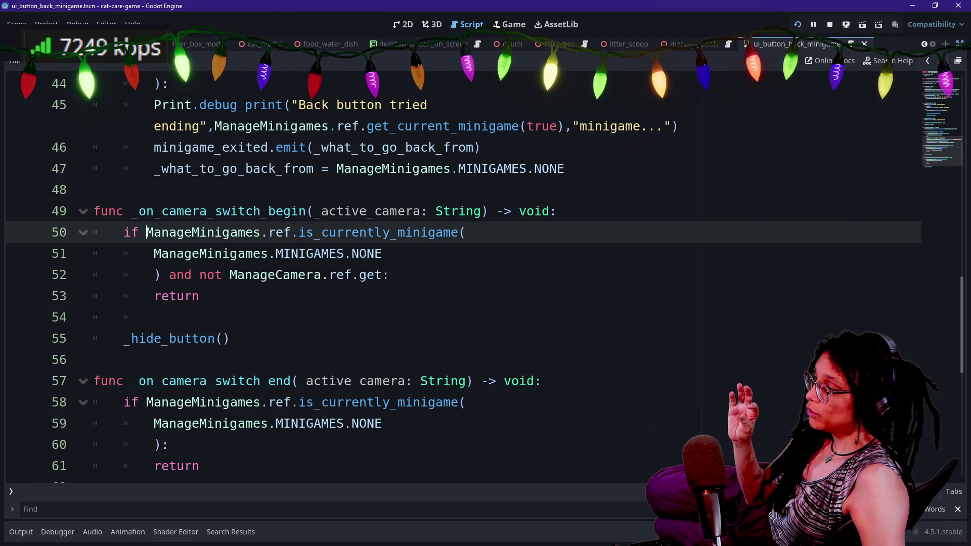
{"action": "mouse_move", "coordinate": [147, 233]}
{"action": "left_mouse_down"}
{"action": "mouse_move", "coordinate": [382, 254]}
{"action": "mouse_move", "coordinate": [199, 253]}
{"action": "left_mouse_up"}
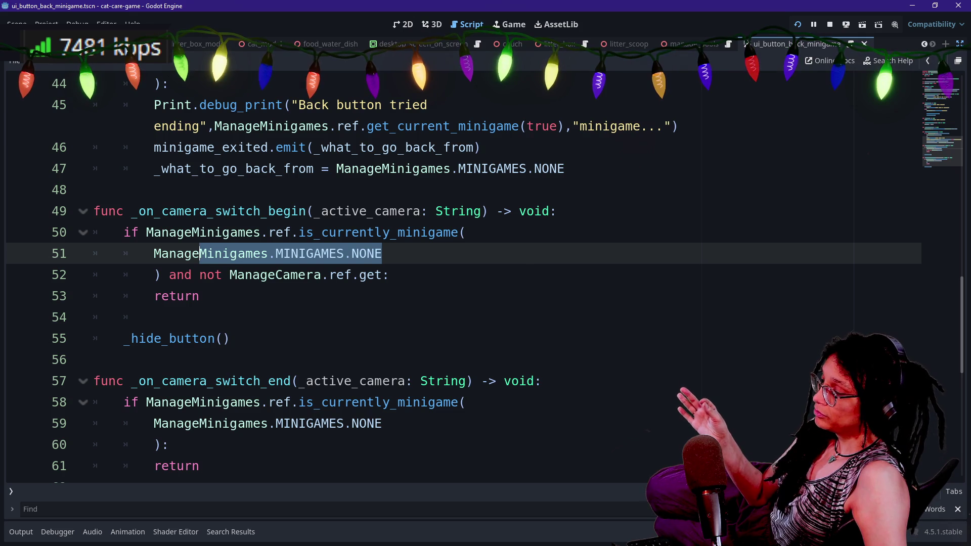
{"action": "double_click", "coordinate": [176, 296]}
{"action": "left_click", "coordinate": [94, 190]}
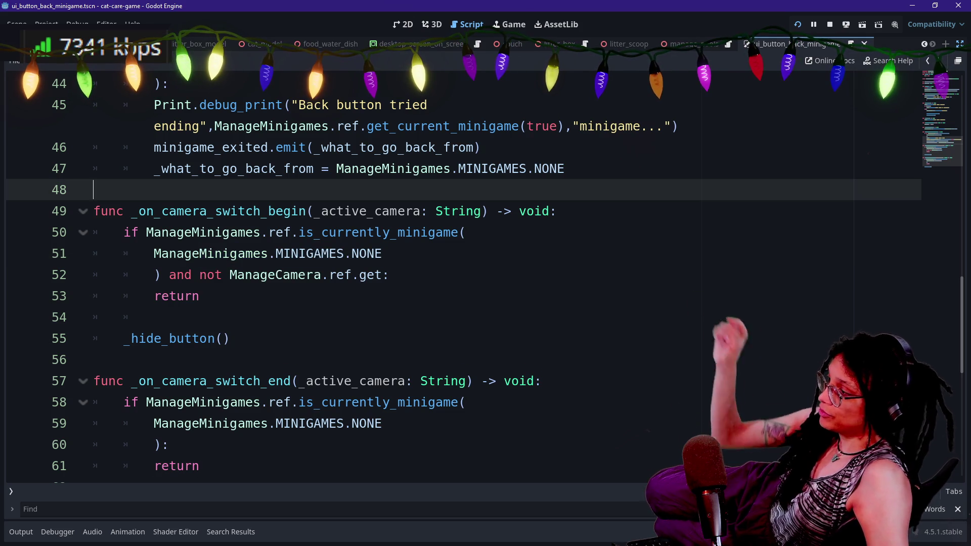
{"action": "left_click", "coordinate": [246, 211]}
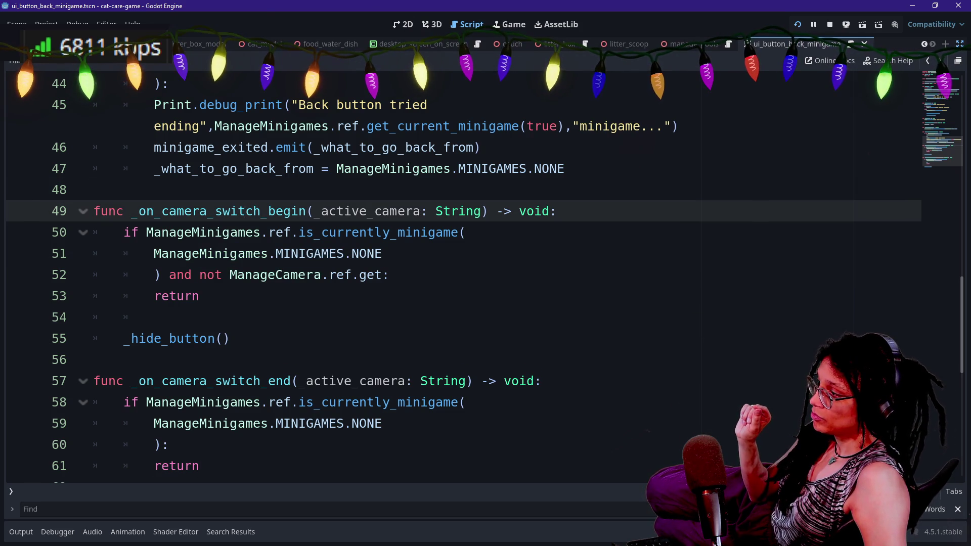
- Change 'and' to 'or' on line 52, completing the is_currently_camera("default") check
{"action": "double_click", "coordinate": [181, 275]}
{"action": "type", "text": "ir"}
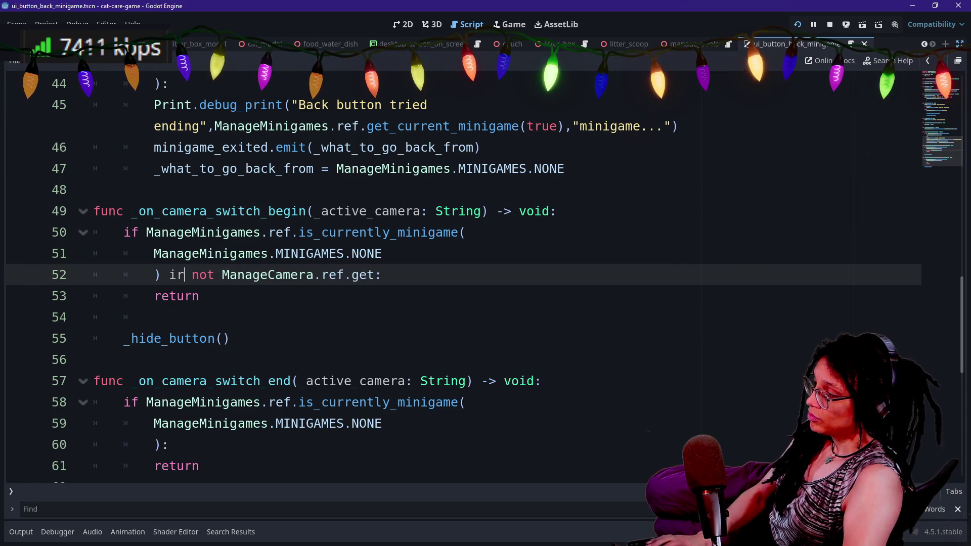
{"action": "key", "text": "BackSpace"}
{"action": "key", "text": "BackSpace"}
{"action": "type", "text": "or"}
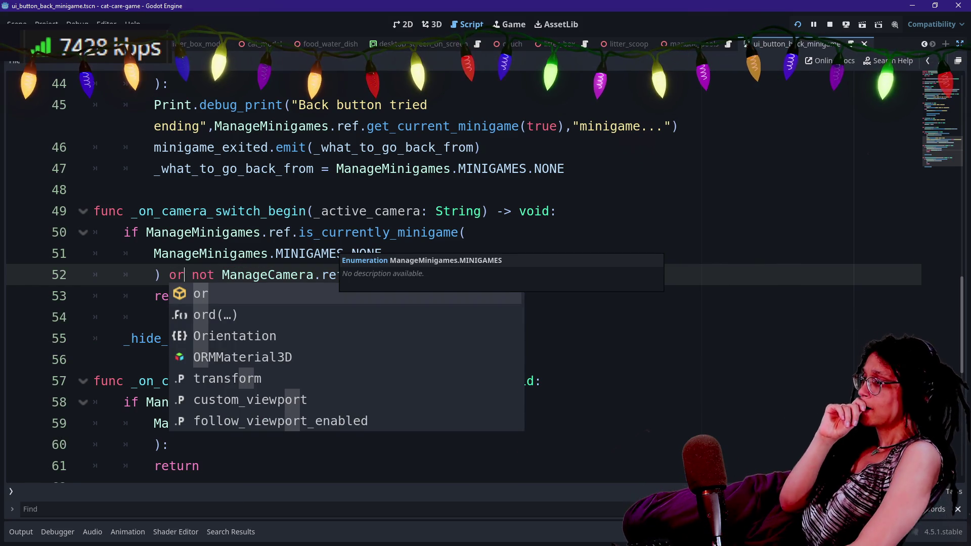
{"action": "left_click", "coordinate": [306, 232]}
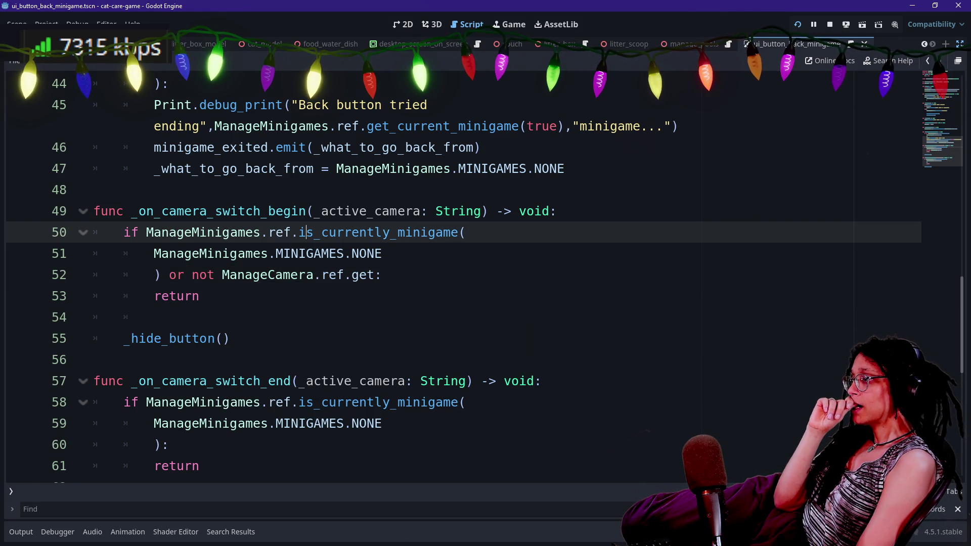
{"action": "left_click", "coordinate": [185, 274]}
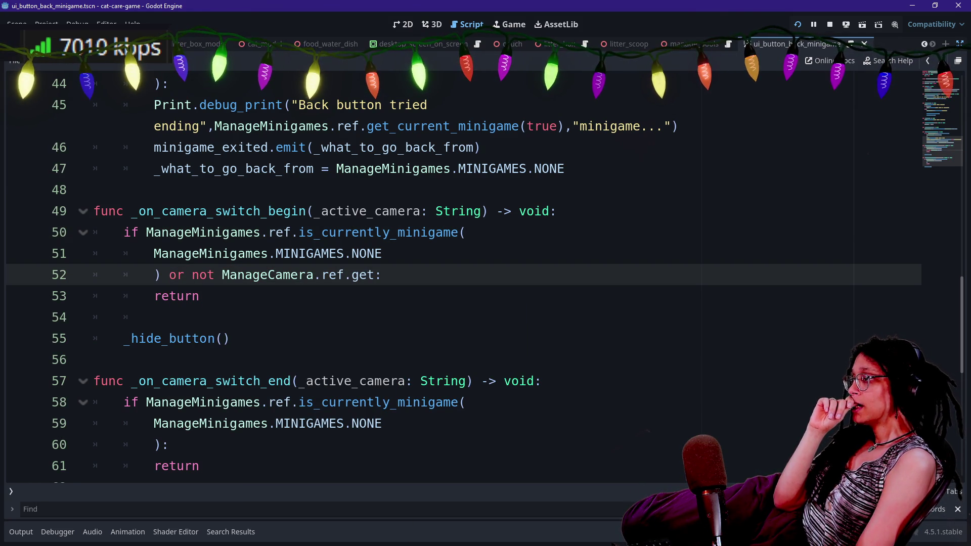
{"action": "key", "text": "ctrl+z"}
- Look over the edited condition and function body, then run the project to test
{"action": "mouse_move", "coordinate": [185, 275]}
{"action": "left_mouse_down"}
{"action": "mouse_move", "coordinate": [203, 296]}
{"action": "mouse_move", "coordinate": [565, 274]}
{"action": "left_mouse_up"}
{"action": "left_click", "coordinate": [564, 275]}
{"action": "left_click_drag", "start_coordinate": [154, 211], "coordinate": [497, 275]}
{"action": "left_click", "coordinate": [498, 276]}
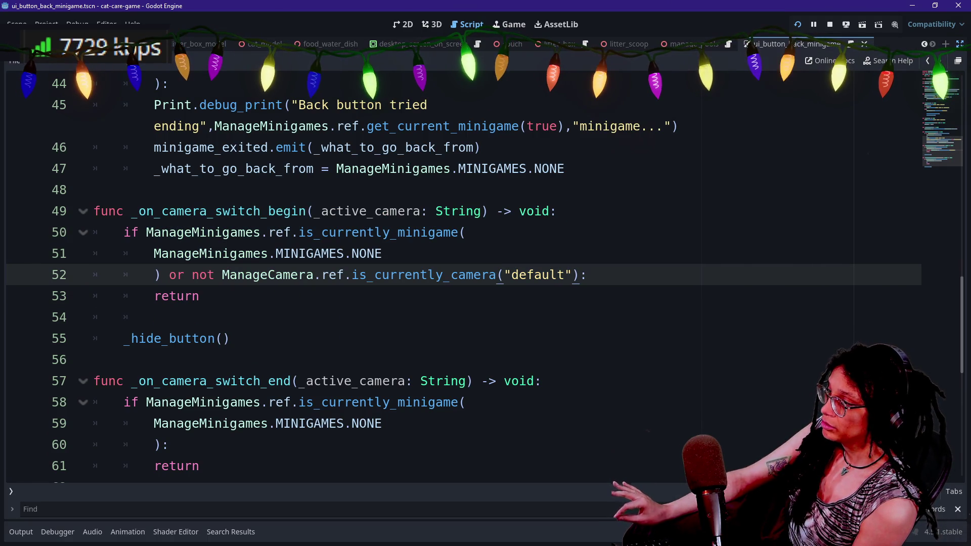
{"action": "left_click_drag", "start_coordinate": [191, 275], "coordinate": [126, 359]}
{"action": "left_click", "coordinate": [127, 359]}
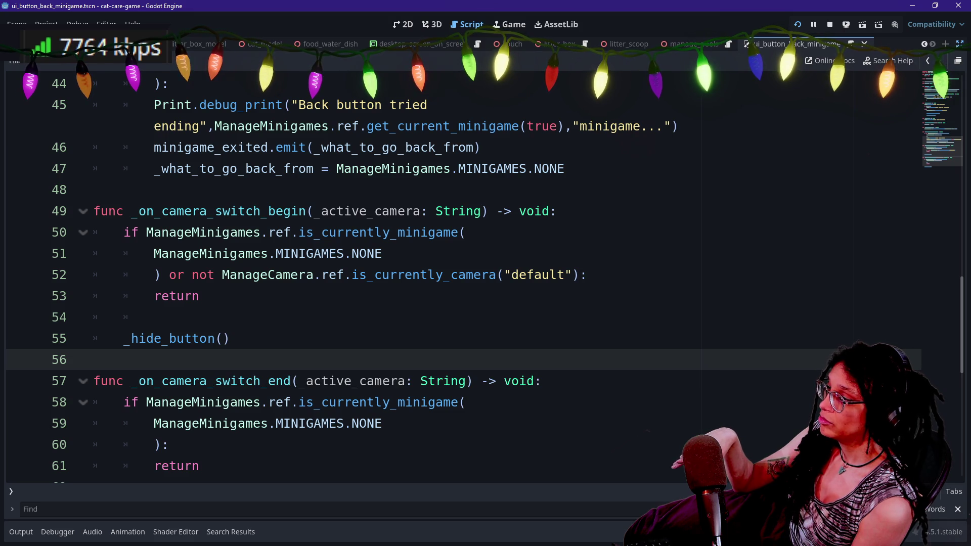
{"action": "left_click", "coordinate": [200, 338]}
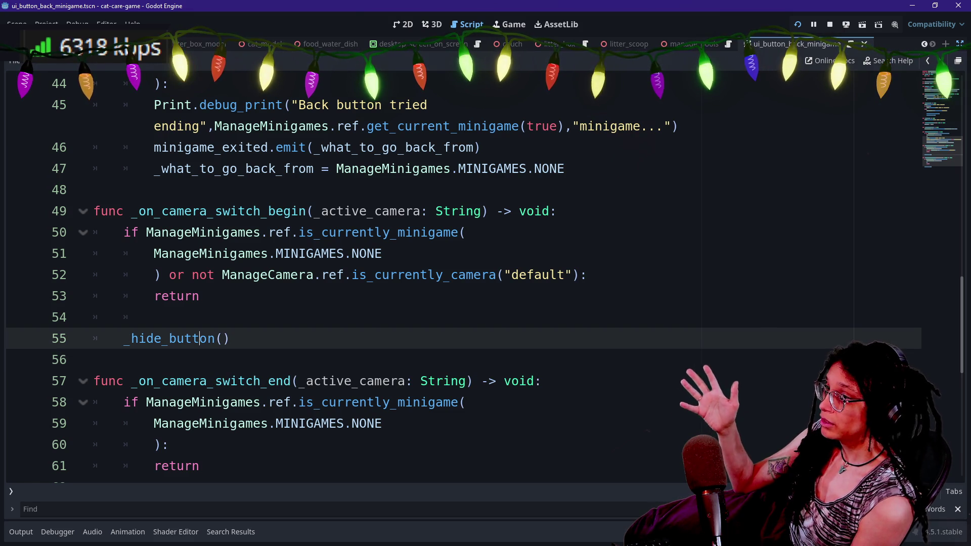
{"action": "left_click", "coordinate": [799, 25]}
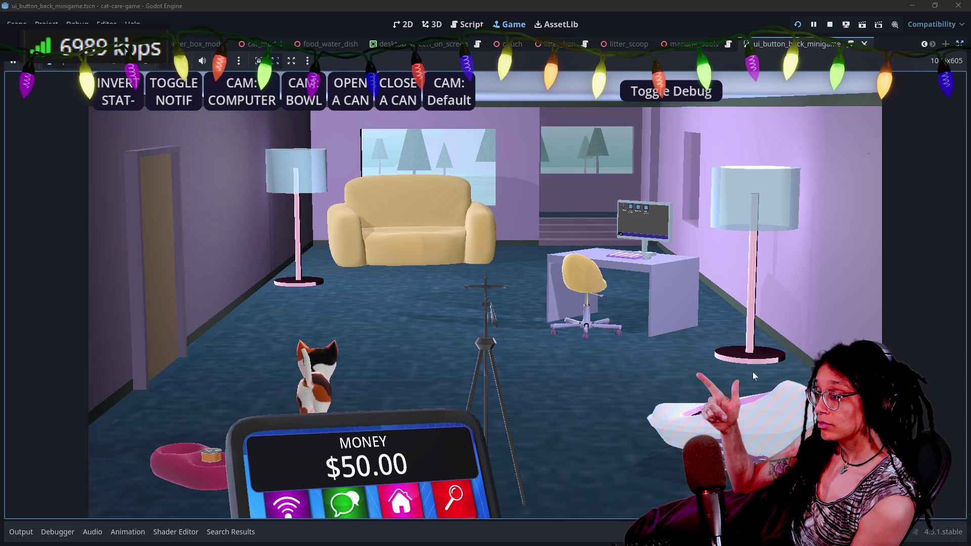
- In the running game, zoom in and out of the litter box and the couch cat repeatedly
{"action": "left_click", "coordinate": [753, 374]}
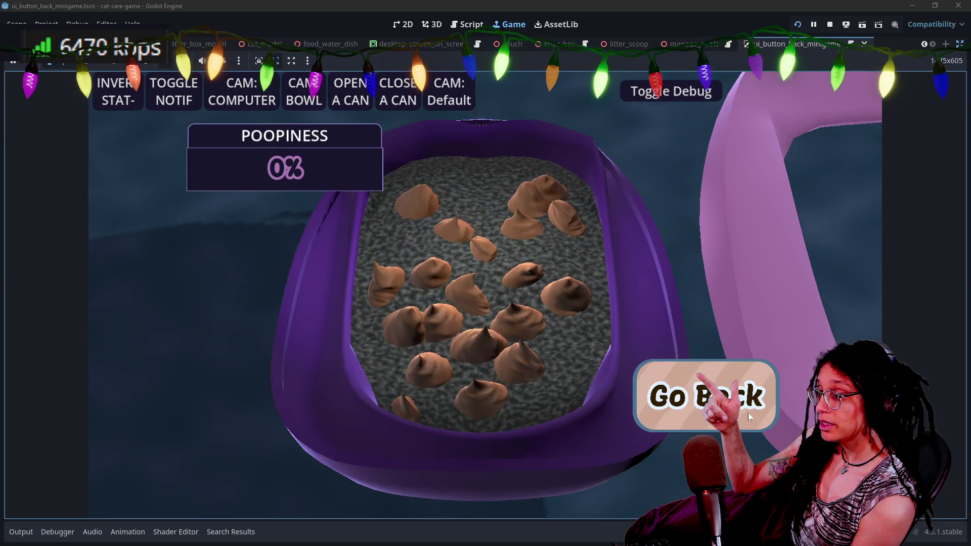
{"action": "left_click", "coordinate": [748, 414]}
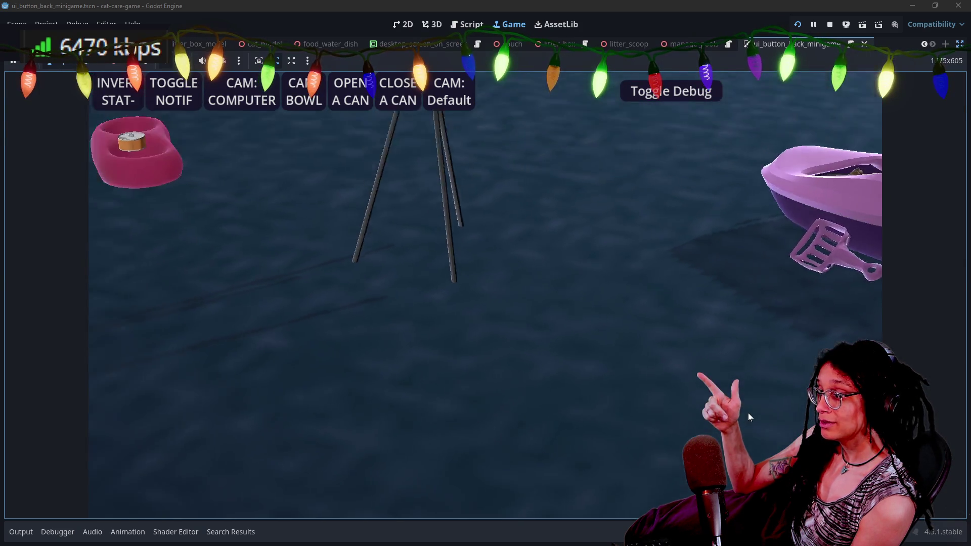
{"action": "left_click", "coordinate": [463, 221]}
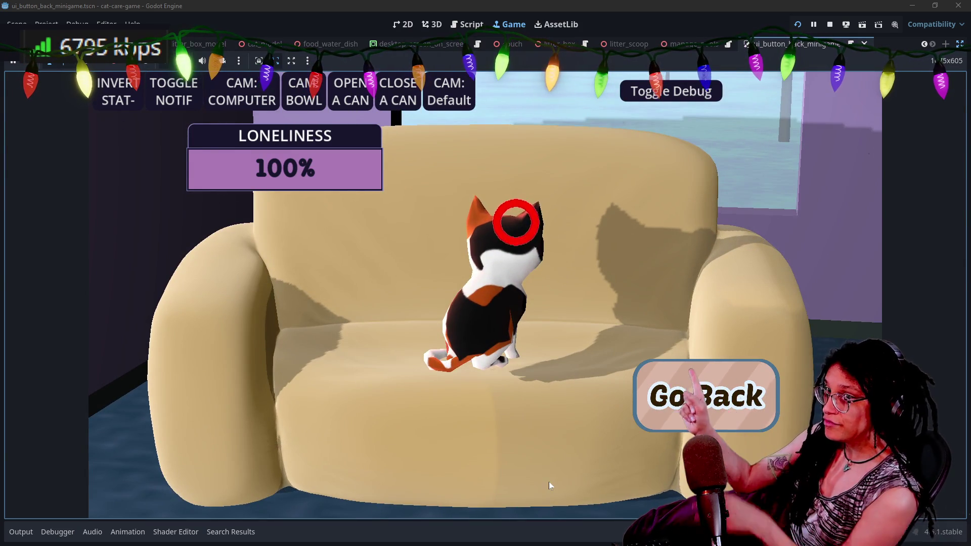
{"action": "left_click", "coordinate": [697, 395]}
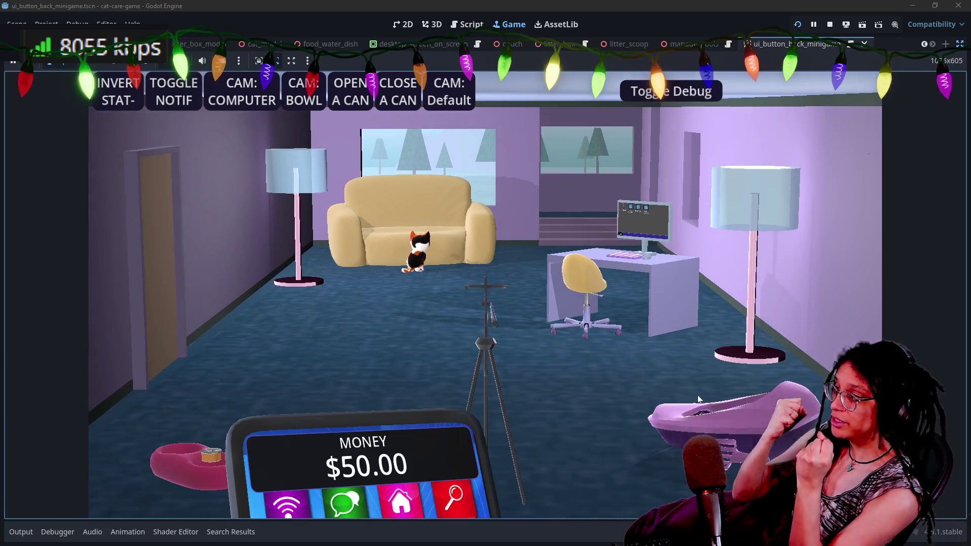
{"action": "left_click", "coordinate": [702, 407]}
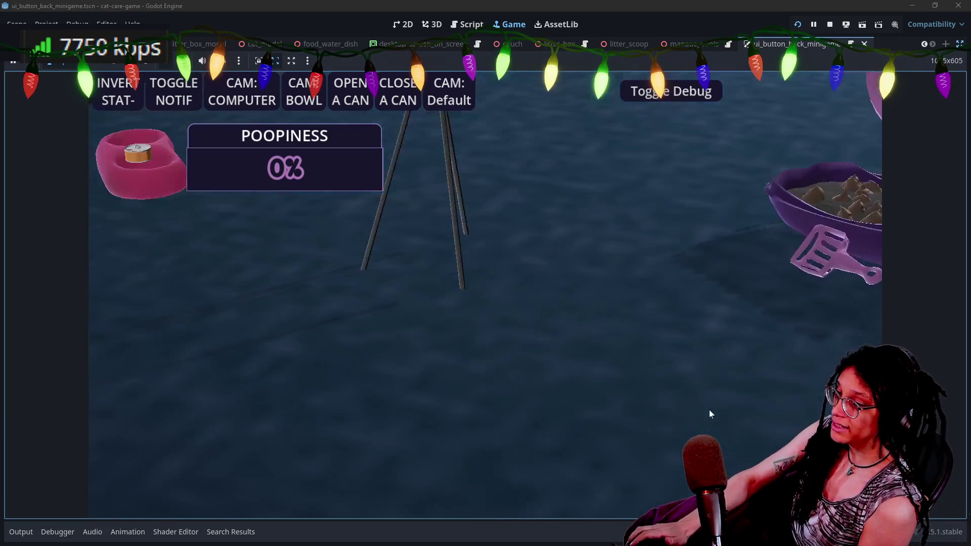
{"action": "left_click", "coordinate": [698, 399]}
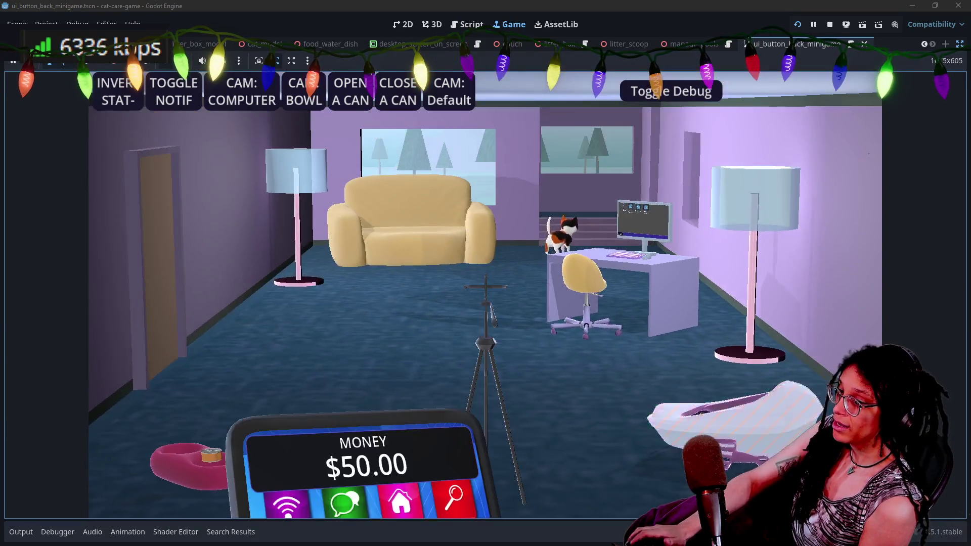
{"action": "left_click", "coordinate": [759, 405]}
{"action": "left_click", "coordinate": [784, 391]}
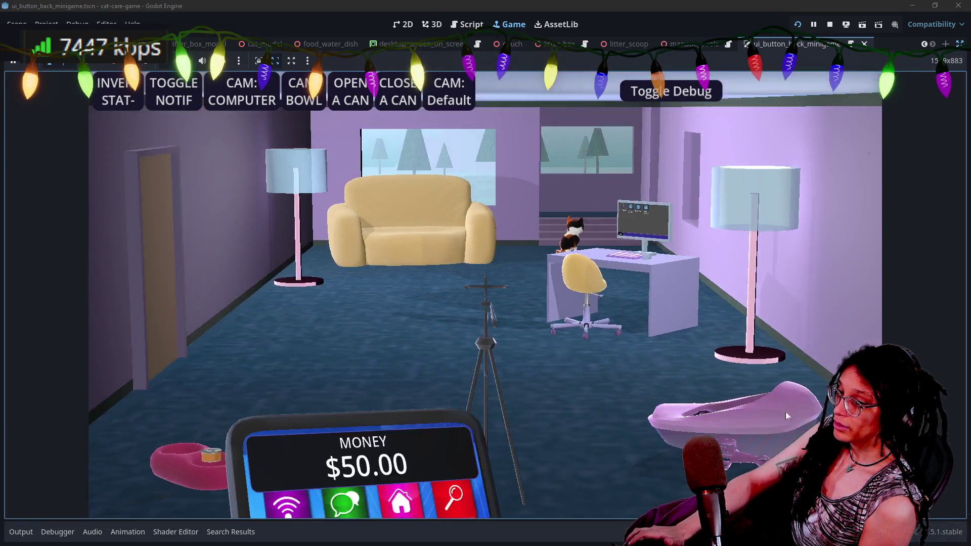
{"action": "left_click", "coordinate": [785, 412]}
{"action": "left_click", "coordinate": [745, 393]}
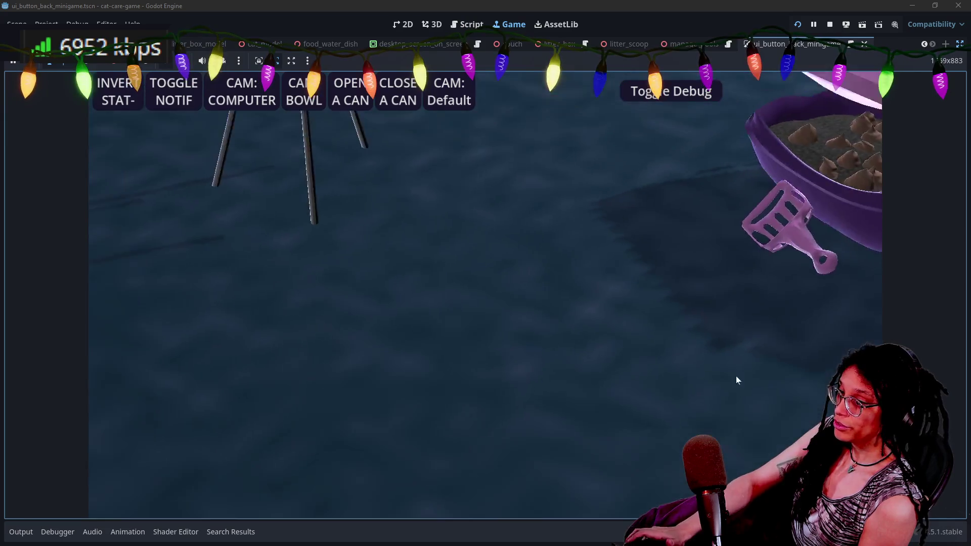
{"action": "left_click", "coordinate": [789, 322]}
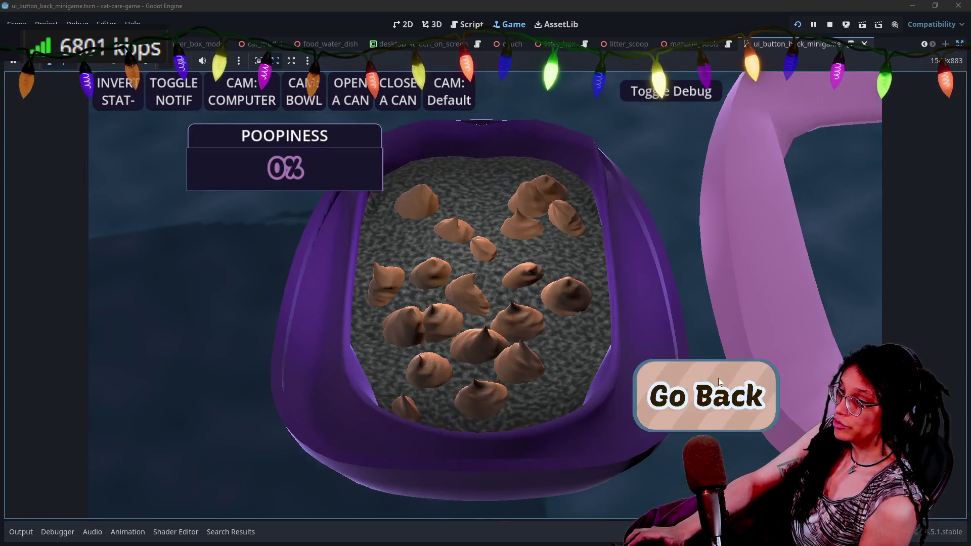
{"action": "left_click", "coordinate": [719, 383]}
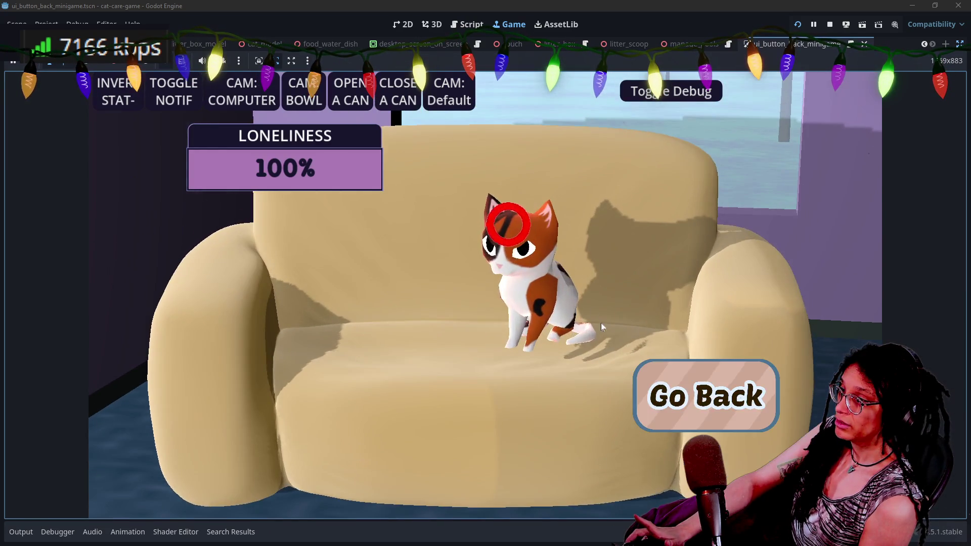
{"action": "left_click", "coordinate": [690, 411]}
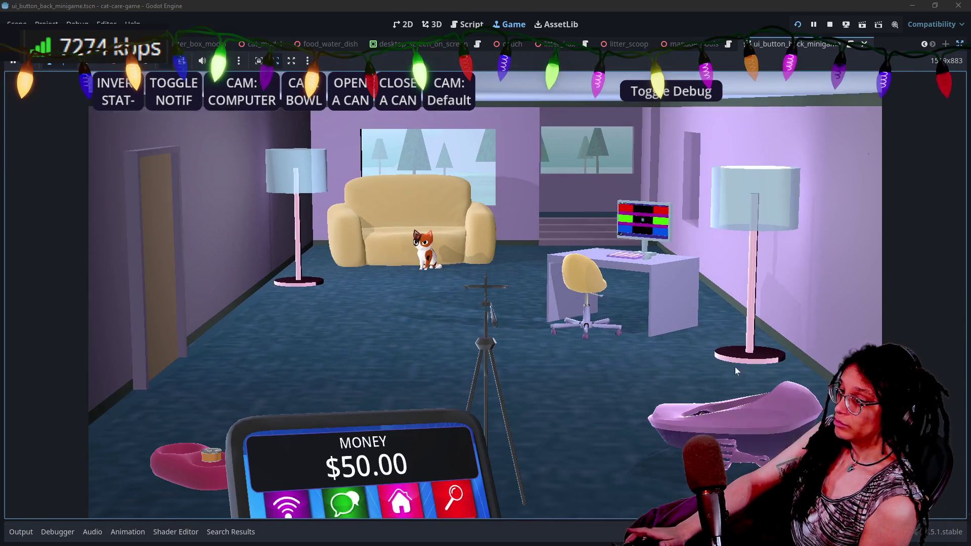
- Switch to the tripod phone, check it rotates to face the camera, then stop the game
{"action": "mouse_move", "coordinate": [436, 429]}
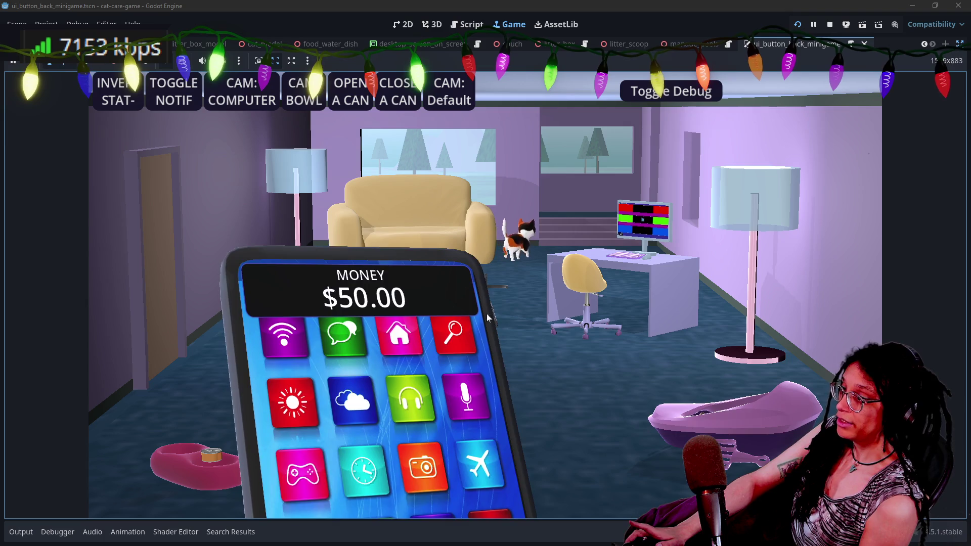
{"action": "left_click", "coordinate": [505, 289]}
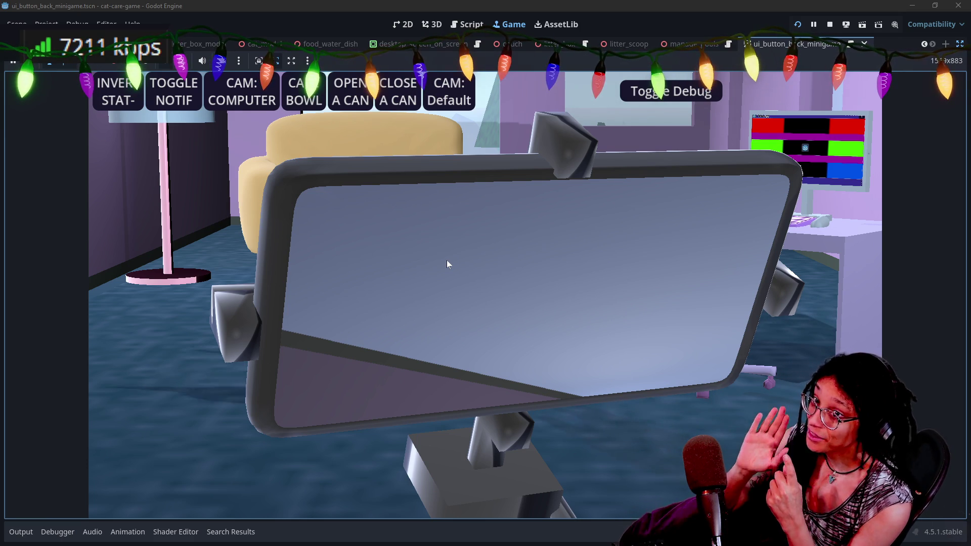
{"action": "left_click", "coordinate": [447, 260]}
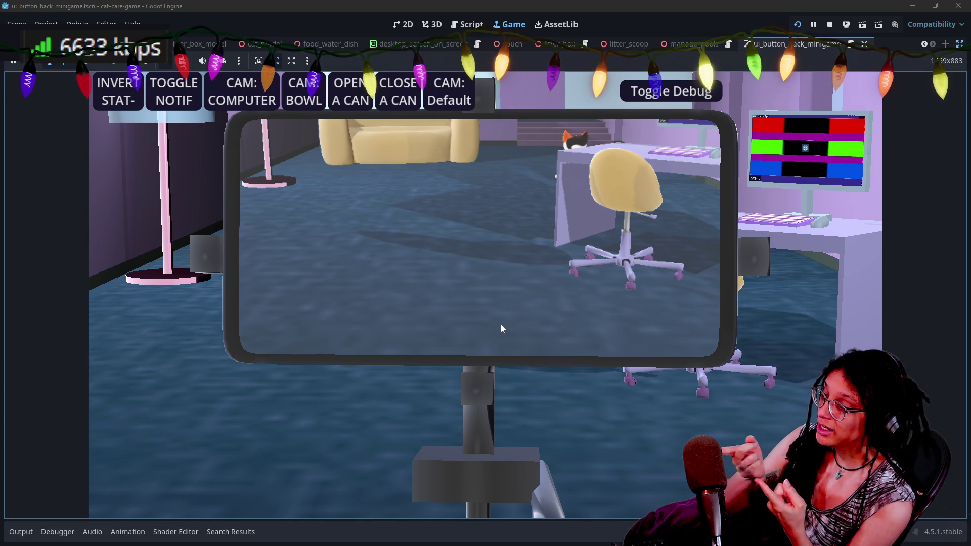
{"action": "left_click", "coordinate": [830, 25]}
{"action": "left_click", "coordinate": [588, 274]}
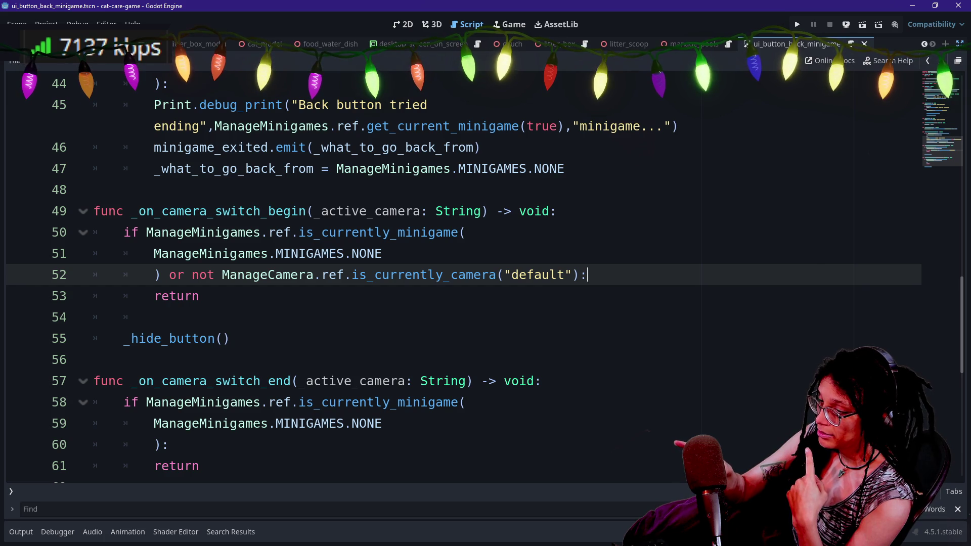
- Insert an empty line above class_name at the top of the back-minigame script
{"action": "scroll", "coordinate": [456, 273], "scroll_direction": "up", "scroll_amount": 14}
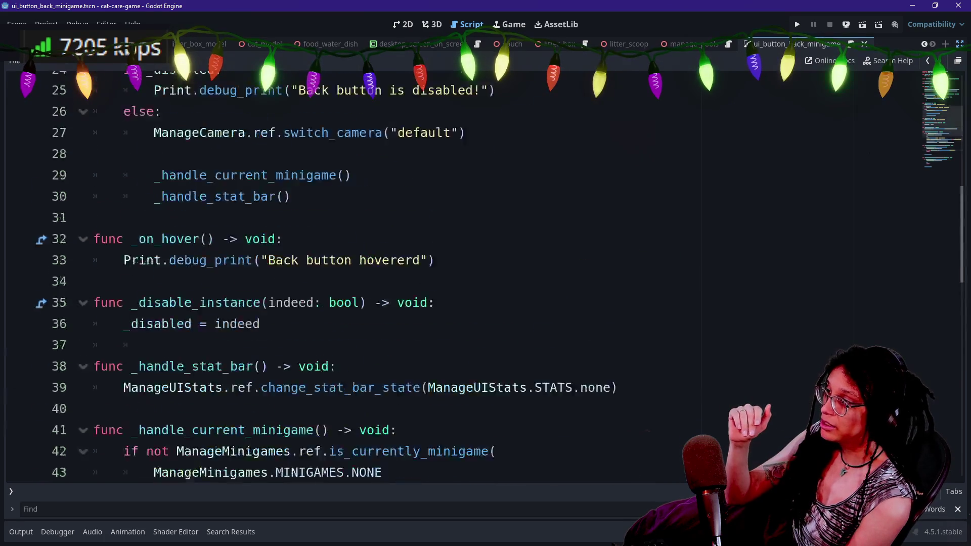
{"action": "left_click", "coordinate": [177, 83]}
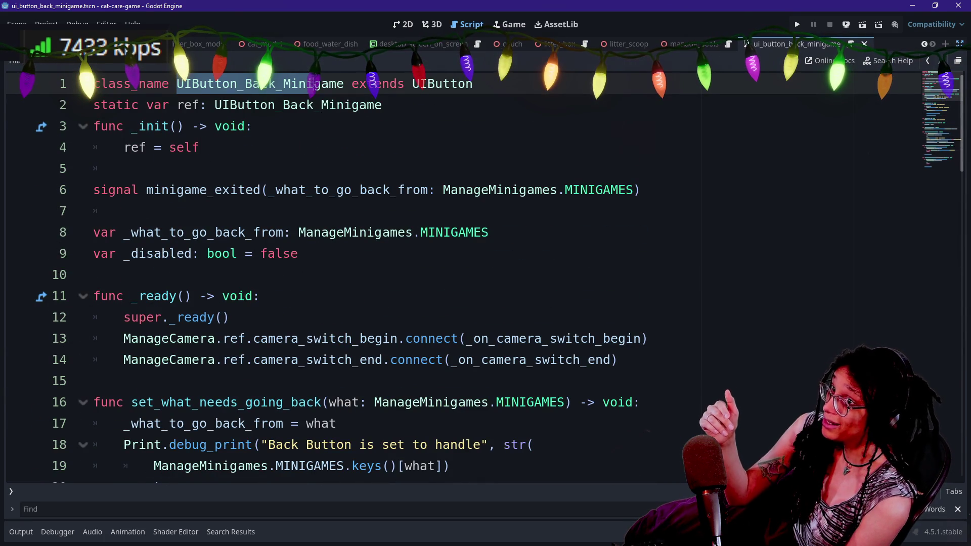
{"action": "left_click", "coordinate": [322, 84]}
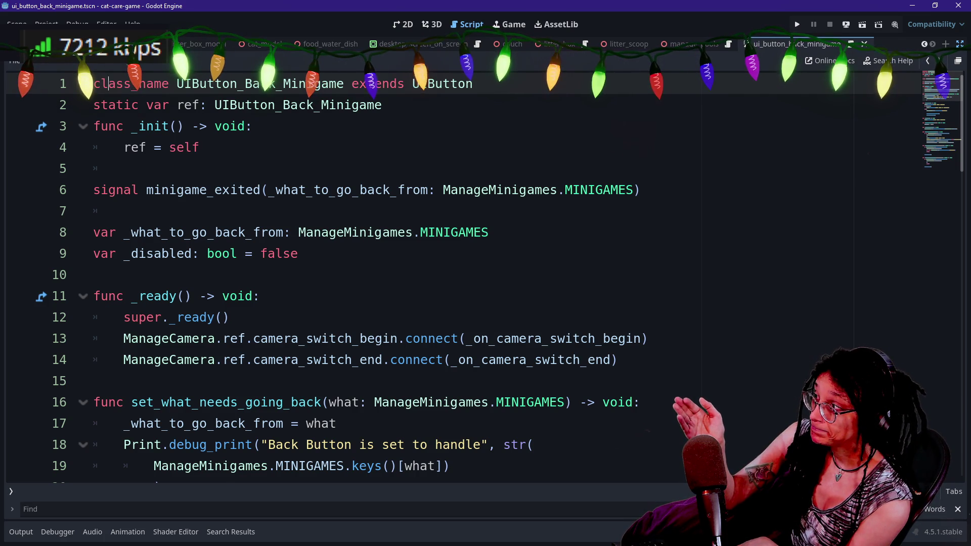
{"action": "key", "text": "ctrl+shift+Return"}
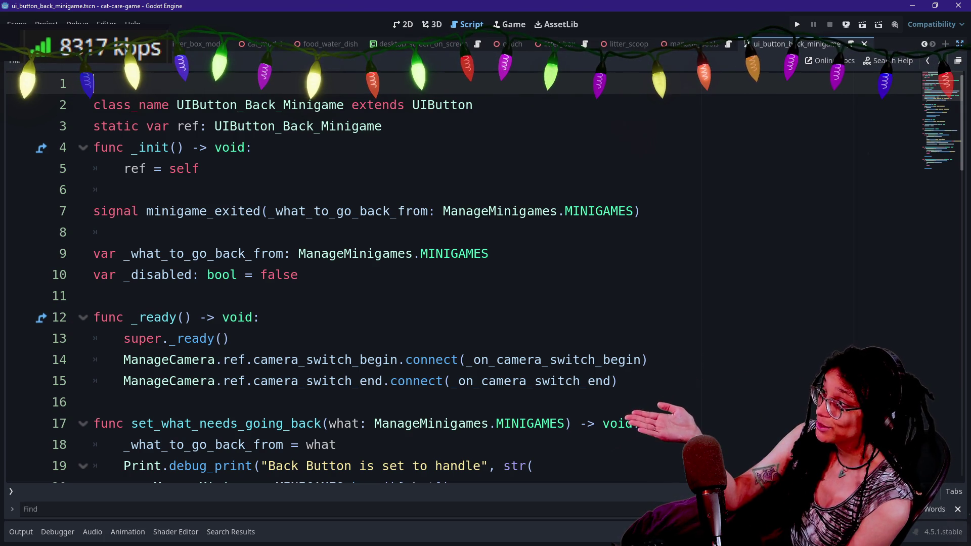
{"action": "left_click_drag", "start_coordinate": [275, 105], "coordinate": [344, 105]}
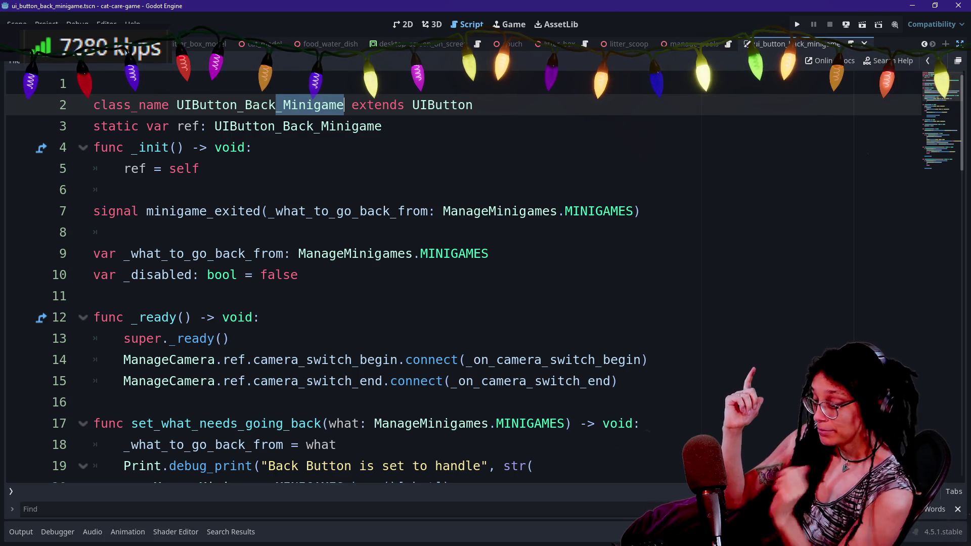
{"action": "left_click", "coordinate": [261, 105]}
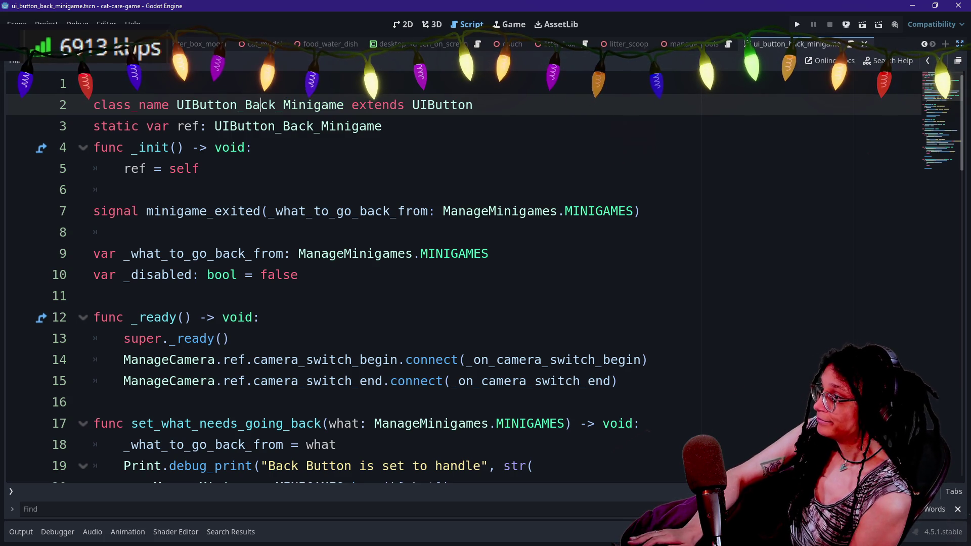
- Restore the Scene, FileSystem and Inspector docks, enlarge the scene tree, and start a new script in Scripts
{"action": "key", "text": "ctrl+shift+F11"}
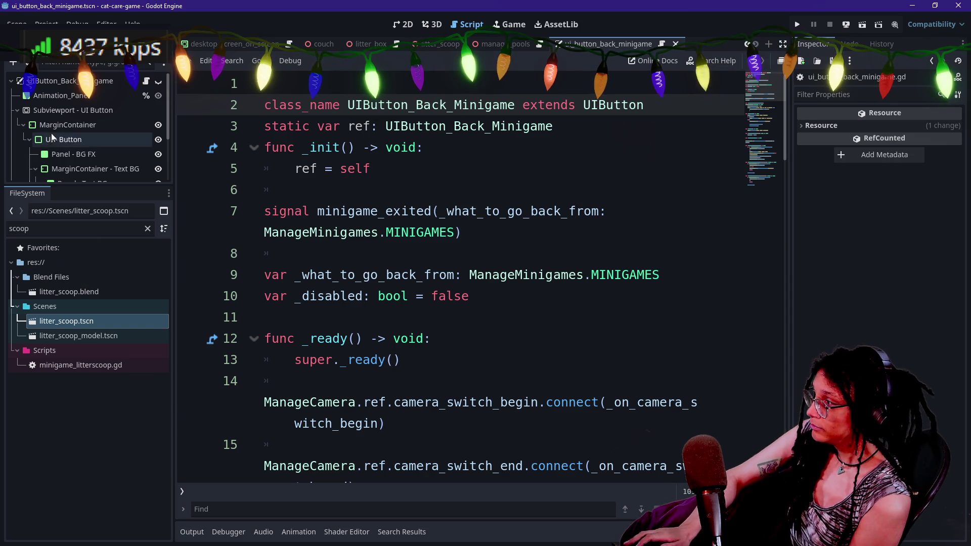
{"action": "left_click_drag", "start_coordinate": [68, 186], "coordinate": [59, 306]}
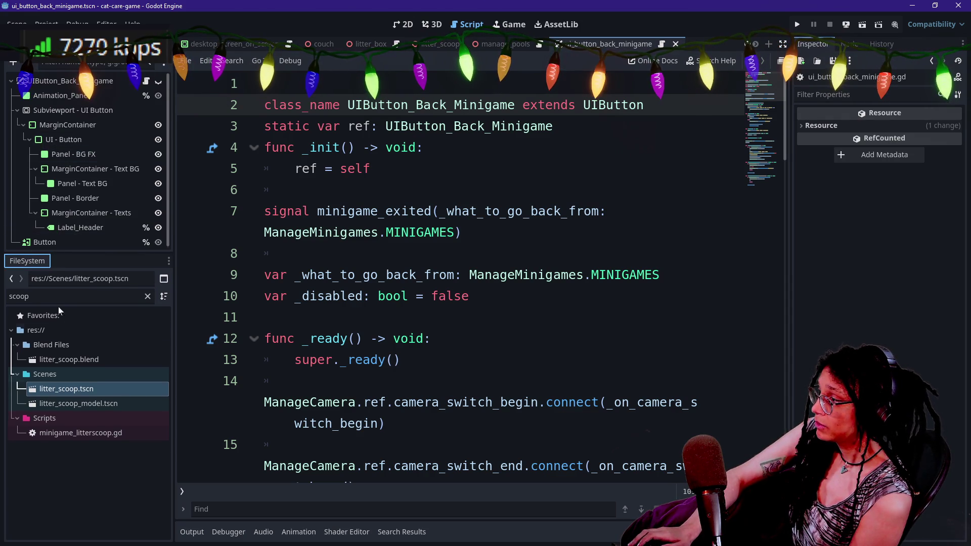
{"action": "right_click", "coordinate": [66, 422]}
{"action": "mouse_move", "coordinate": [109, 332]}
{"action": "left_click", "coordinate": [231, 359]}
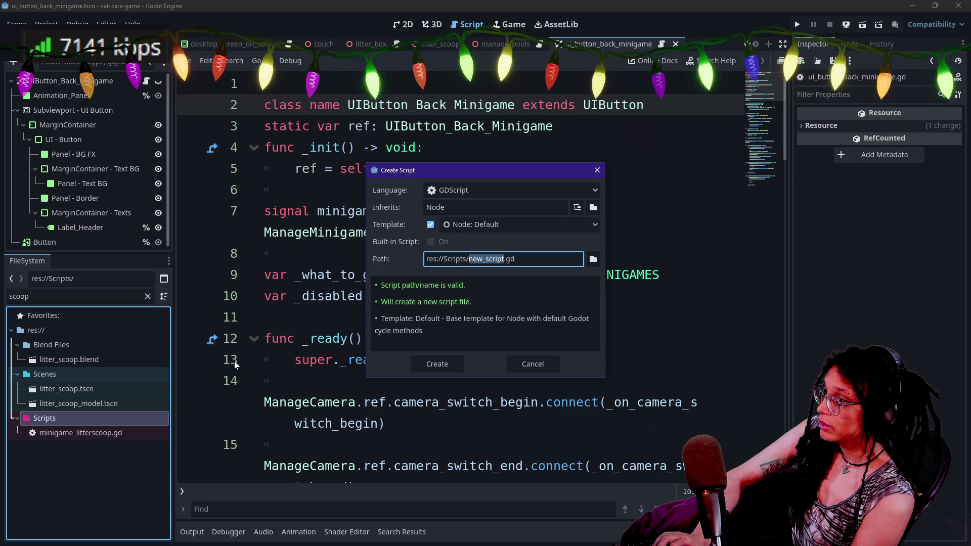
- Cancel the script dialog and filter the FileSystem dock by 'ui_button'
{"action": "type", "text": "u"}
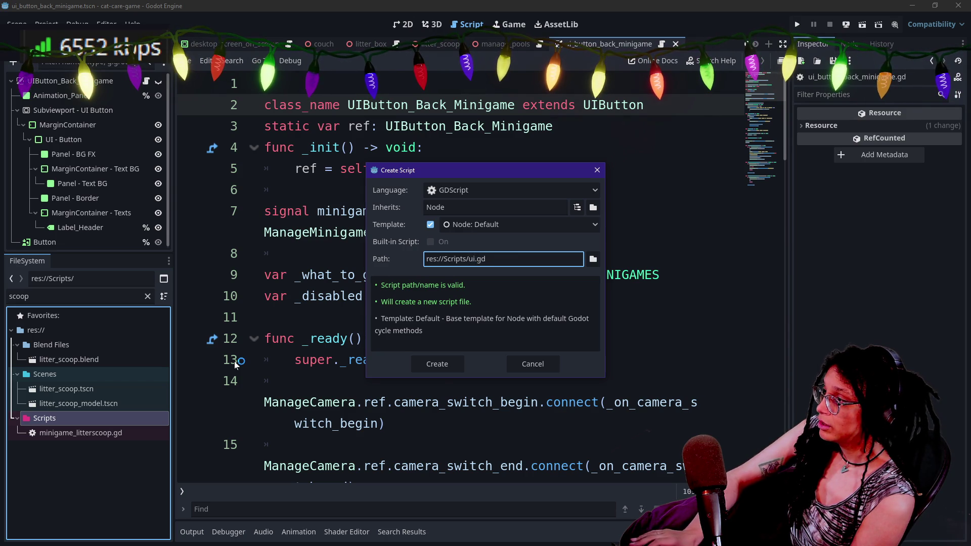
{"action": "key", "text": "Escape"}
{"action": "double_click", "coordinate": [81, 297]}
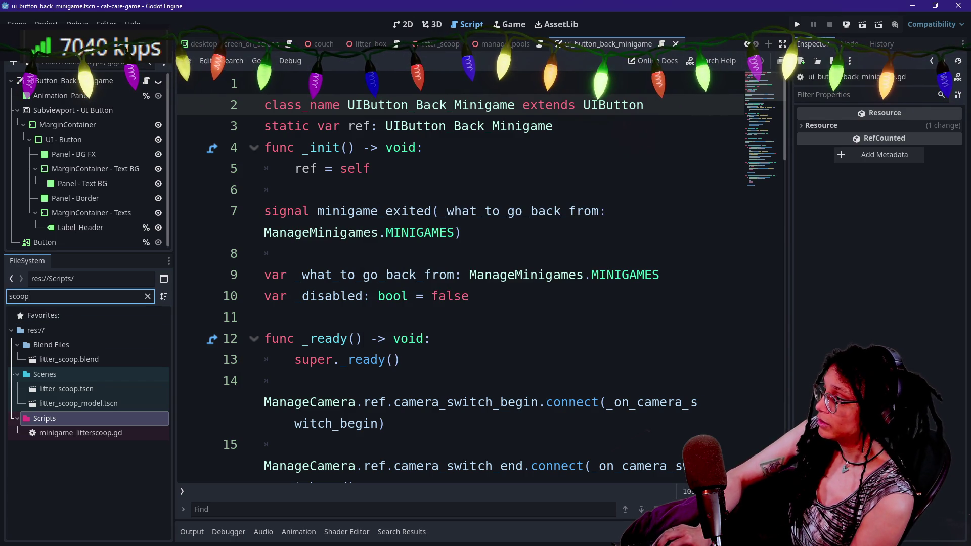
{"action": "type", "text": "ui_button"}
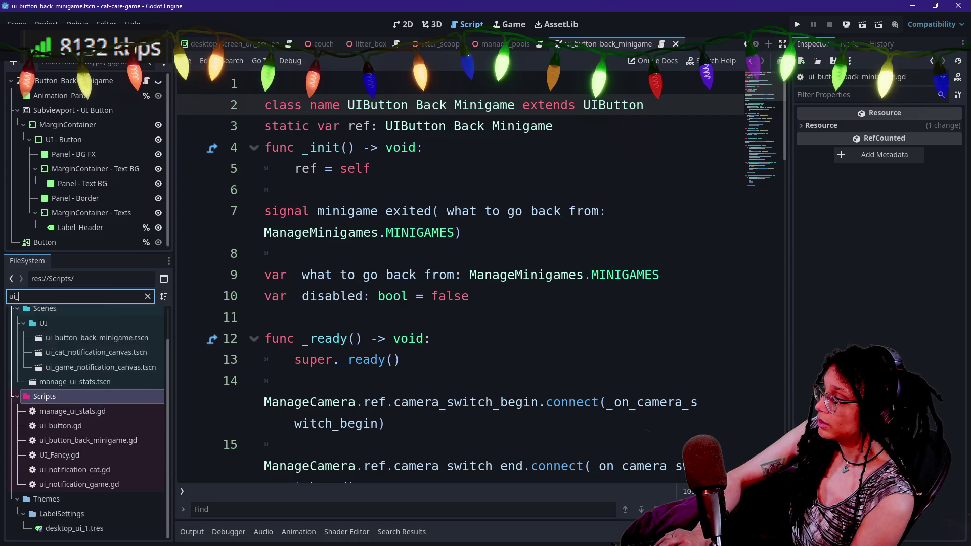
- Create ui_button_back.gd and move it into the Scripts folder
{"action": "right_click", "coordinate": [84, 447]}
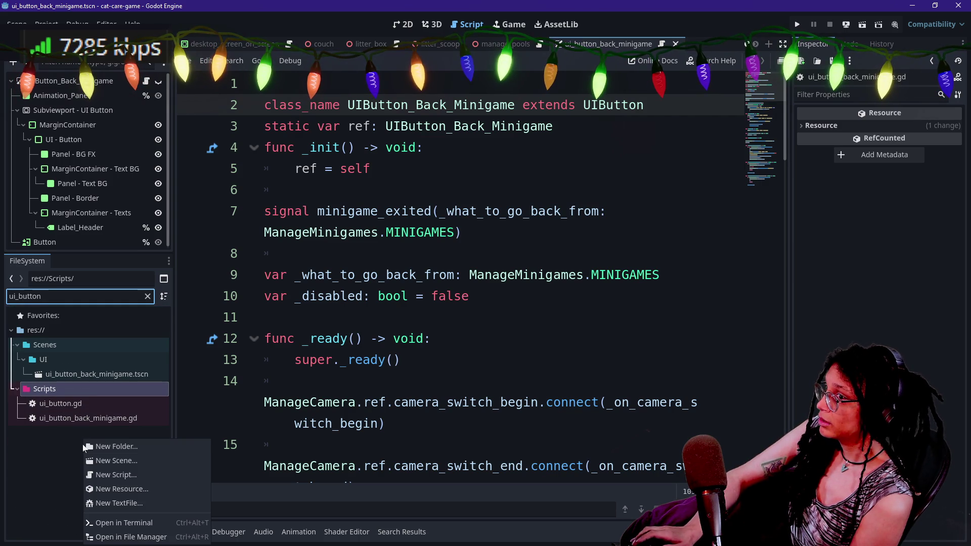
{"action": "left_click", "coordinate": [152, 474]}
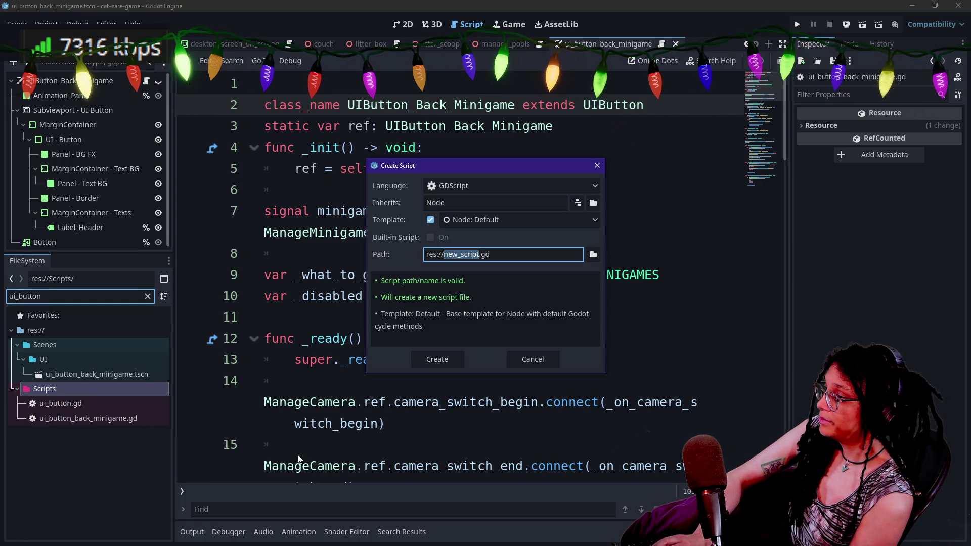
{"action": "type", "text": "tton"}
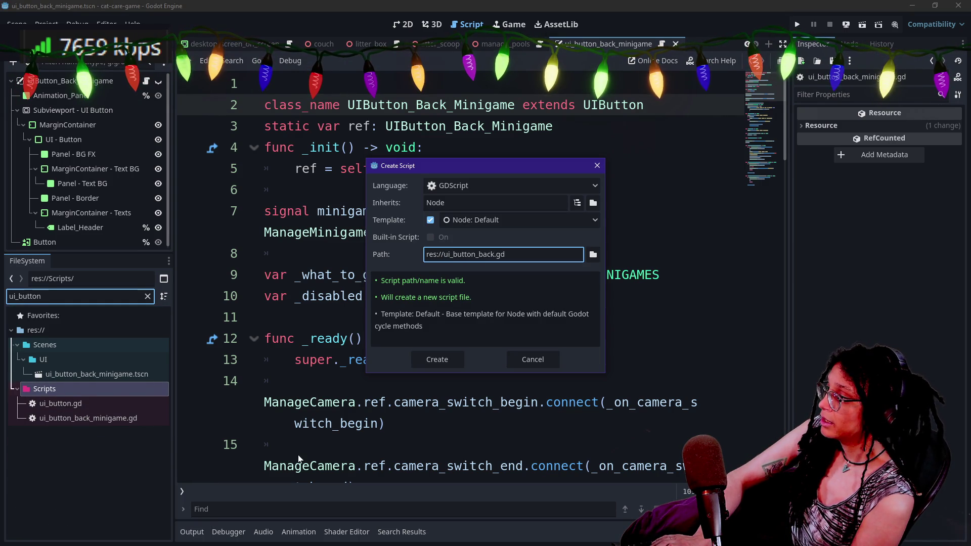
{"action": "key", "text": "Return"}
{"action": "mouse_move", "coordinate": [66, 433]}
{"action": "left_mouse_down"}
{"action": "mouse_move", "coordinate": [70, 397]}
{"action": "mouse_move", "coordinate": [51, 389]}
{"action": "left_mouse_up"}
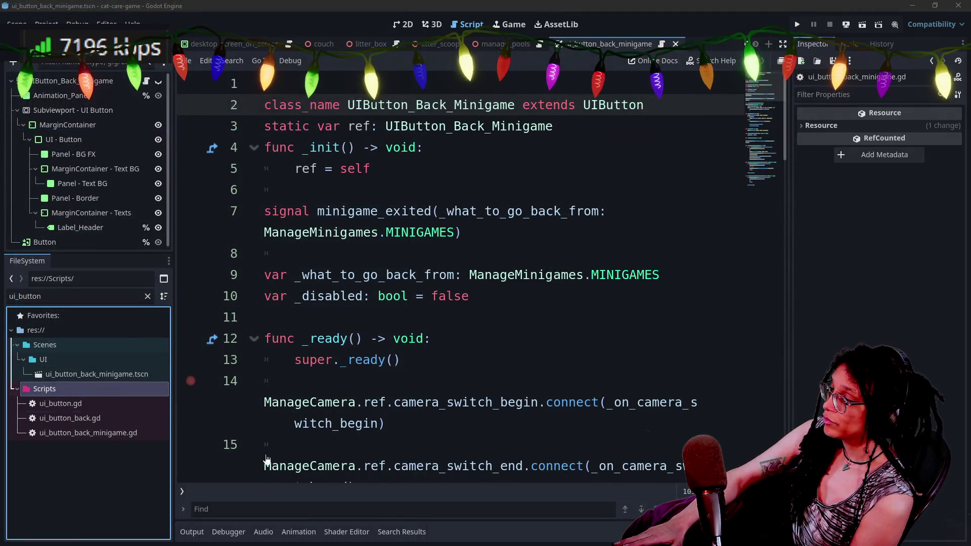
{"action": "left_click", "coordinate": [126, 422]}
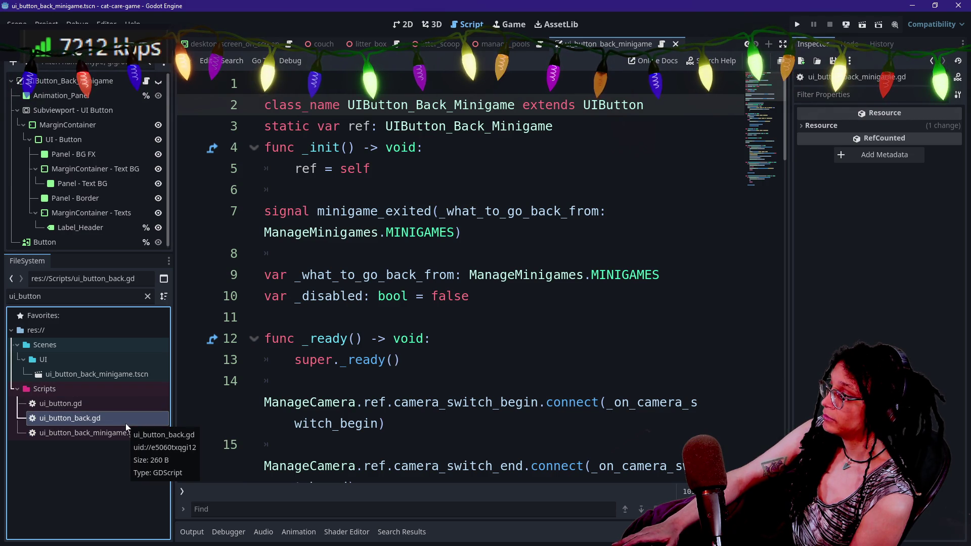
- Open ui_button_back.gd and delete all of its template code
{"action": "double_click", "coordinate": [126, 423]}
{"action": "key", "text": "ctrl+a"}
{"action": "key", "text": "Delete"}
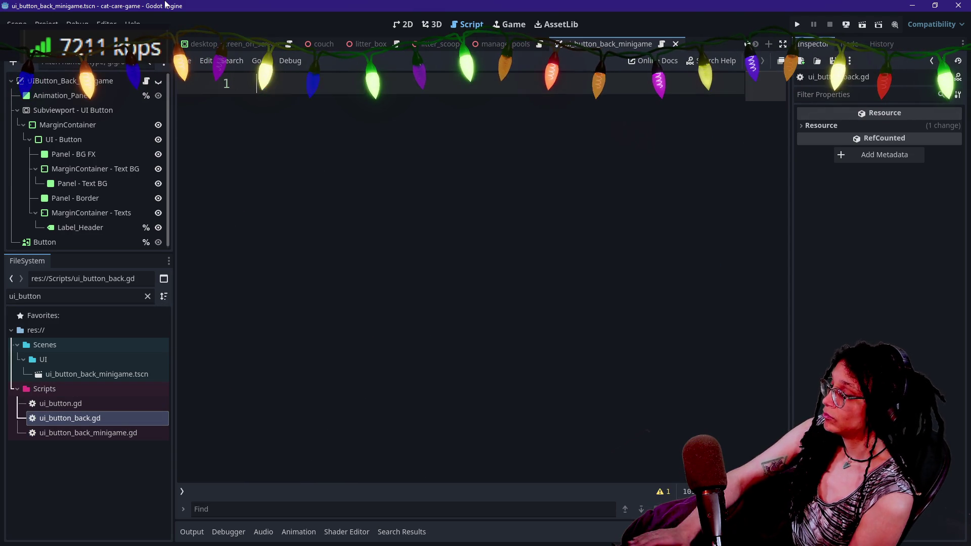
{"action": "type", "text": "c"}
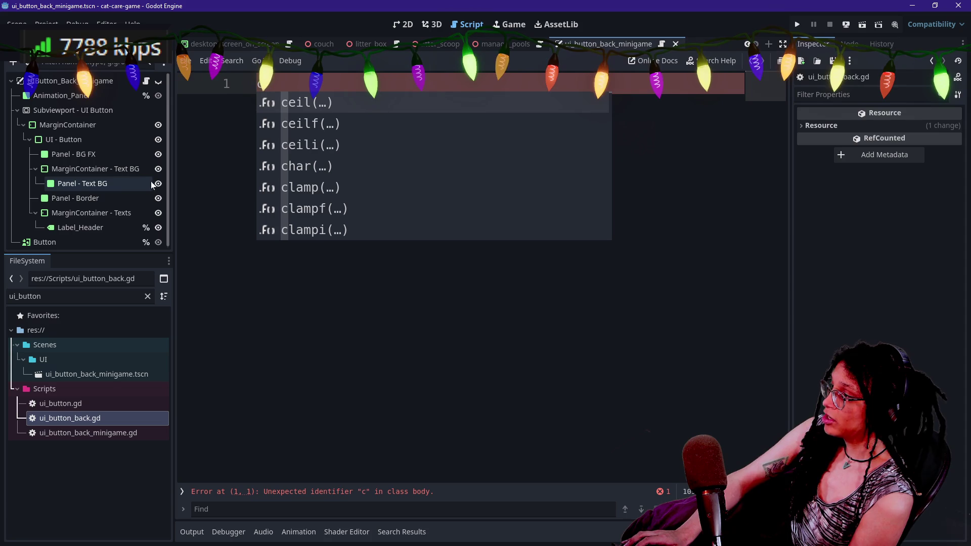
- View ui_button.gd, then select the class declaration on line 2 of ui_button_back_minigame.gd
{"action": "left_click", "coordinate": [139, 404]}
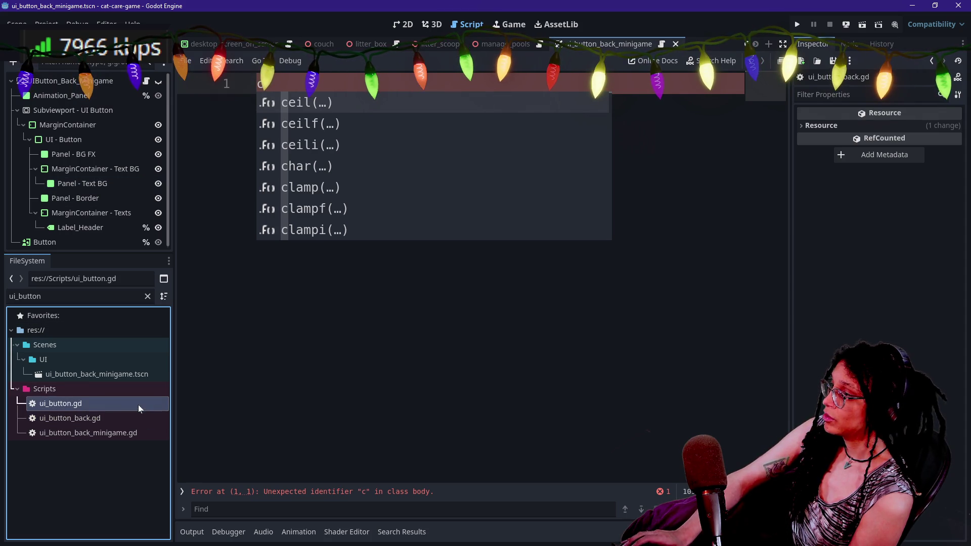
{"action": "double_click", "coordinate": [91, 405]}
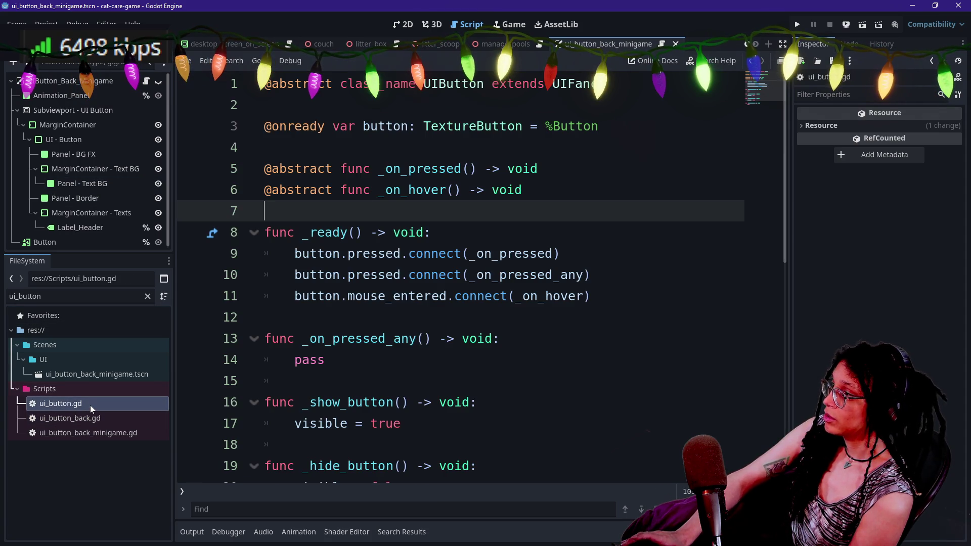
{"action": "double_click", "coordinate": [113, 435]}
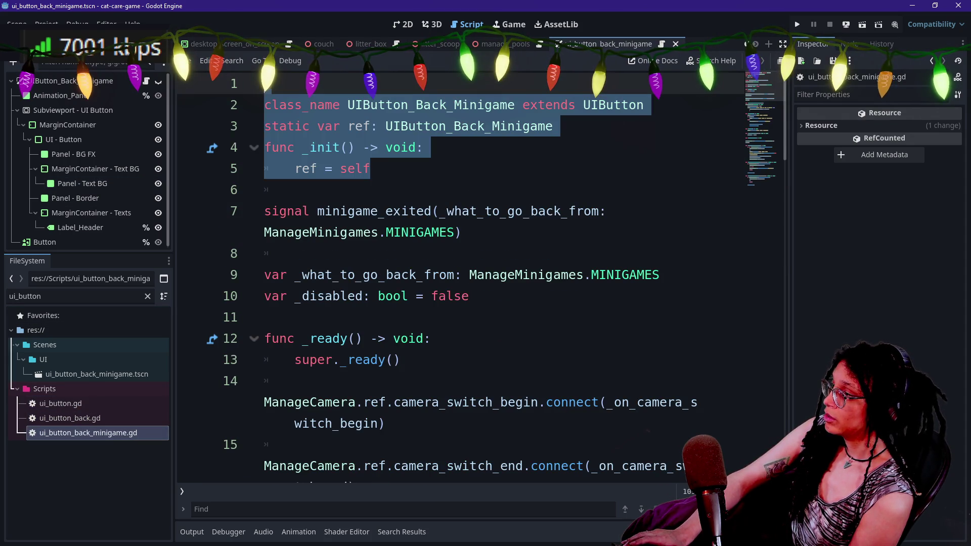
{"action": "left_click", "coordinate": [446, 126]}
{"action": "left_click_drag", "start_coordinate": [644, 104], "coordinate": [310, 104]}
{"action": "key", "text": "ctrl+c"}
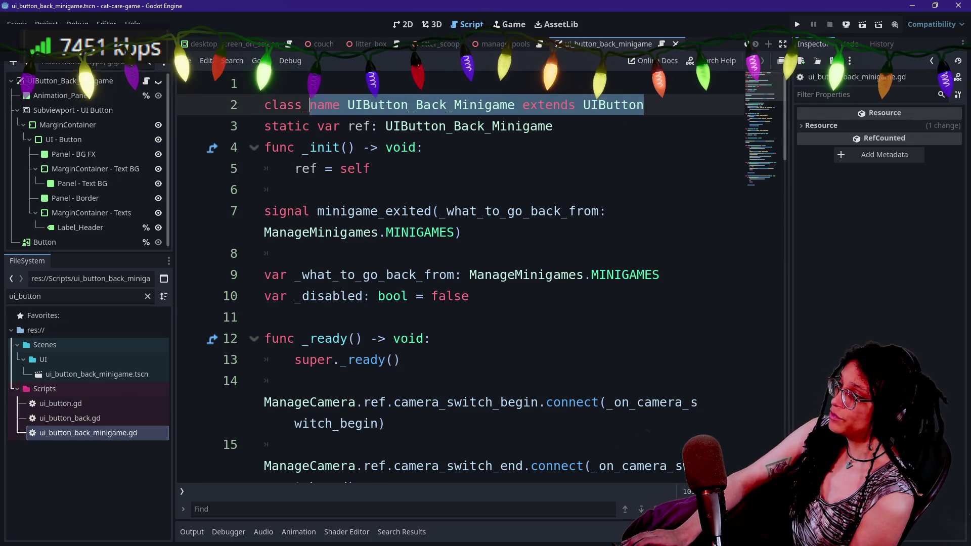
- Give ui_button_back.gd the declaration class_name UIButton_Back extends UIButton, followed by blank lines
{"action": "double_click", "coordinate": [126, 417]}
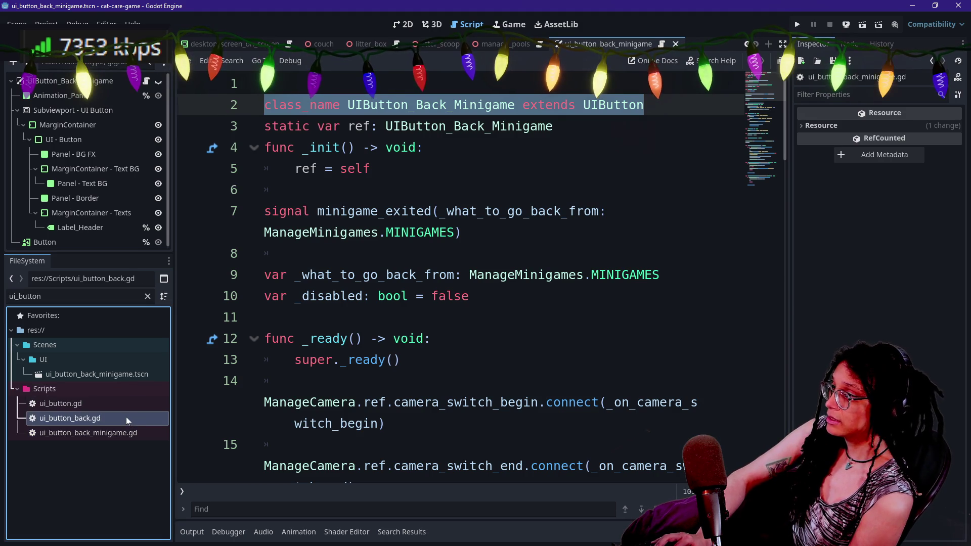
{"action": "type", "text": "c"}
{"action": "key", "text": "Escape"}
{"action": "type", "text": "lass_"}
{"action": "key", "text": "ctrl+v"}
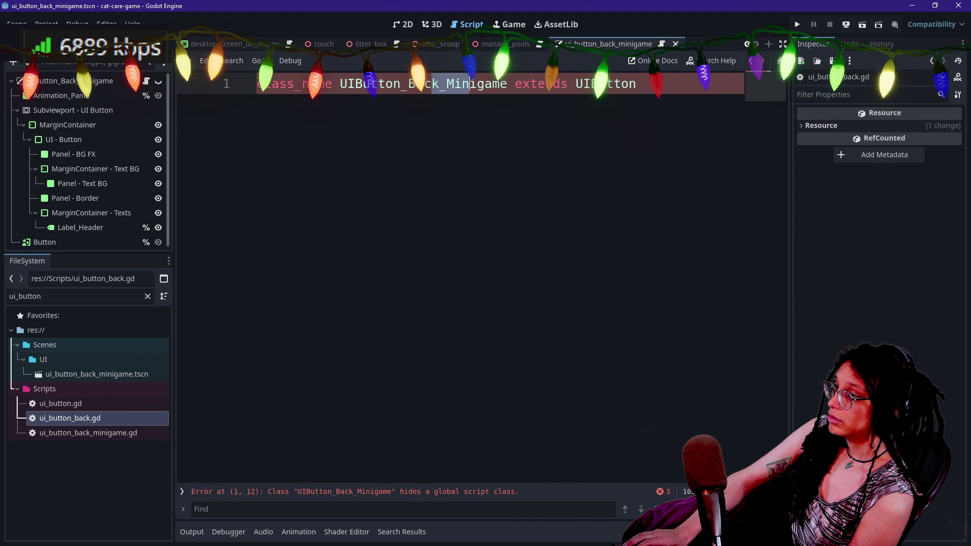
{"action": "type", "text": "k"}
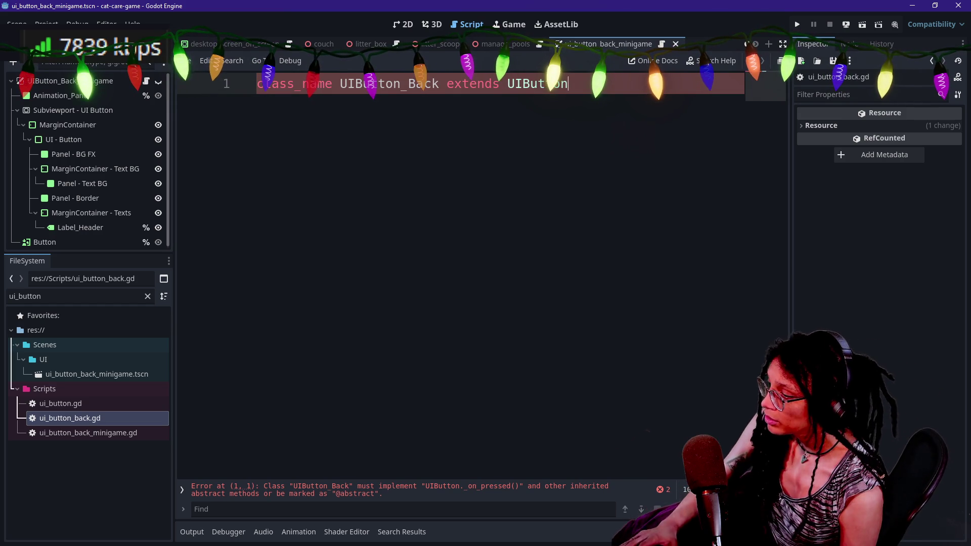
{"action": "key", "text": "Return"}
{"action": "key", "text": "Return"}
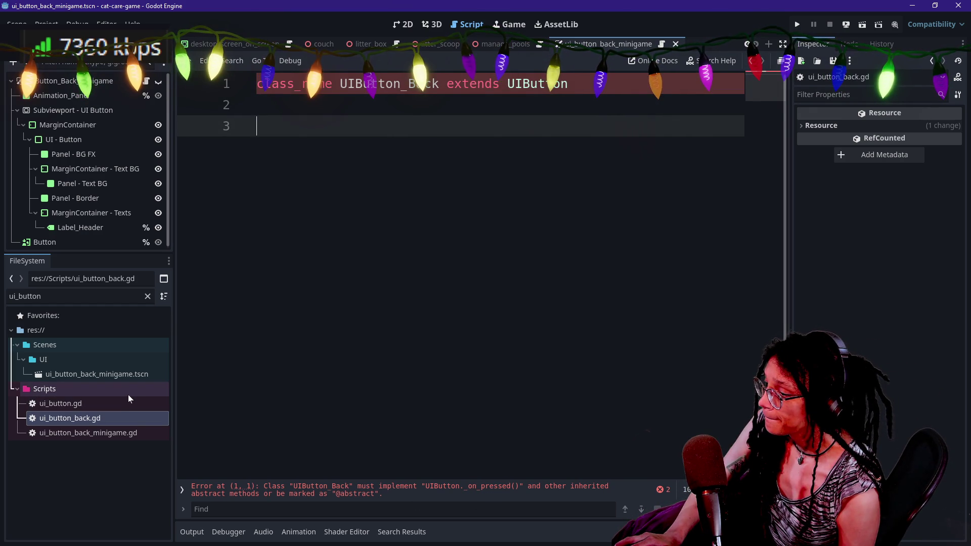
- Hide the script list panel and reopen ui_button_back_minigame.gd
{"action": "left_click", "coordinate": [182, 487]}
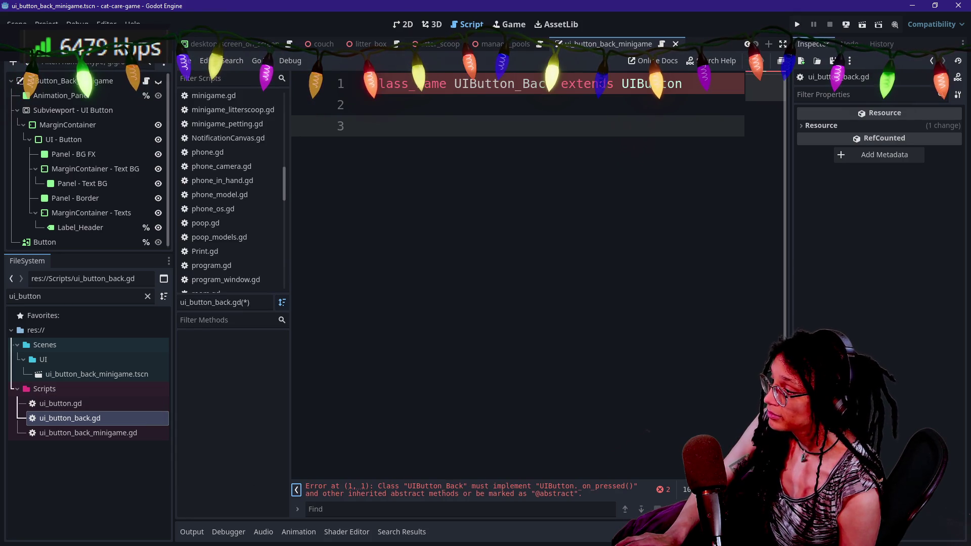
{"action": "left_click", "coordinate": [296, 488]}
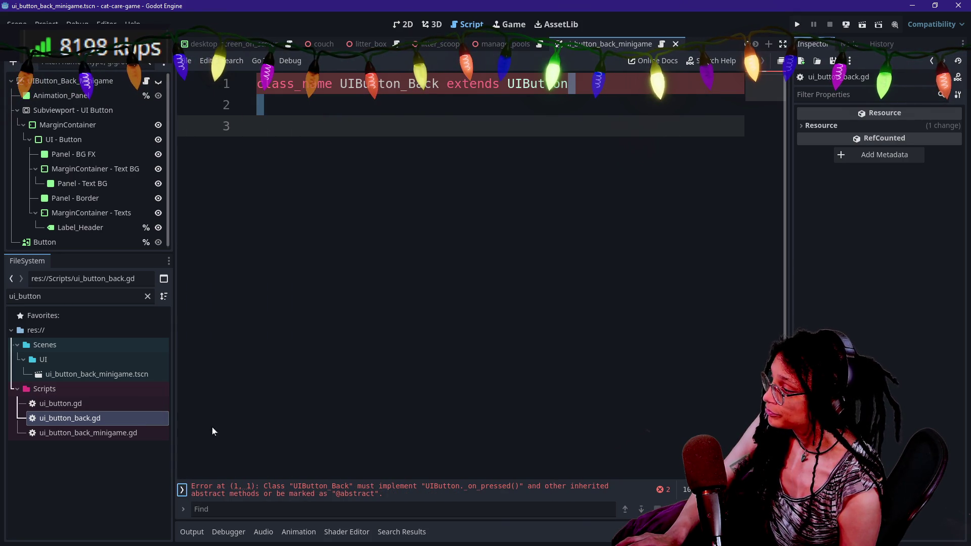
{"action": "left_click", "coordinate": [132, 404]}
{"action": "double_click", "coordinate": [141, 428]}
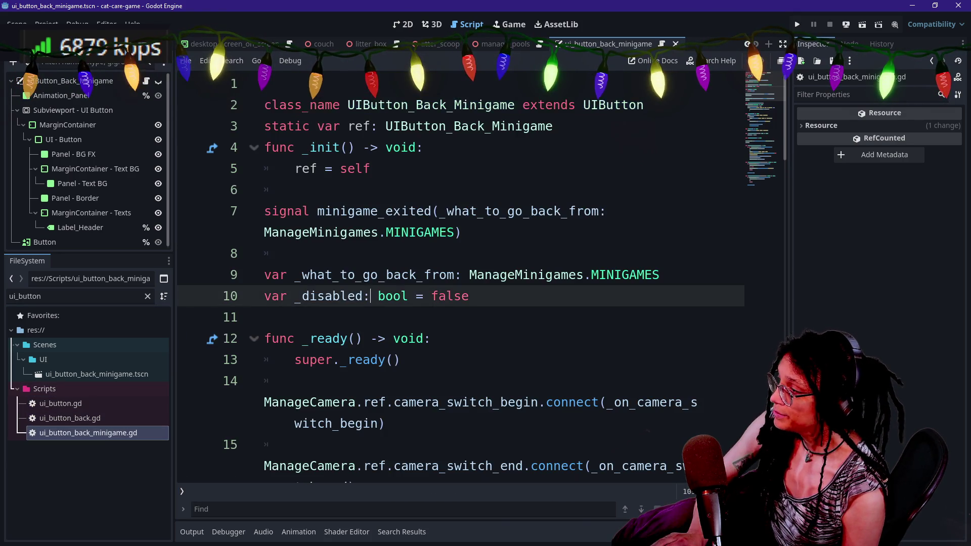
- Trim ui_button_back_minigame.gd to its class line, static ref and _init, and save
{"action": "key", "text": "ctrl+a"}
{"action": "key", "text": "ctrl+x"}
{"action": "key", "text": "ctrl+z"}
{"action": "key", "text": "Right"}
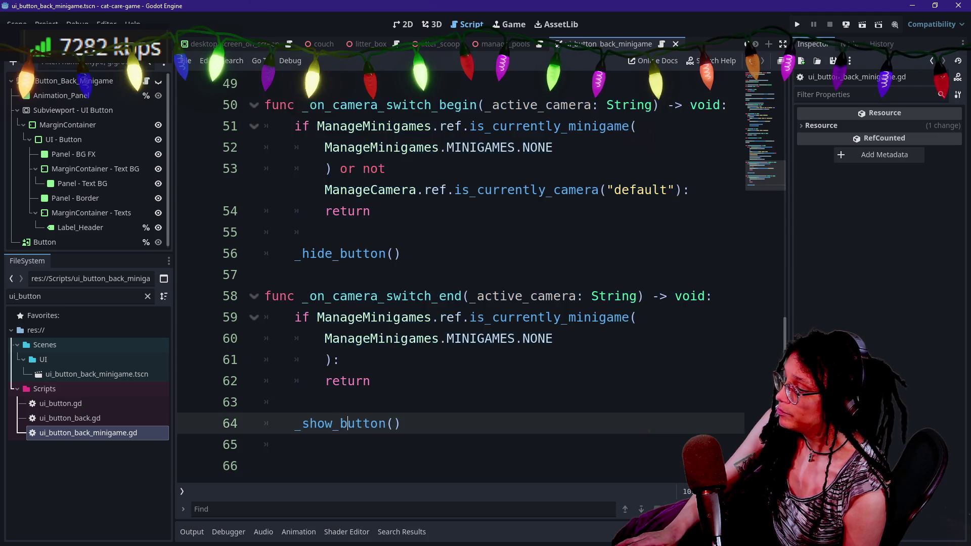
{"action": "scroll", "coordinate": [455, 273], "scroll_direction": "down", "scroll_amount": 6}
{"action": "scroll", "coordinate": [455, 273], "scroll_direction": "up", "scroll_amount": 20}
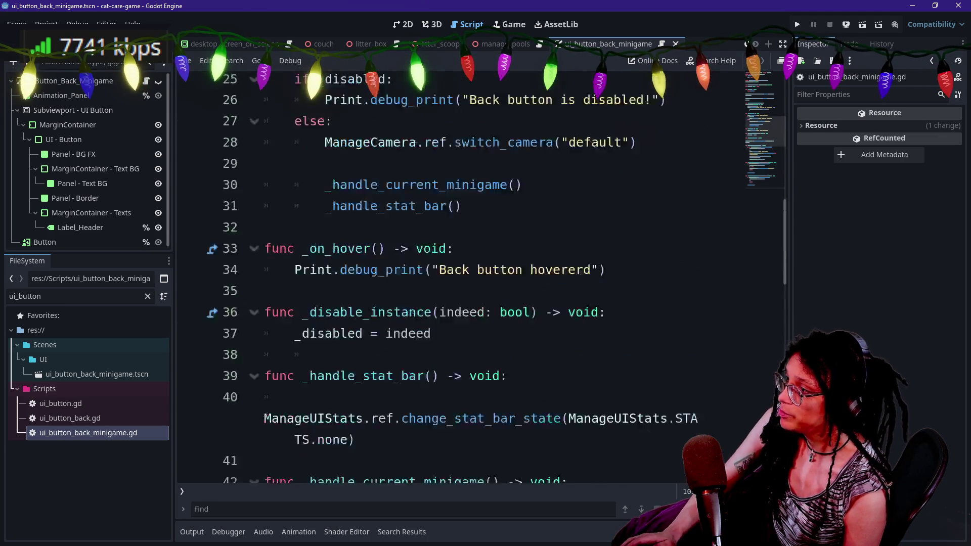
{"action": "left_click_drag", "start_coordinate": [295, 190], "coordinate": [354, 478]}
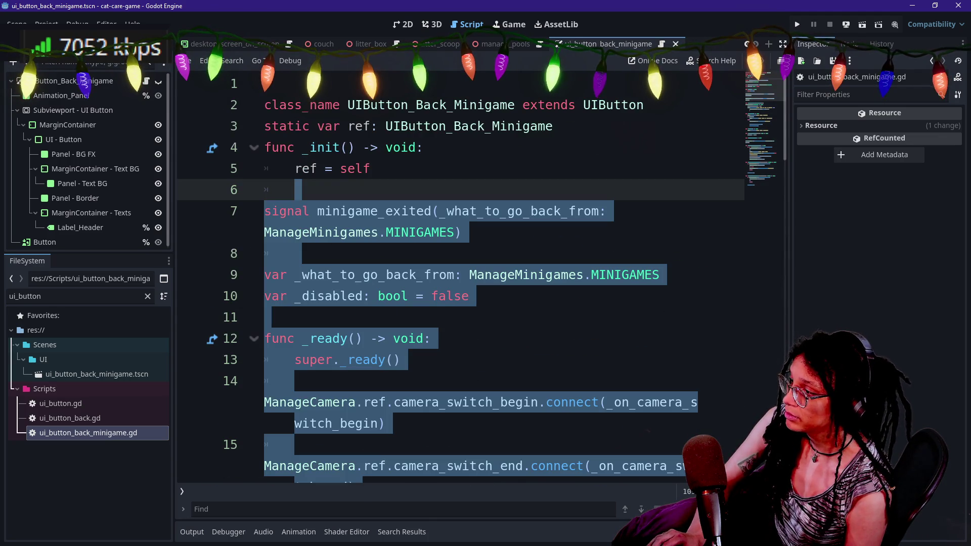
{"action": "key", "text": "BackSpace"}
{"action": "key", "text": "BackSpace"}
{"action": "key", "text": "BackSpace"}
{"action": "key", "text": "ctrl+s"}
- Undo in ui_button_back.gd to restore its back-button code and remove blank line 3
{"action": "left_click", "coordinate": [64, 419]}
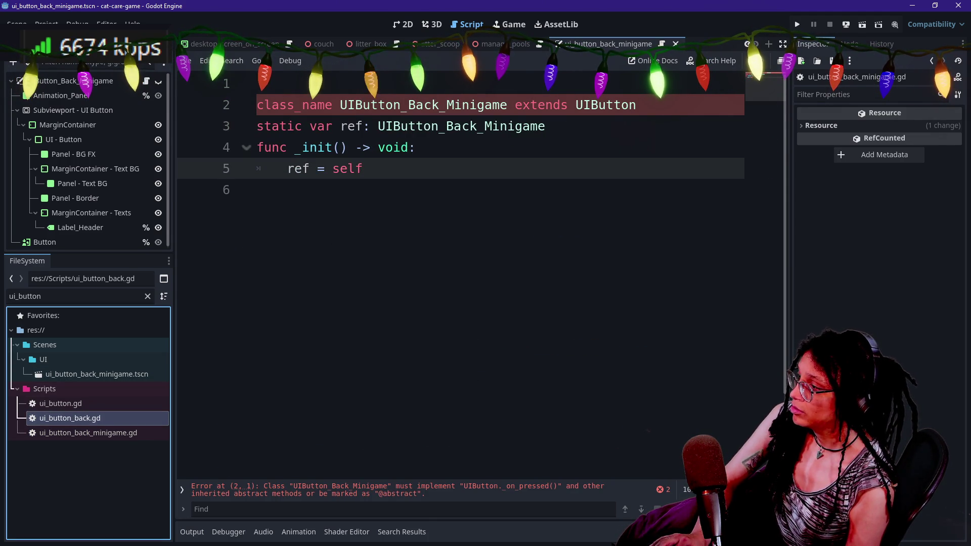
{"action": "double_click", "coordinate": [64, 419]}
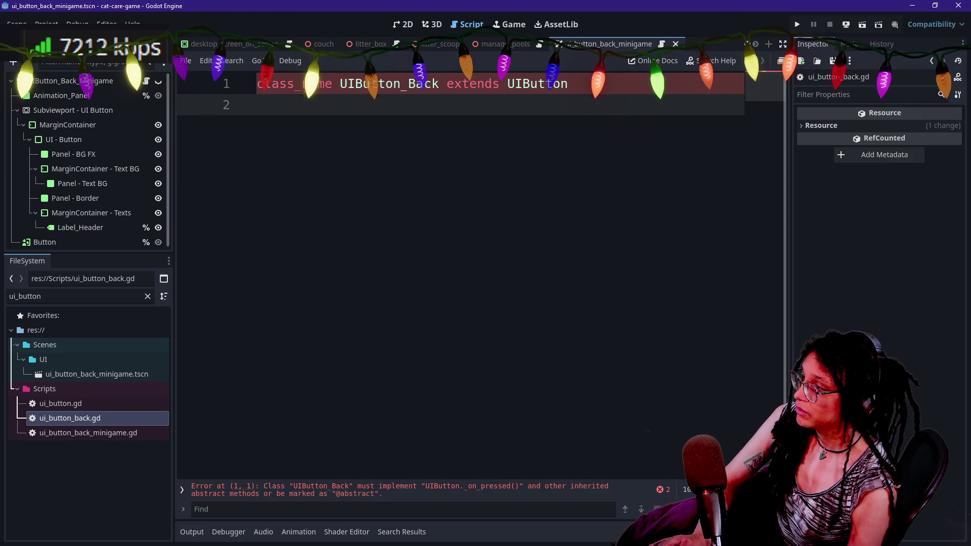
{"action": "key", "text": "ctrl+z"}
{"action": "scroll", "coordinate": [480, 279], "scroll_direction": "up", "scroll_amount": 15}
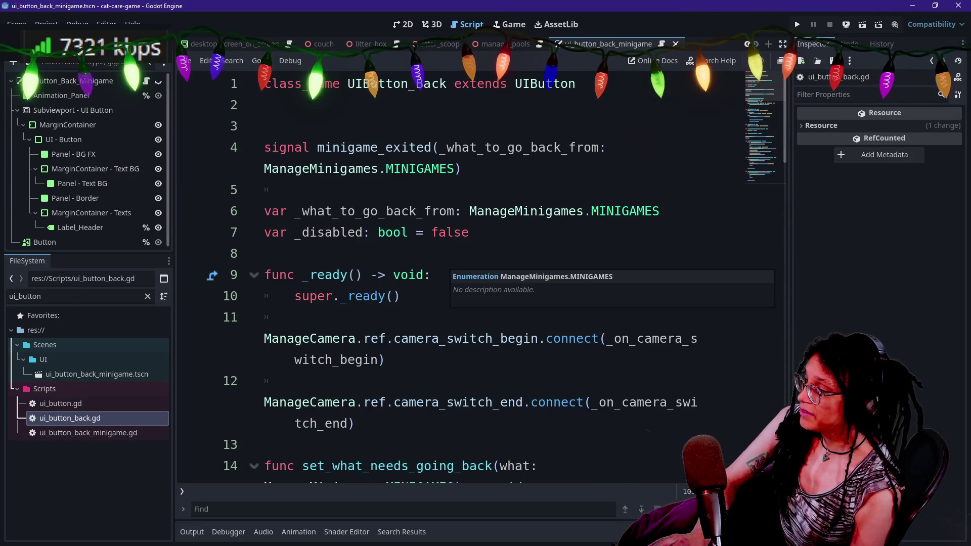
{"action": "key", "text": "BackSpace"}
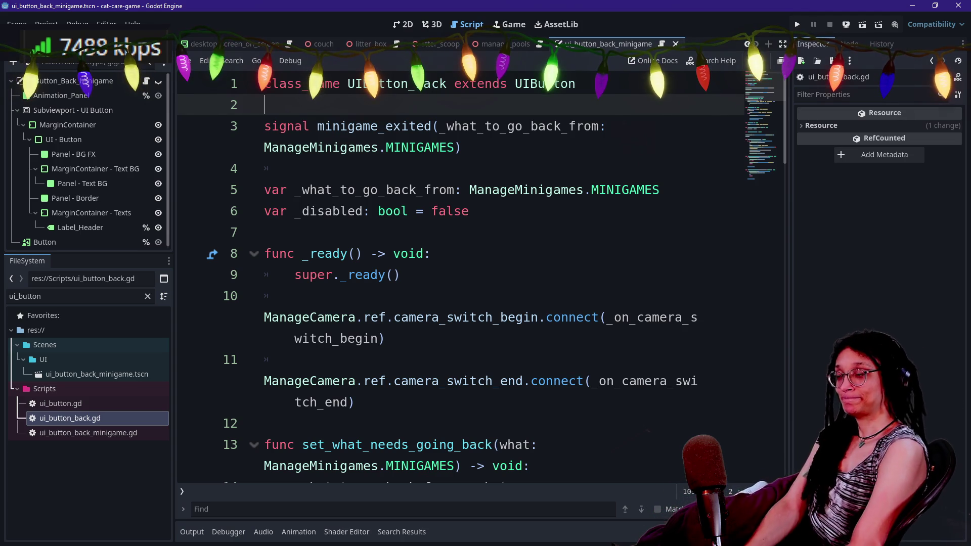
- Cut everything below line 2 of ui_button_back.gd and delete that file
{"action": "key", "text": "ctrl+shift+End"}
{"action": "key", "text": "Delete"}
{"action": "key", "text": "BackSpace"}
{"action": "left_click", "coordinate": [82, 419]}
{"action": "key", "text": "Delete"}
{"action": "key", "text": "Escape"}
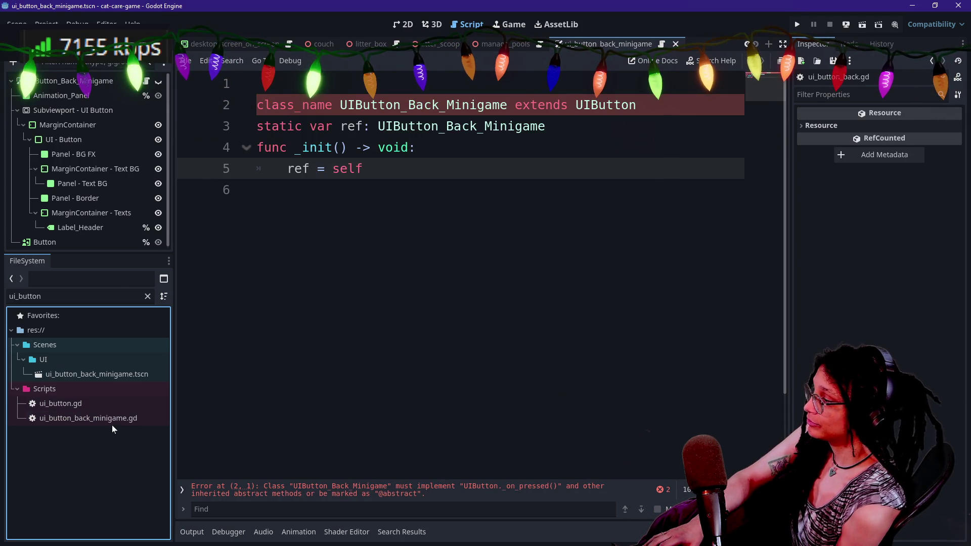
- Paste the back-button signal, variables and functions below _init in ui_button_back_minigame.gd
{"action": "left_click", "coordinate": [363, 168]}
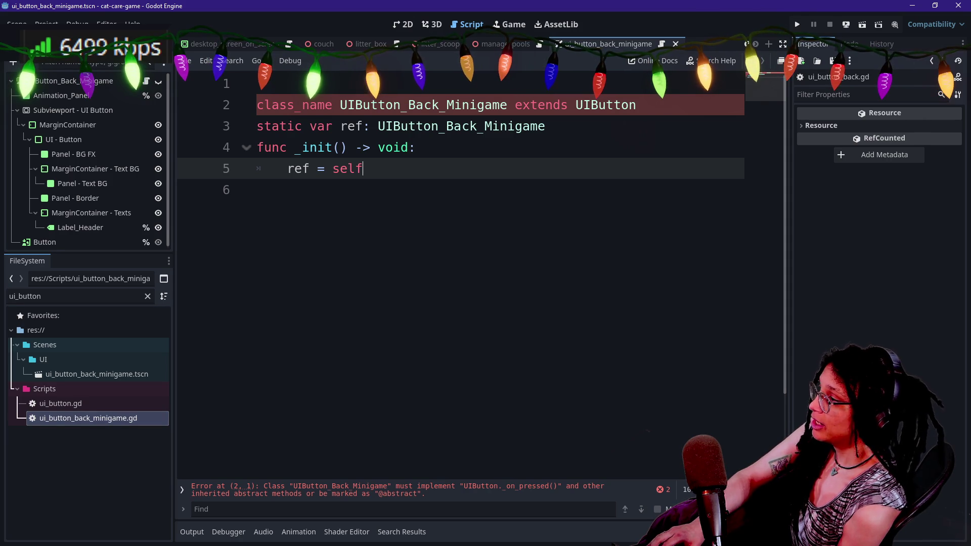
{"action": "key", "text": "Return"}
{"action": "key", "text": "ctrl+v"}
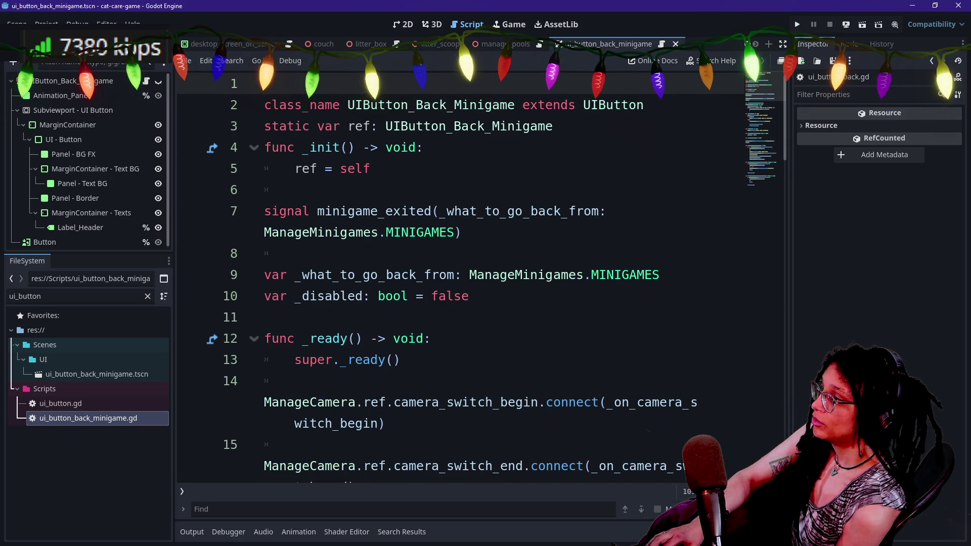
{"action": "key", "text": "BackSpace"}
{"action": "scroll", "coordinate": [481, 279], "scroll_direction": "down", "scroll_amount": 4}
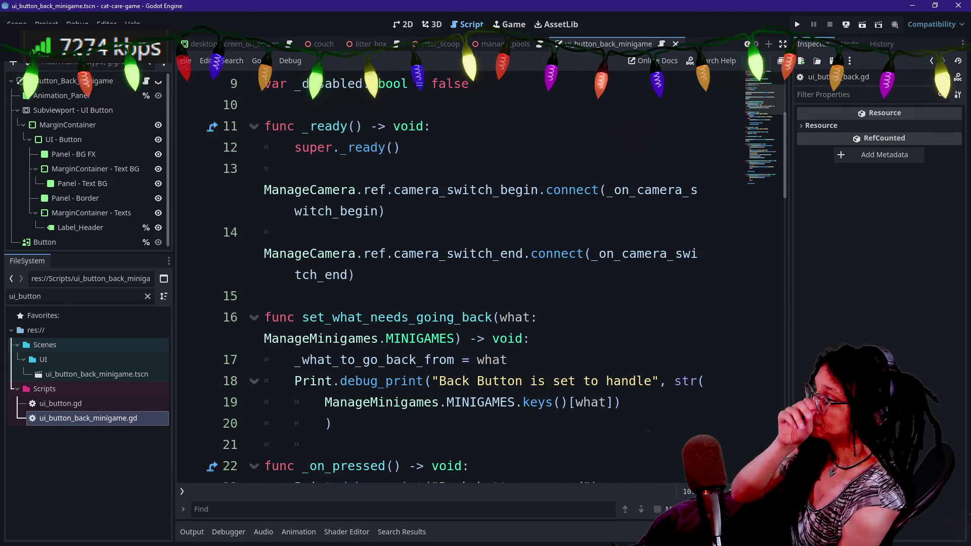
{"action": "scroll", "coordinate": [423, 222], "scroll_direction": "up", "scroll_amount": 4}
{"action": "left_click", "coordinate": [423, 223], "text": "ctrl"}
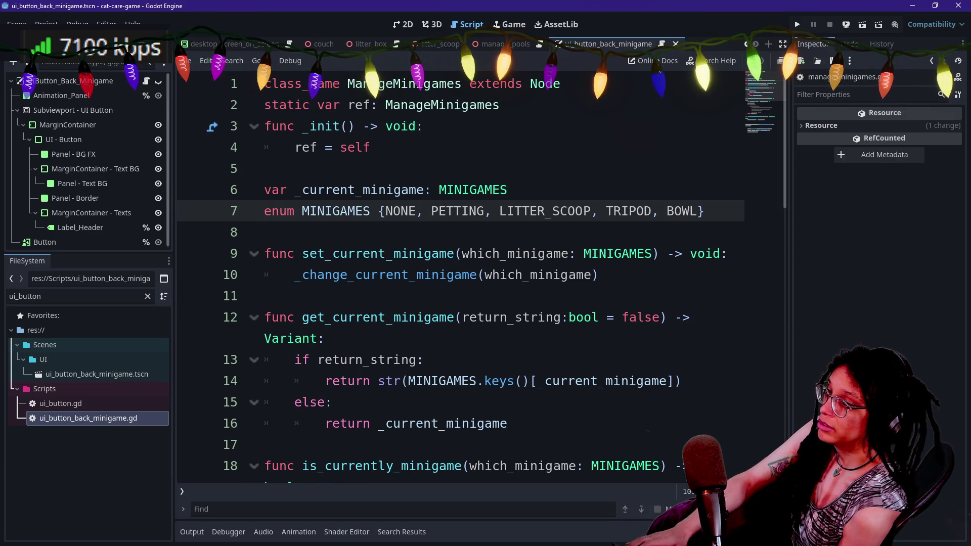
- Add PHONE and DESKTOP to the MINIGAMES enum, wrap it over two lines, and save
{"action": "type", "text": ", PHONE"}
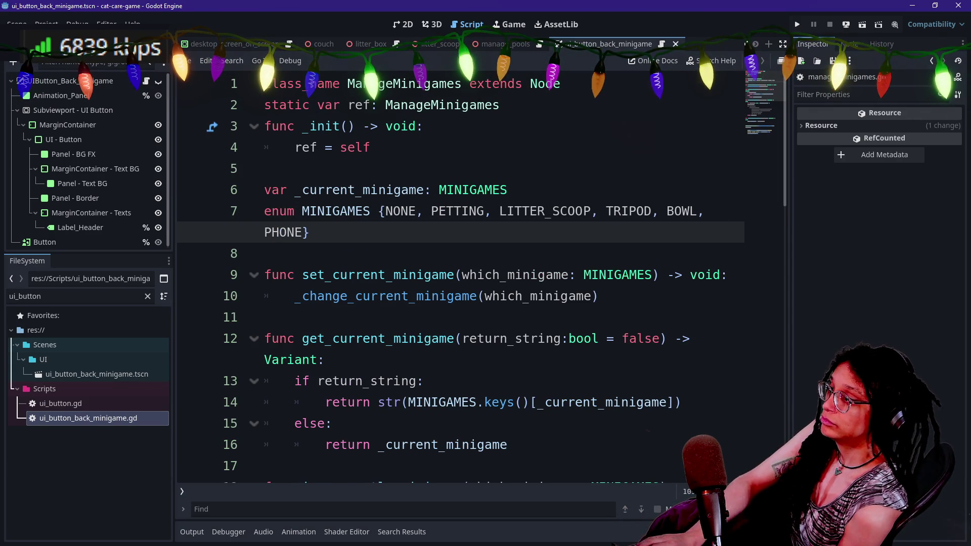
{"action": "left_click", "coordinate": [383, 211]}
{"action": "key", "text": "Return"}
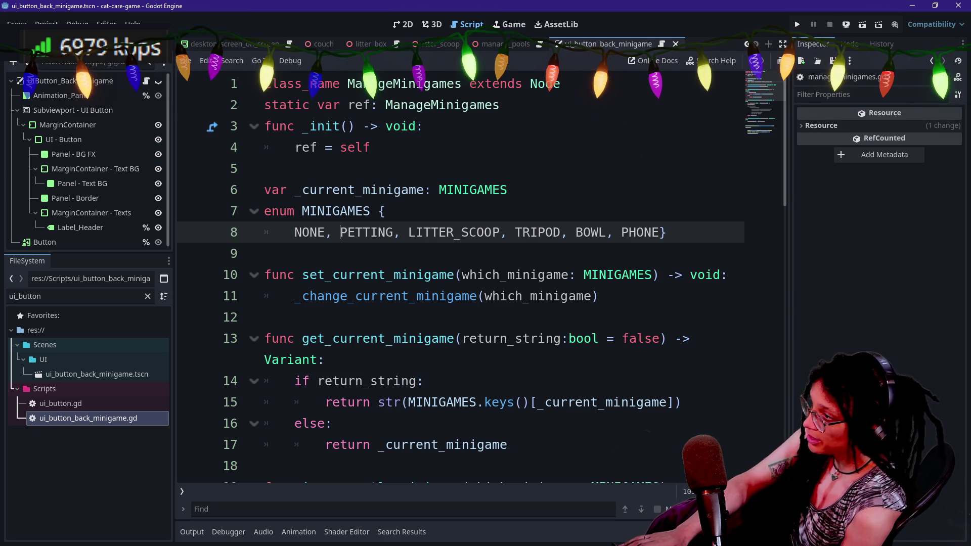
{"action": "key", "text": "Return"}
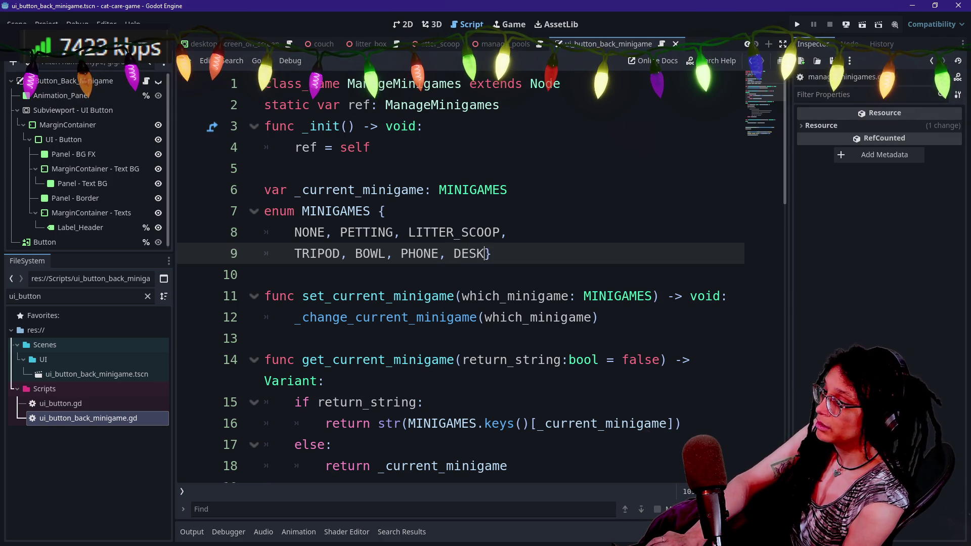
{"action": "type", "text": "TOP"}
{"action": "left_click", "coordinate": [514, 254]}
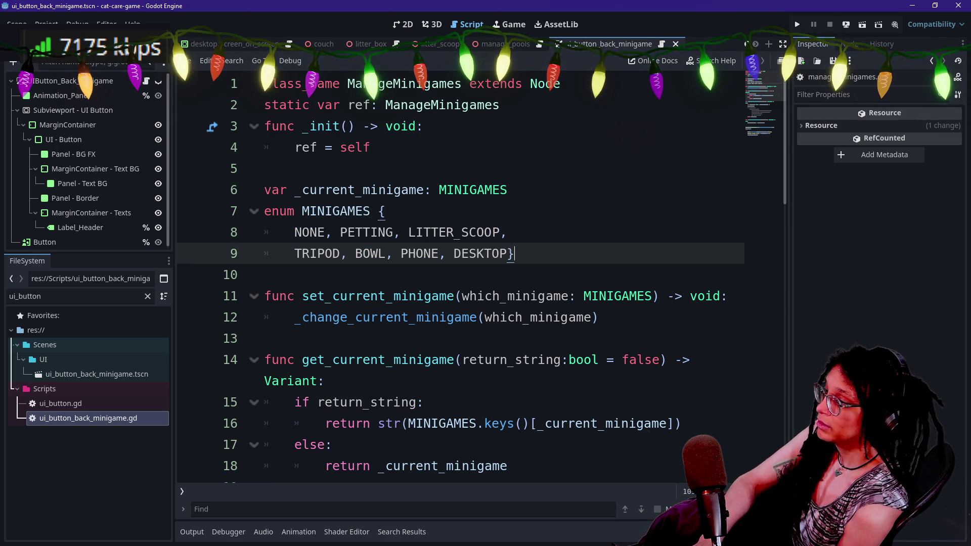
{"action": "key", "text": "ctrl+s"}
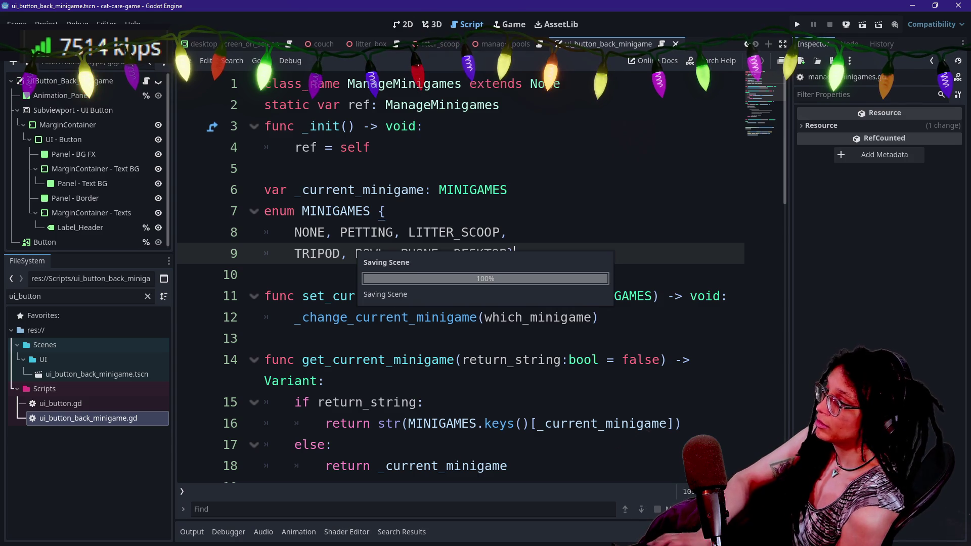
{"action": "scroll", "coordinate": [460, 279], "scroll_direction": "down", "scroll_amount": 1}
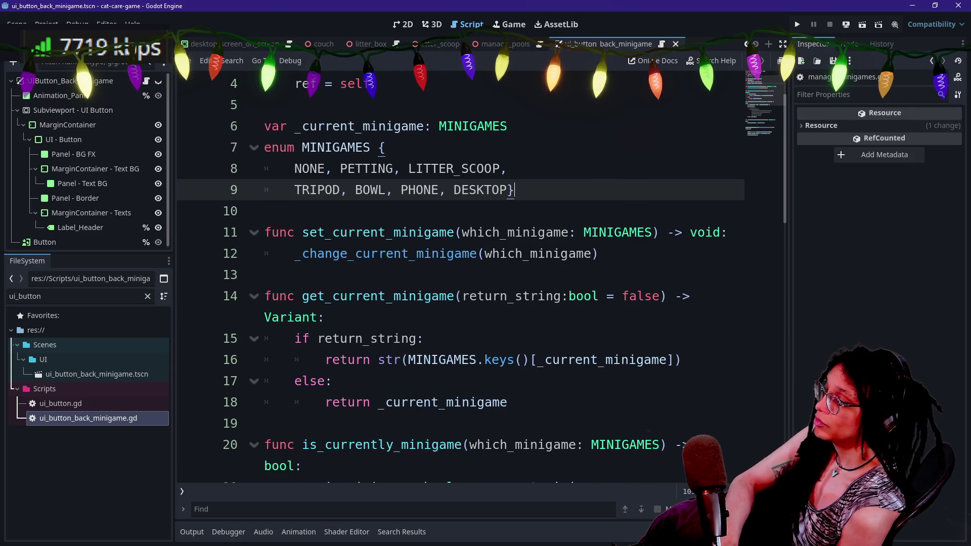
{"action": "scroll", "coordinate": [461, 278], "scroll_direction": "up", "scroll_amount": 1}
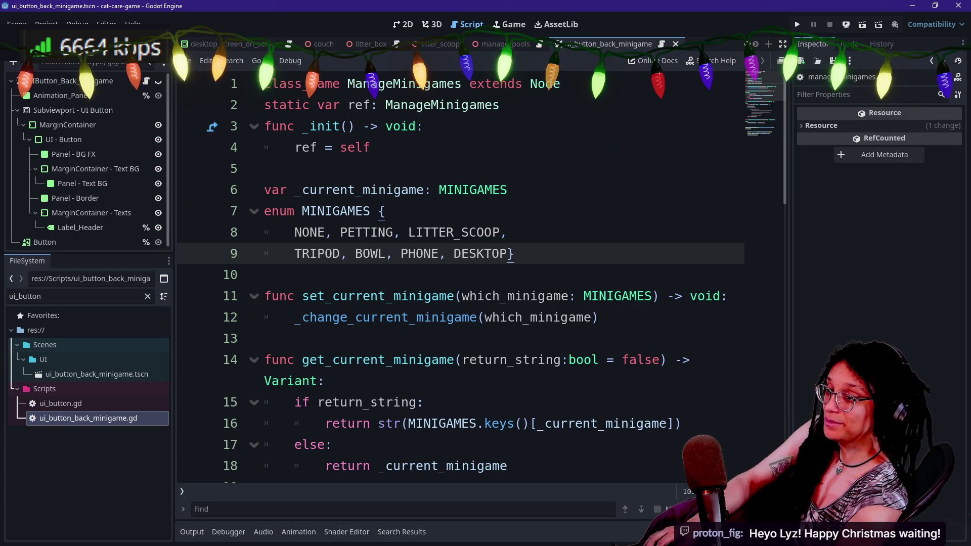
{"action": "key", "text": "shift+alt+o"}
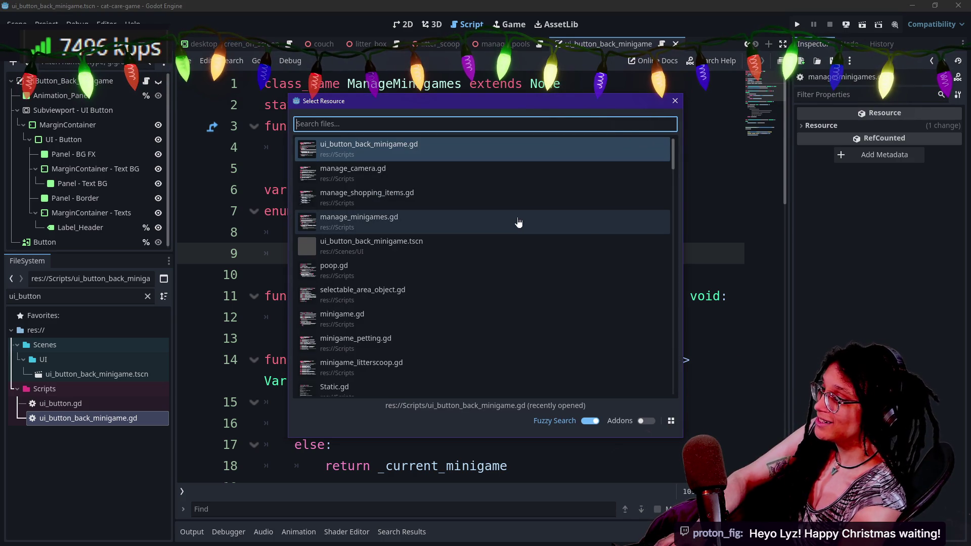
- Open manage_camera.gd with its ManageCamera class from the quick file finder
{"action": "key", "text": "Down"}
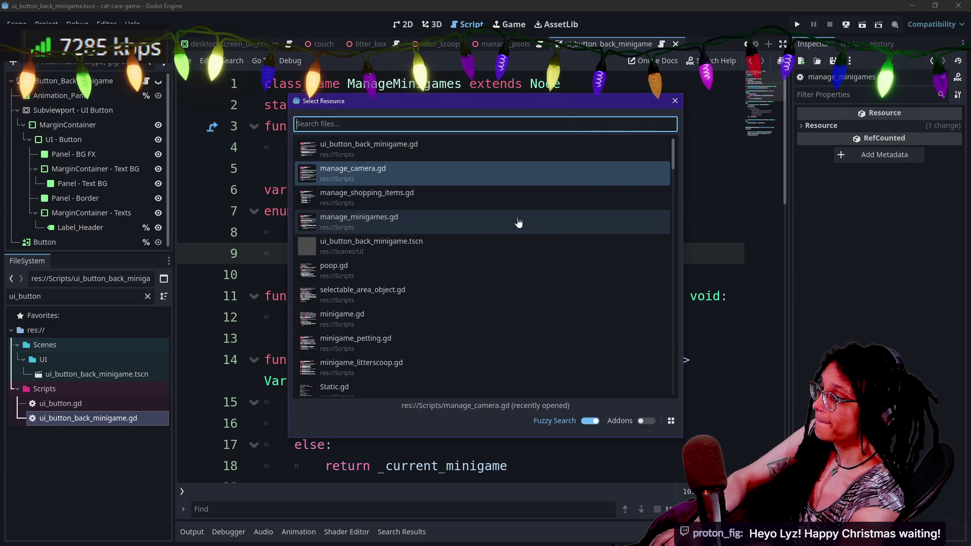
{"action": "key", "text": "Return"}
{"action": "scroll", "coordinate": [518, 222], "scroll_direction": "up", "scroll_amount": 7}
{"action": "scroll", "coordinate": [506, 273], "scroll_direction": "up", "scroll_amount": 10}
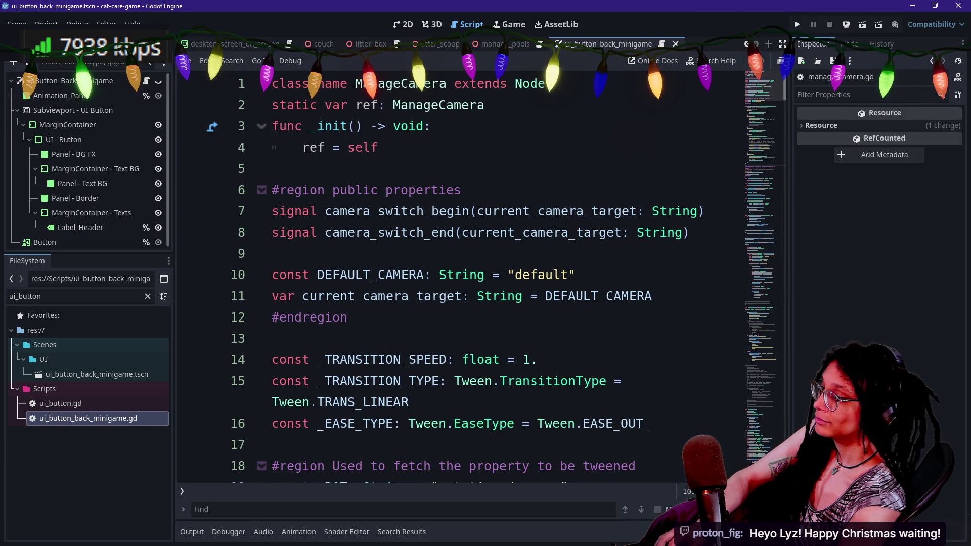
- Search the quick file finder for 'tripod' and close it without opening a file
{"action": "key", "text": "shift+alt+o"}
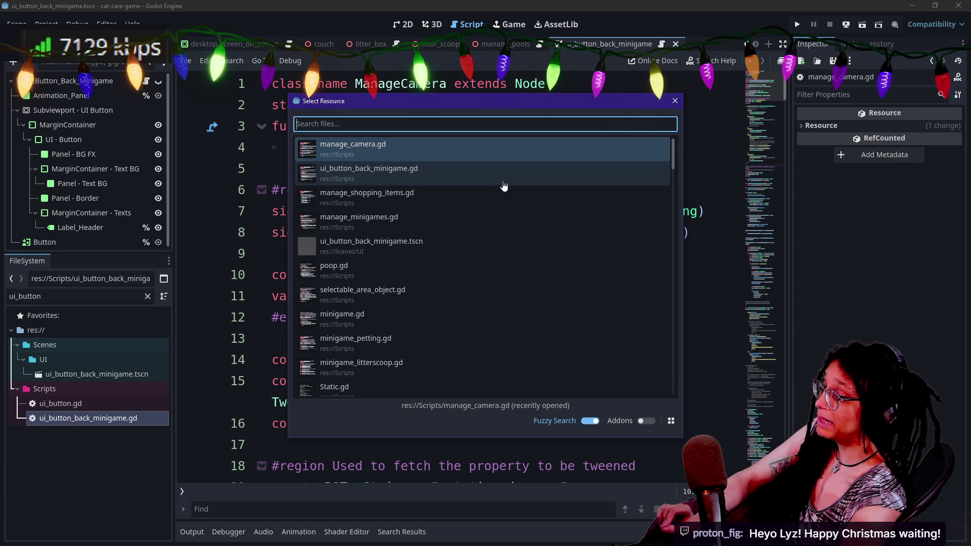
{"action": "type", "text": "tripod"}
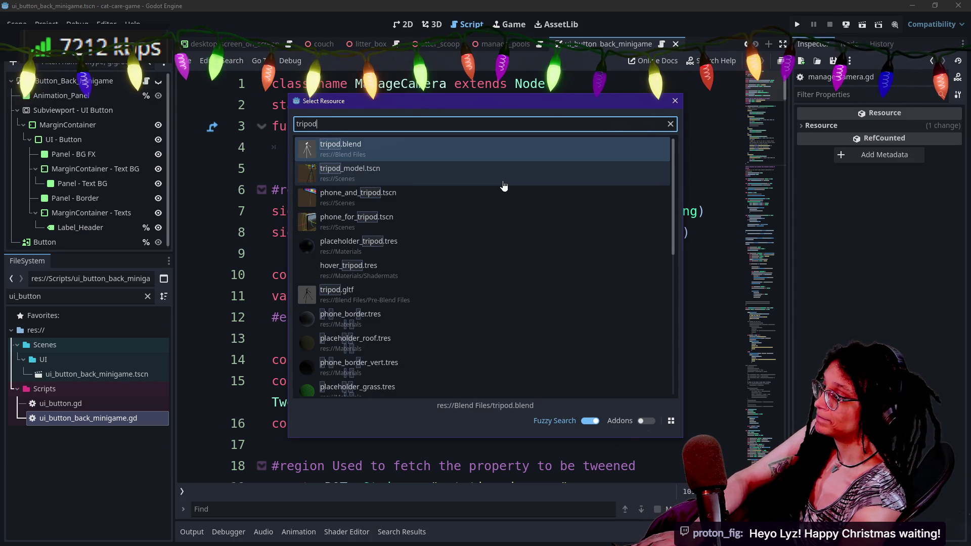
{"action": "key", "text": "Down"}
{"action": "key", "text": "Down"}
{"action": "key", "text": "Down"}
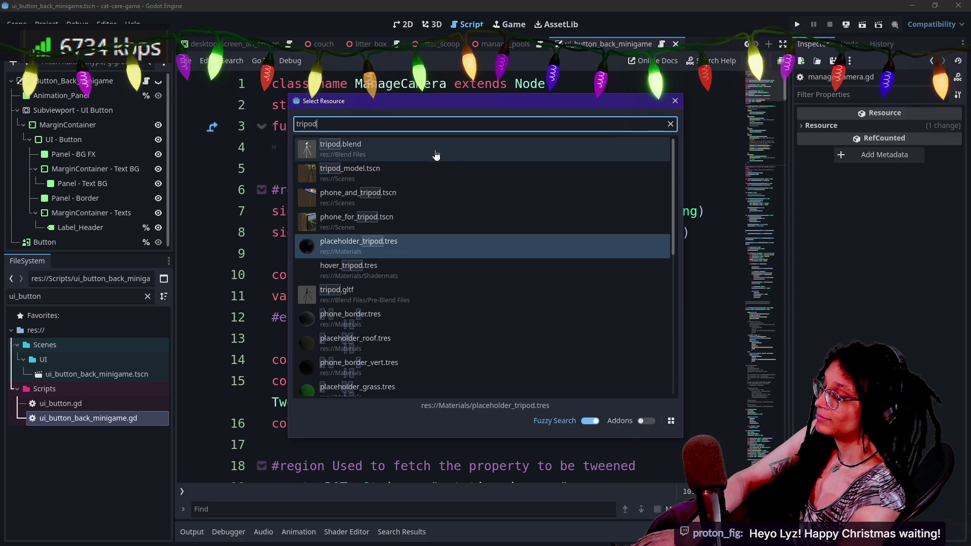
{"action": "key", "text": "Return"}
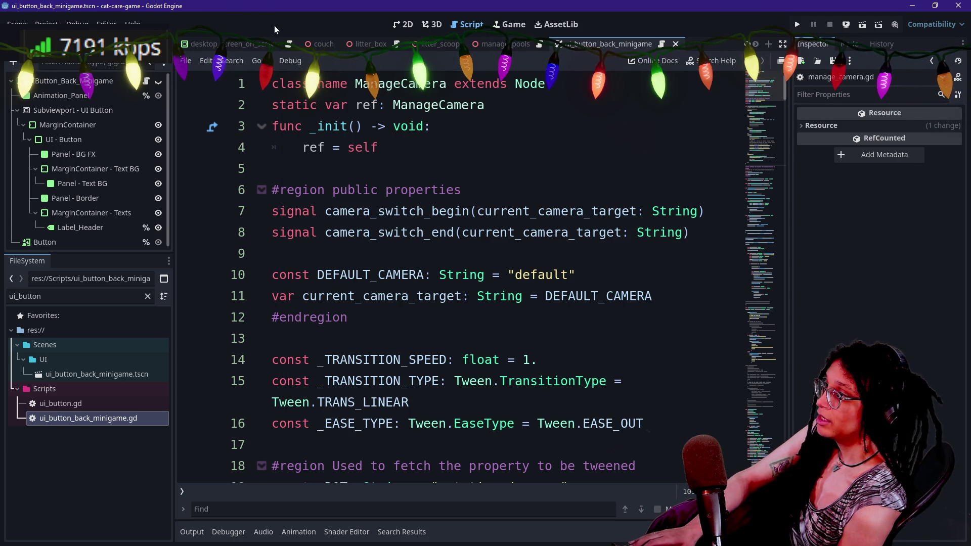
{"action": "scroll", "coordinate": [415, 40], "scroll_direction": "up", "scroll_amount": 5}
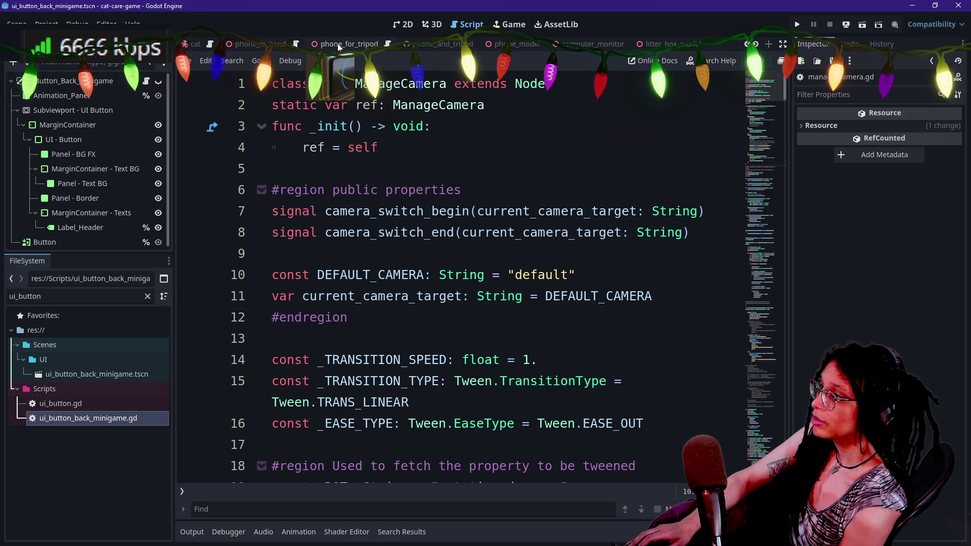
- Bring up the empty desktop_screen_on_screen scene in the 3D workspace instead of the Room script
{"action": "scroll", "coordinate": [400, 46], "scroll_direction": "up", "scroll_amount": 3}
{"action": "scroll", "coordinate": [392, 51], "scroll_direction": "up", "scroll_amount": 2}
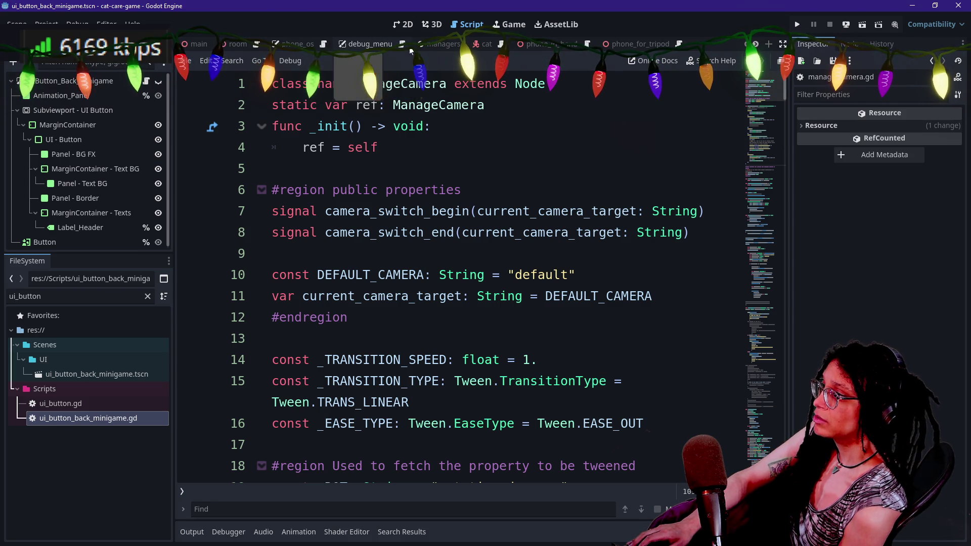
{"action": "left_click", "coordinate": [255, 45]}
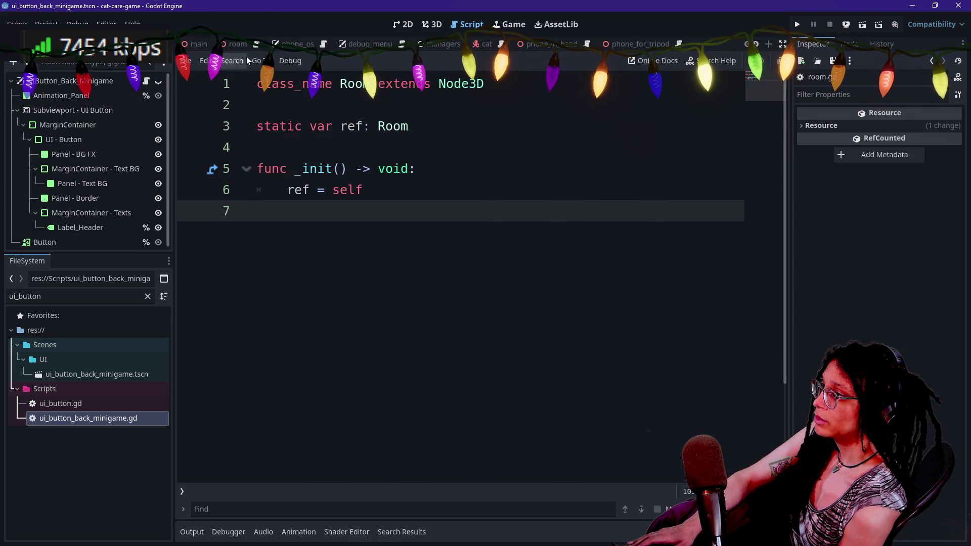
{"action": "scroll", "coordinate": [253, 44], "scroll_direction": "down", "scroll_amount": 5}
{"action": "left_click", "coordinate": [254, 43]}
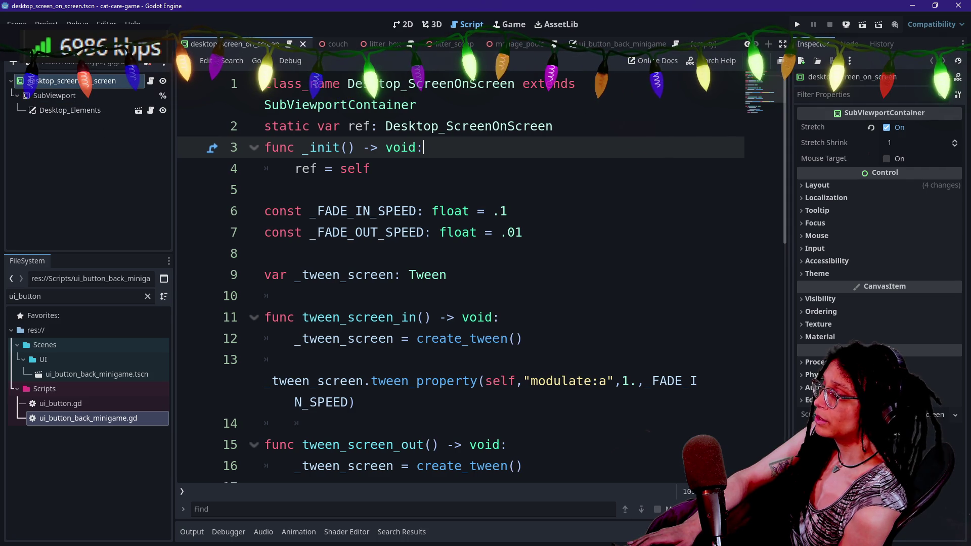
{"action": "left_click", "coordinate": [436, 24]}
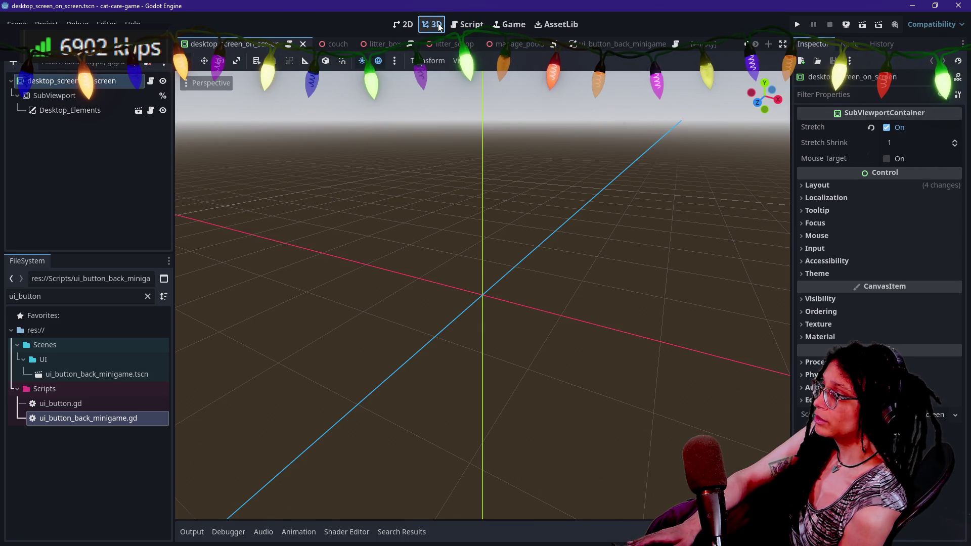
{"action": "scroll", "coordinate": [303, 45], "scroll_direction": "up", "scroll_amount": 7}
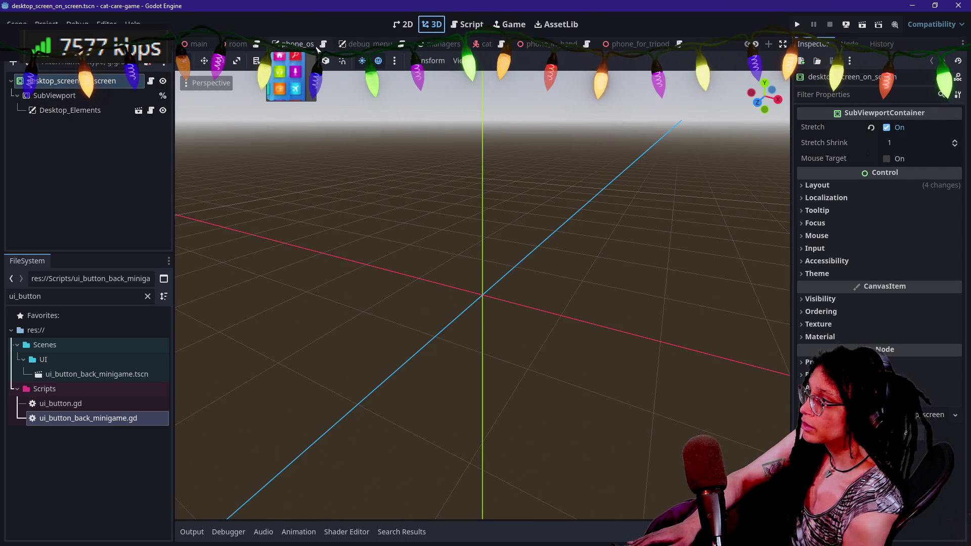
- Open the room scene and collapse the lamp_tall_01 and lamp_tall_02 nodes in the scene tree
{"action": "left_click", "coordinate": [238, 44]}
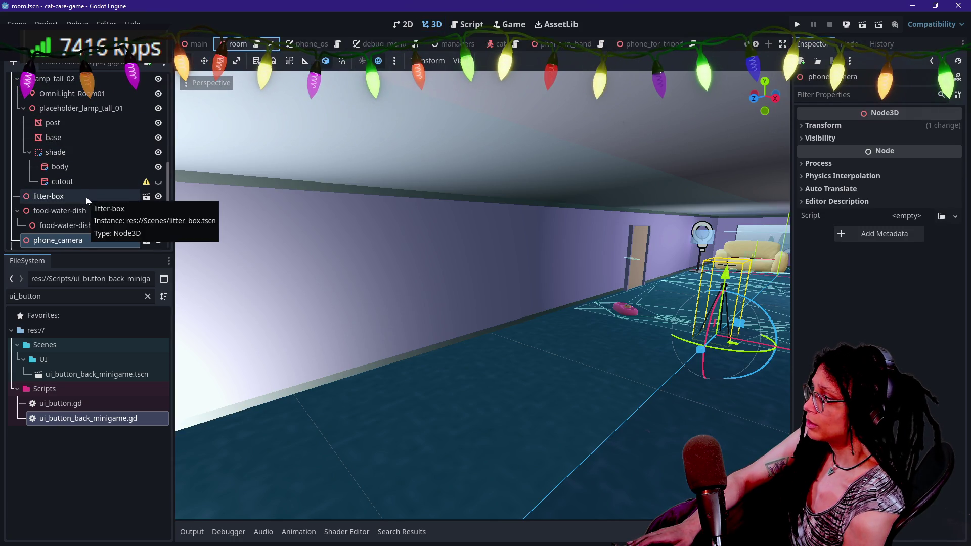
{"action": "scroll", "coordinate": [90, 180], "scroll_direction": "up", "scroll_amount": 5}
{"action": "scroll", "coordinate": [90, 181], "scroll_direction": "down", "scroll_amount": 3}
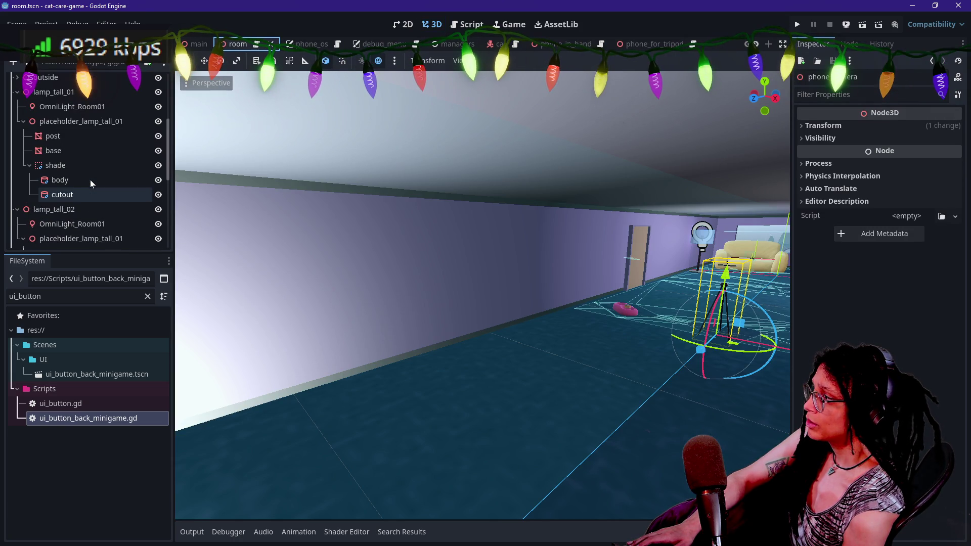
{"action": "scroll", "coordinate": [89, 168], "scroll_direction": "down", "scroll_amount": 3}
{"action": "scroll", "coordinate": [89, 168], "scroll_direction": "down", "scroll_amount": 5}
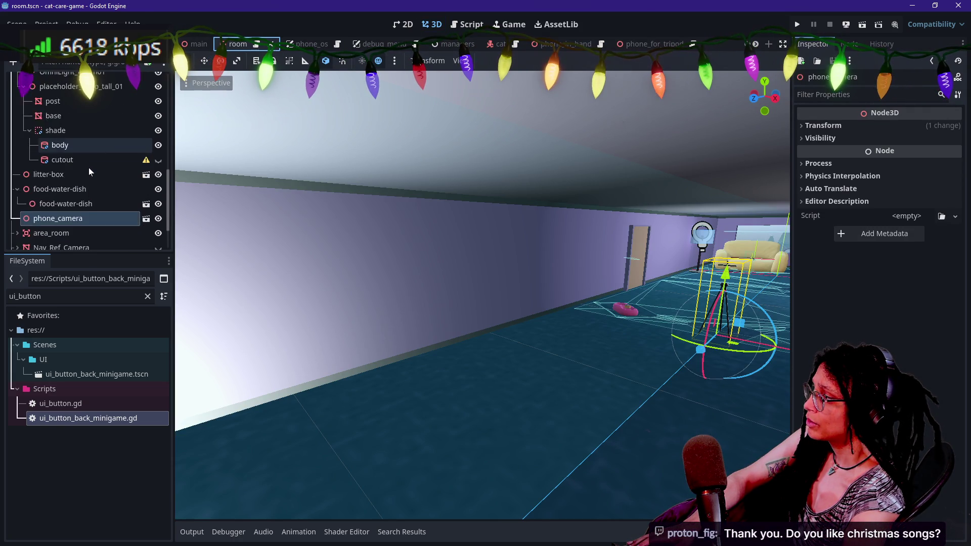
{"action": "scroll", "coordinate": [81, 190], "scroll_direction": "up", "scroll_amount": 10}
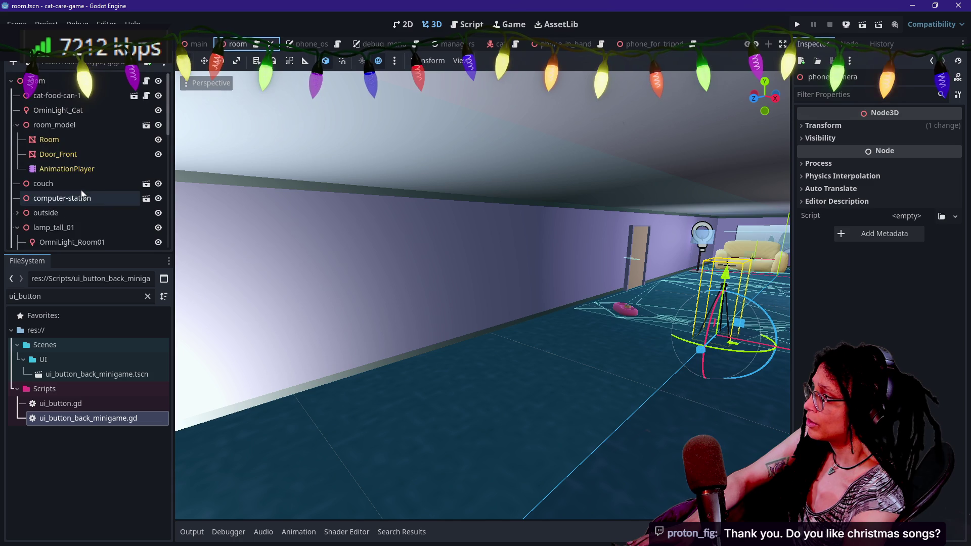
{"action": "scroll", "coordinate": [84, 123], "scroll_direction": "down", "scroll_amount": 2}
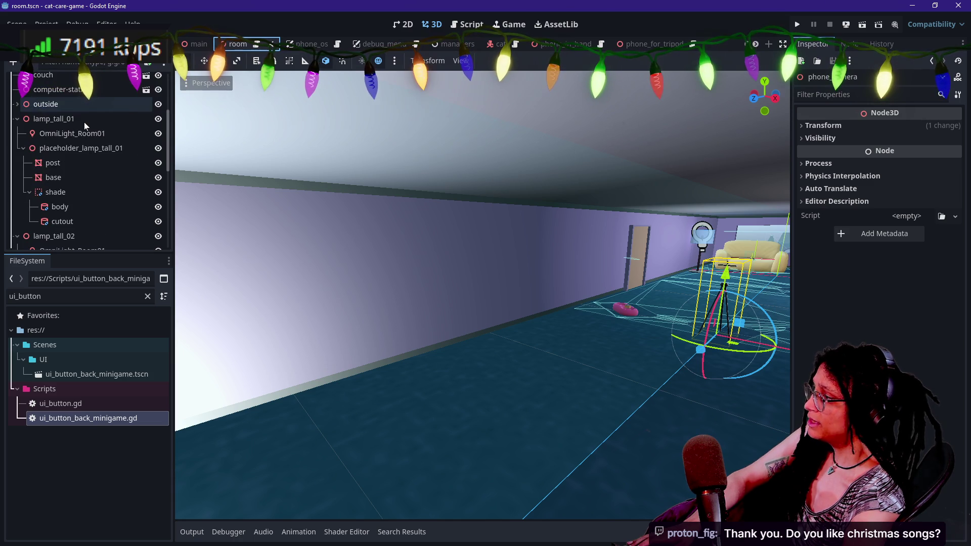
{"action": "scroll", "coordinate": [77, 162], "scroll_direction": "up", "scroll_amount": 4}
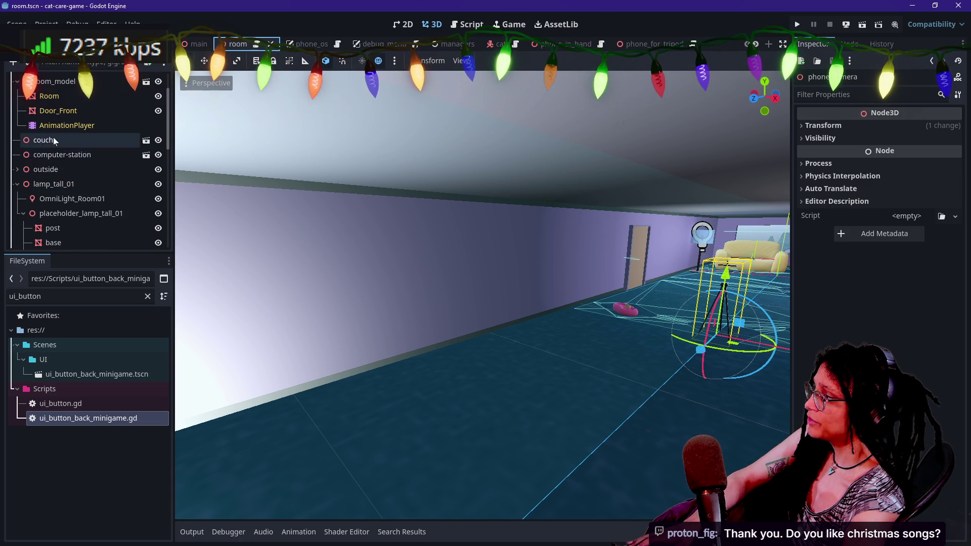
{"action": "scroll", "coordinate": [53, 137], "scroll_direction": "up", "scroll_amount": 3}
{"action": "scroll", "coordinate": [53, 137], "scroll_direction": "down", "scroll_amount": 3}
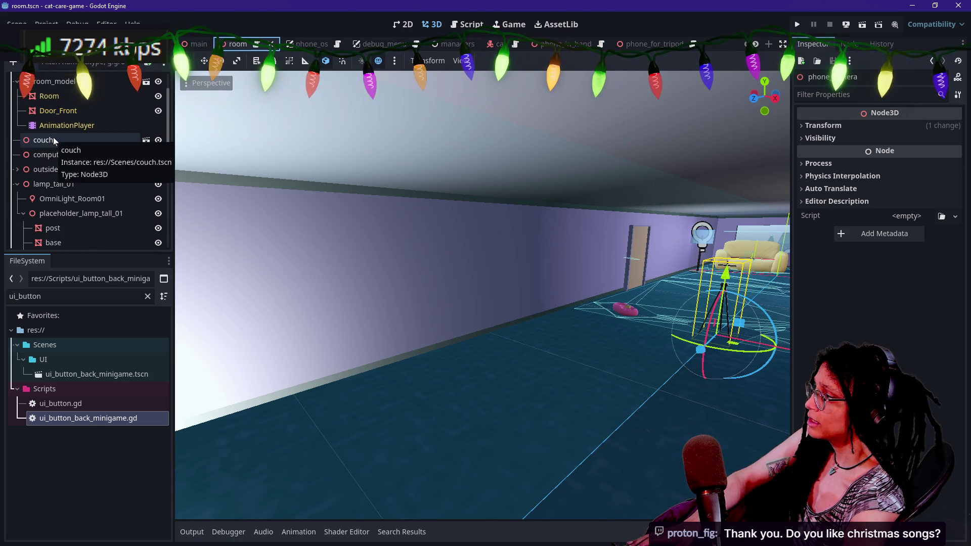
{"action": "left_click", "coordinate": [17, 184]}
{"action": "left_click", "coordinate": [26, 200]}
{"action": "left_click", "coordinate": [17, 198]}
{"action": "scroll", "coordinate": [40, 243], "scroll_direction": "down", "scroll_amount": 3}
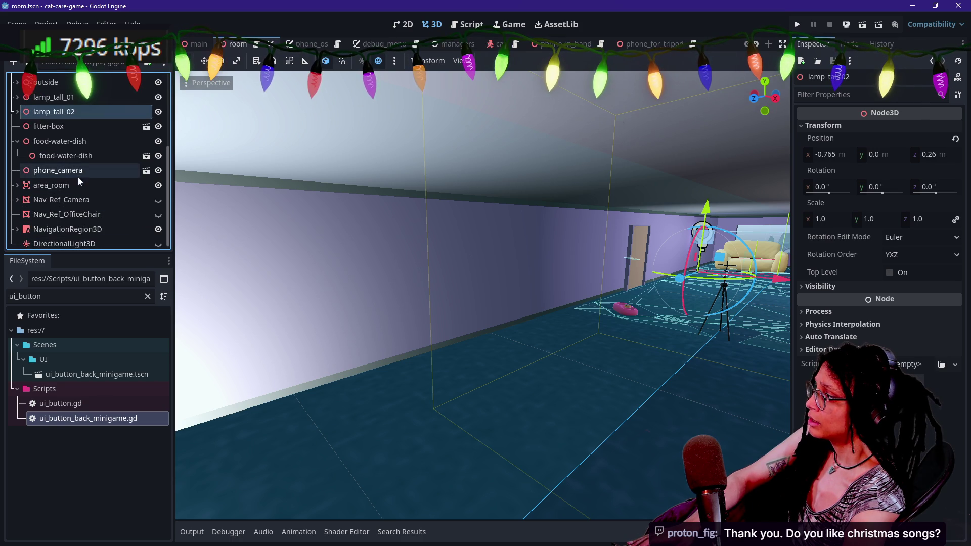
- Rename the phone_camera node to 'tripod' and open its phone_and_tripod scene
{"action": "left_click", "coordinate": [120, 172]}
{"action": "double_click", "coordinate": [66, 173]}
{"action": "type", "text": "t"}
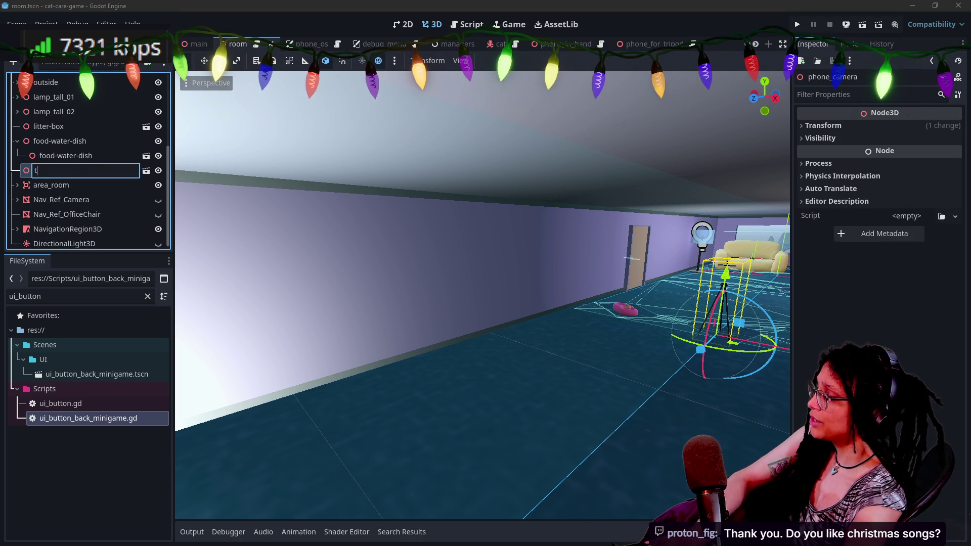
{"action": "type", "text": "ripod"}
{"action": "key", "text": "Return"}
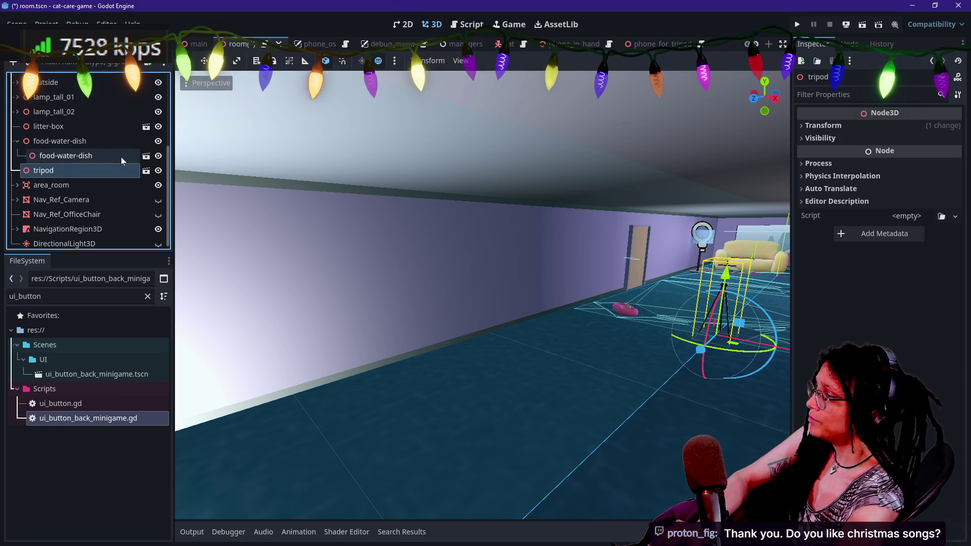
{"action": "left_click", "coordinate": [146, 173]}
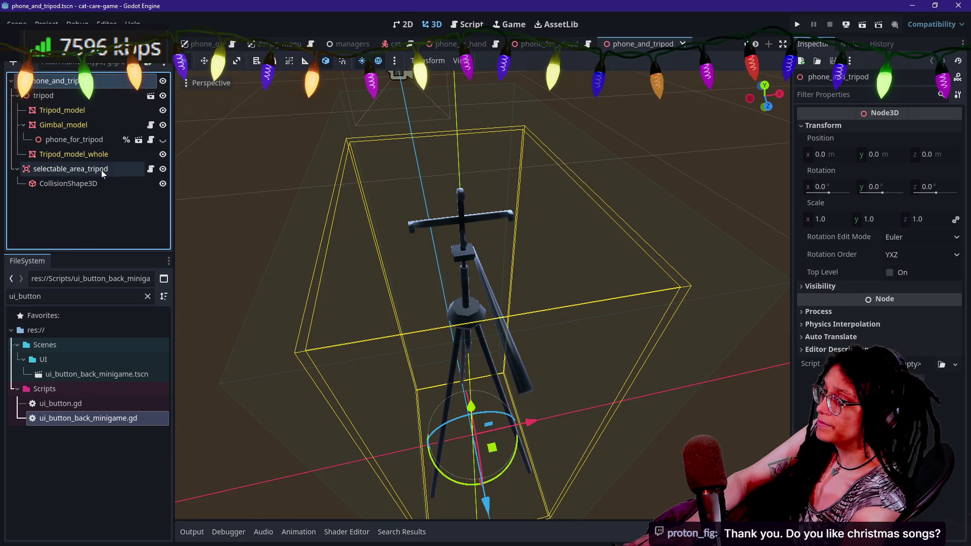
{"action": "left_click", "coordinate": [46, 95]}
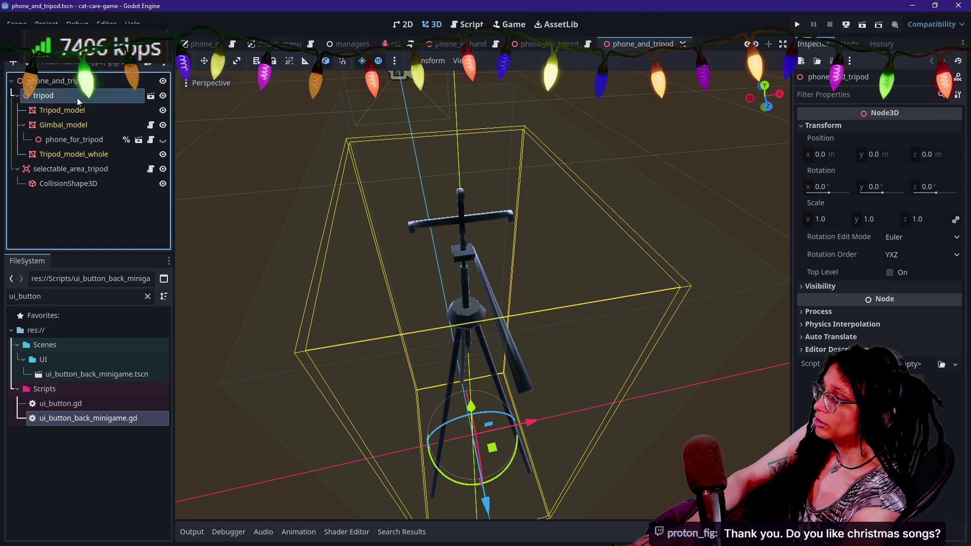
{"action": "left_click", "coordinate": [83, 82]}
{"action": "key", "text": "Down"}
{"action": "key", "text": "Up"}
{"action": "key", "text": "Down"}
{"action": "key", "text": "Down"}
{"action": "key", "text": "Up"}
{"action": "key", "text": "Up"}
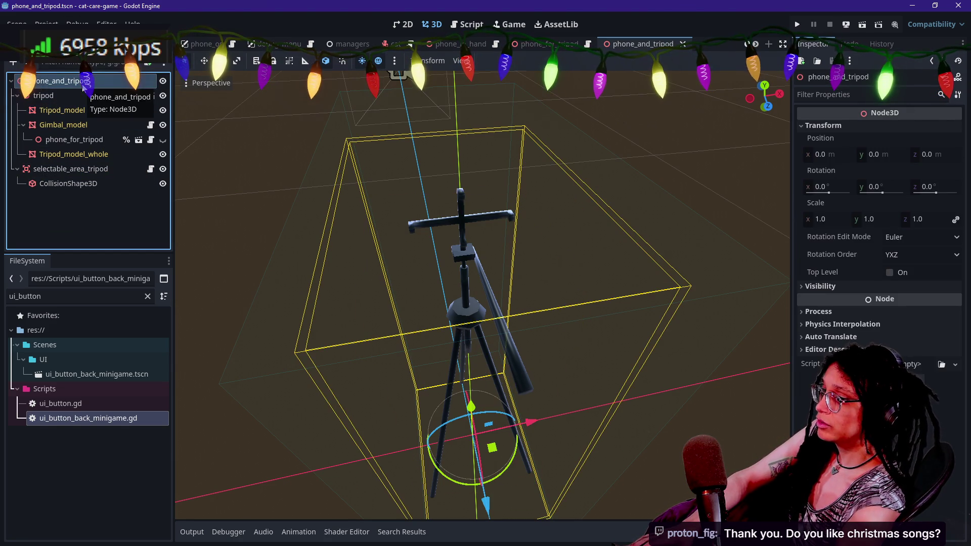
{"action": "key", "text": "Down"}
{"action": "key", "text": "Down"}
{"action": "key", "text": "Up"}
{"action": "key", "text": "Down"}
{"action": "key", "text": "Up"}
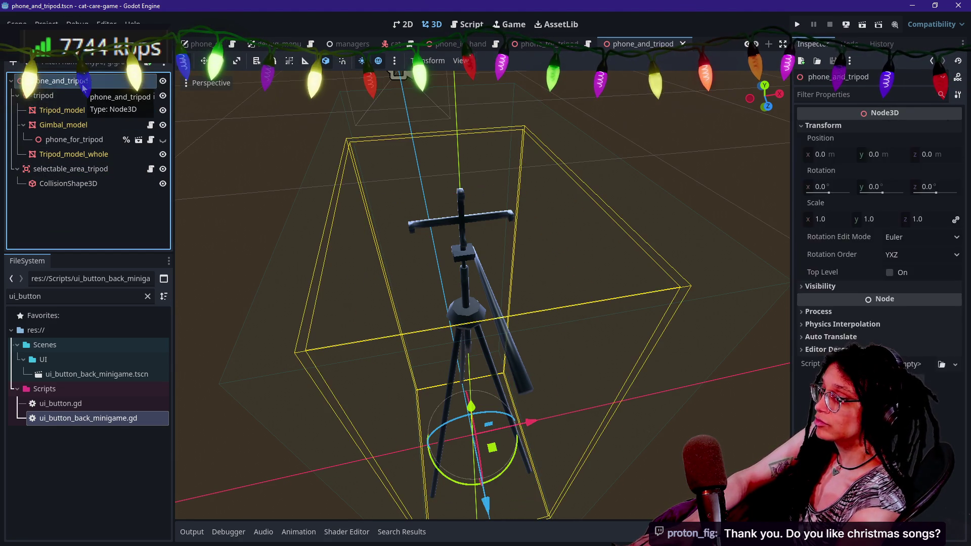
{"action": "key", "text": "Down"}
{"action": "key", "text": "Down"}
{"action": "key", "text": "Down"}
{"action": "key", "text": "Up"}
{"action": "key", "text": "Up"}
{"action": "key", "text": "Up"}
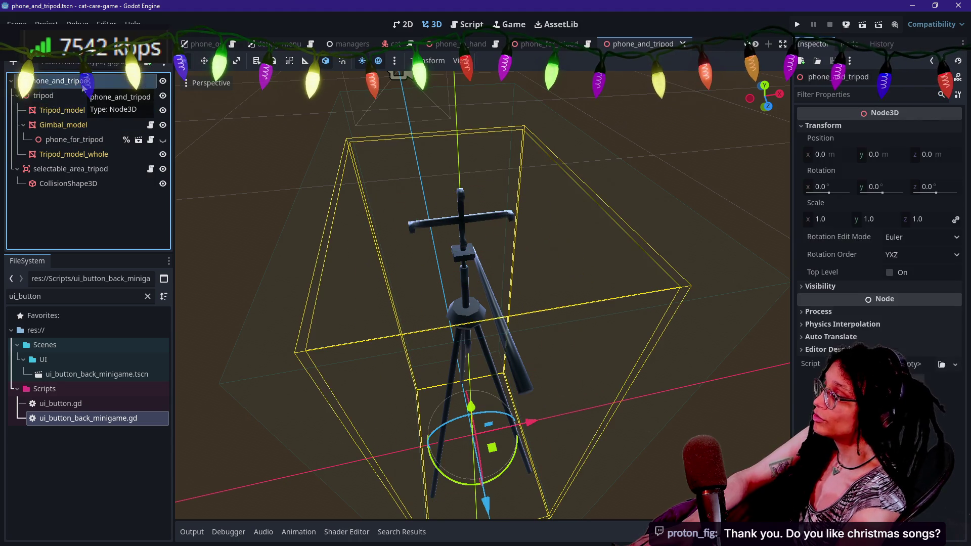
{"action": "key", "text": "Down"}
{"action": "key", "text": "Down"}
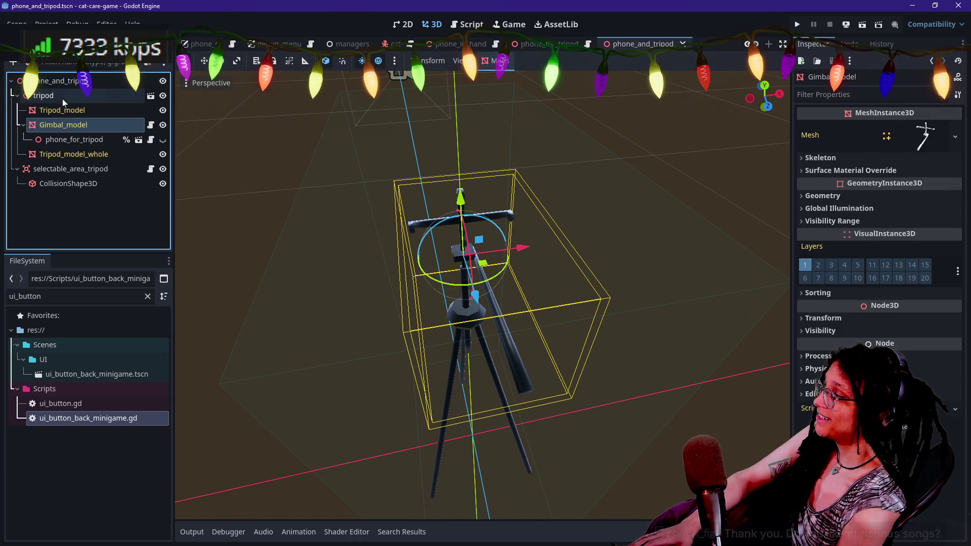
{"action": "key", "text": "Down"}
{"action": "left_click", "coordinate": [65, 141]}
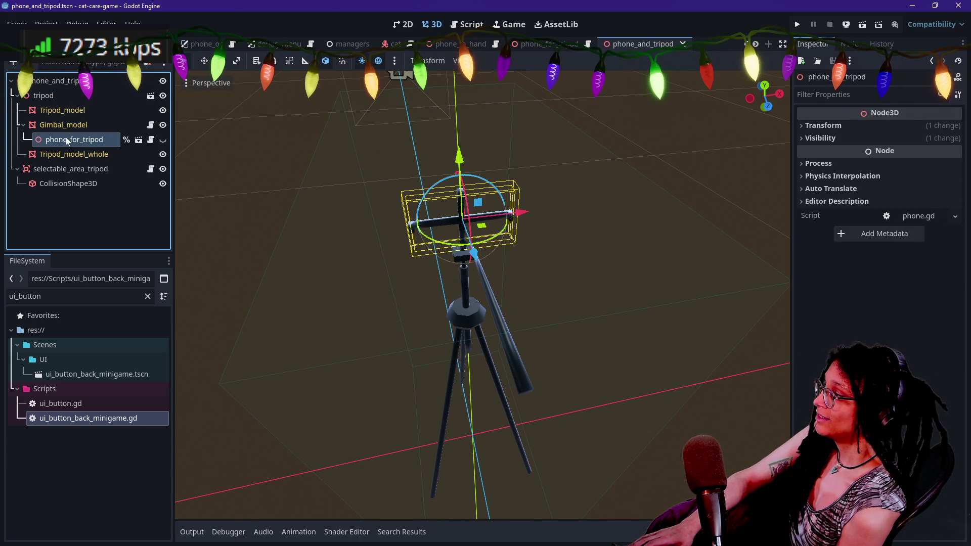
{"action": "left_click", "coordinate": [65, 124]}
{"action": "left_click", "coordinate": [63, 94]}
{"action": "left_click", "coordinate": [62, 86]}
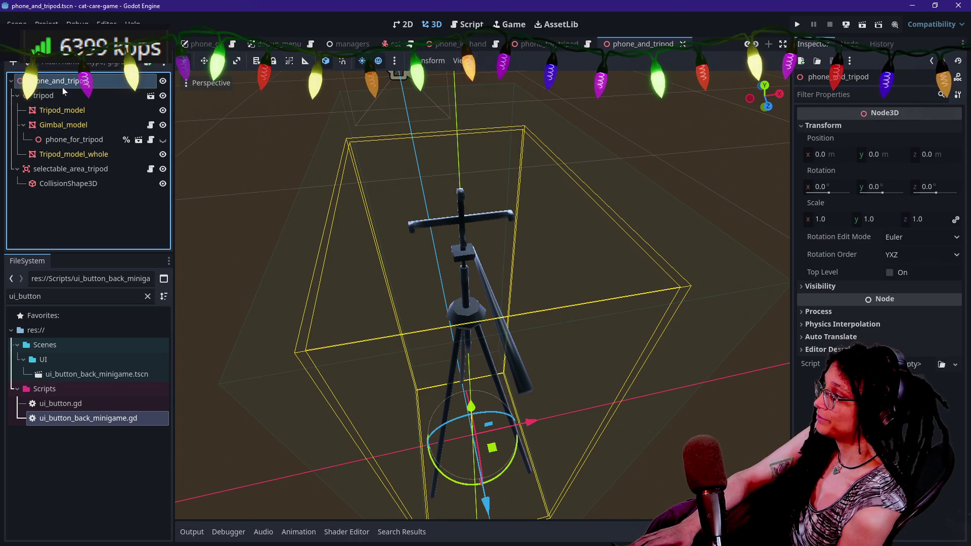
{"action": "left_click", "coordinate": [67, 114]}
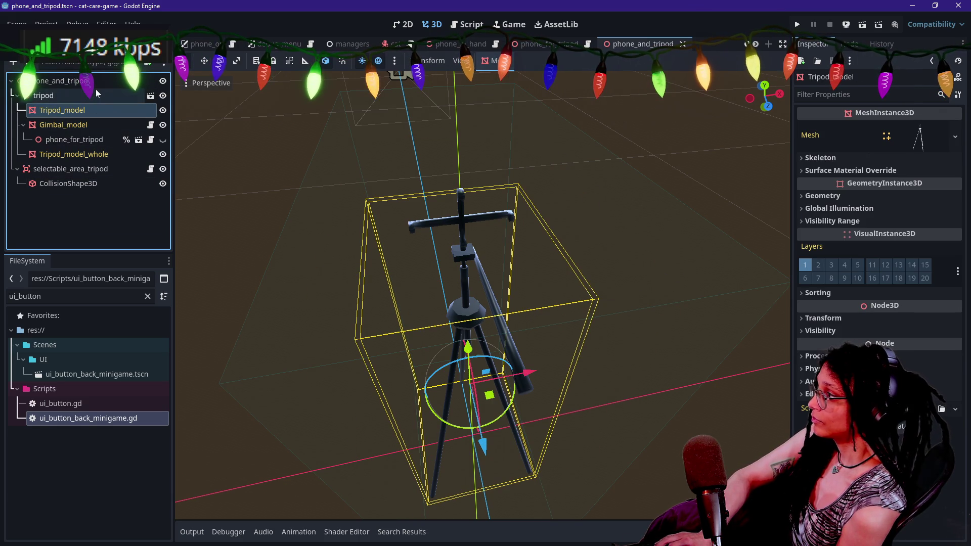
{"action": "left_click", "coordinate": [94, 142]}
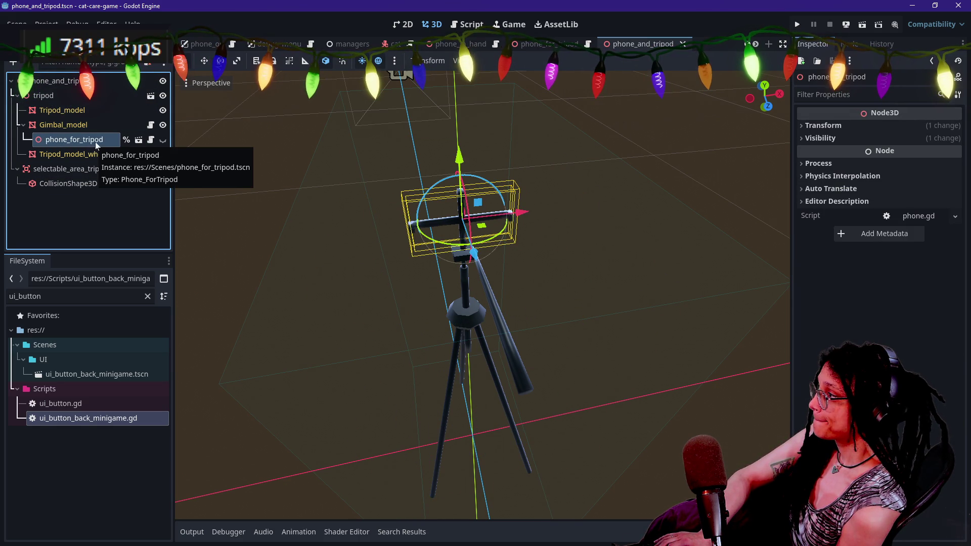
{"action": "left_click", "coordinate": [111, 86]}
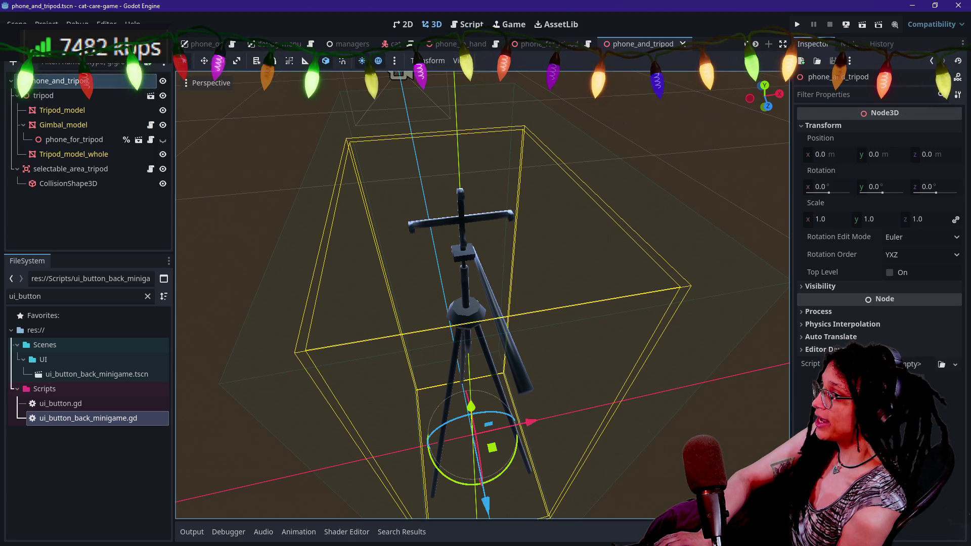
{"action": "scroll", "coordinate": [456, 44], "scroll_direction": "up", "scroll_amount": 5}
{"action": "scroll", "coordinate": [242, 44], "scroll_direction": "down", "scroll_amount": 1}
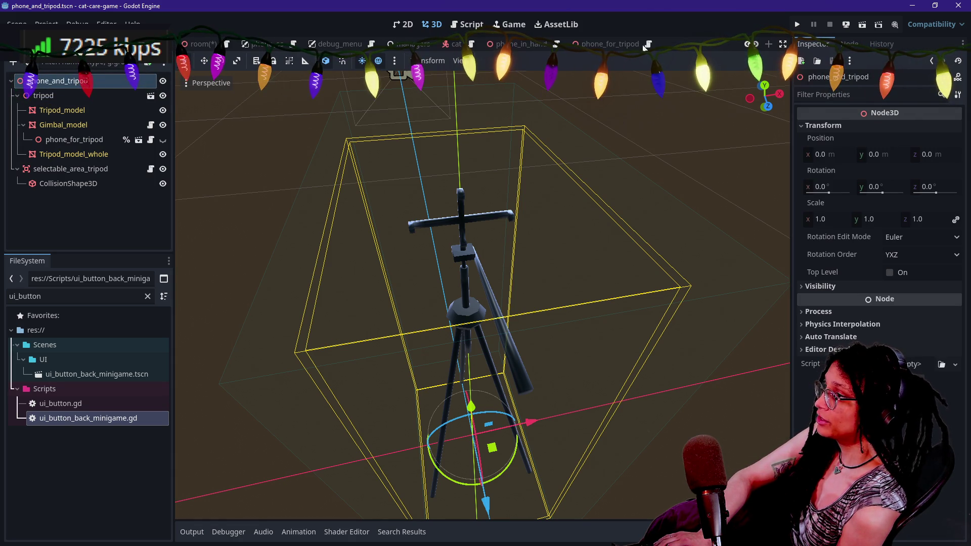
- Open room.gd in the script editor through the quick file search
{"action": "left_click", "coordinate": [470, 25]}
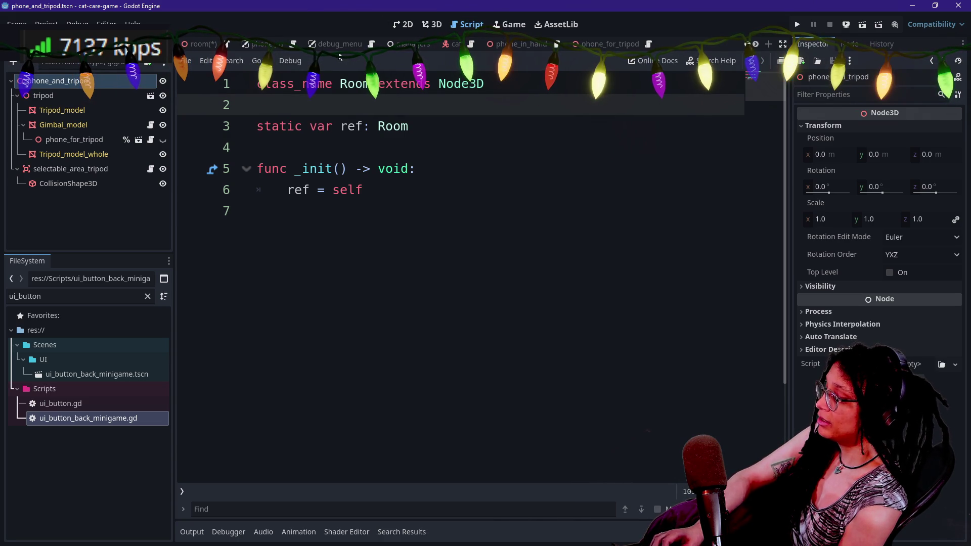
{"action": "key", "text": "shift+alt+o"}
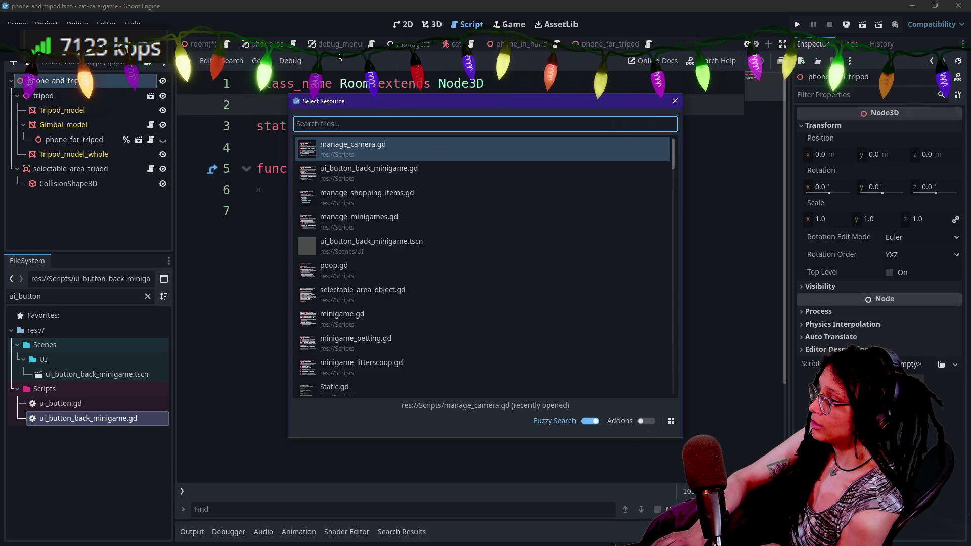
{"action": "type", "text": "roo"}
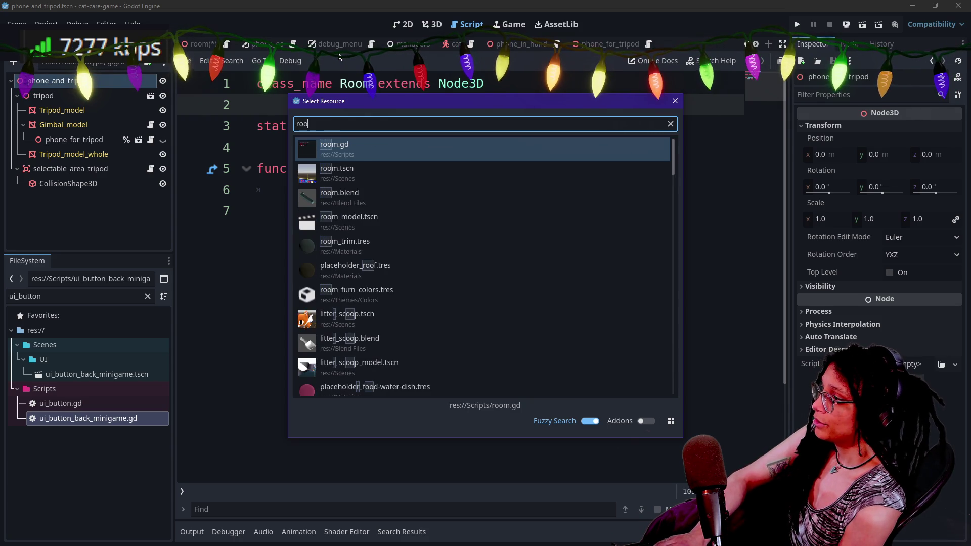
{"action": "key", "text": "Return"}
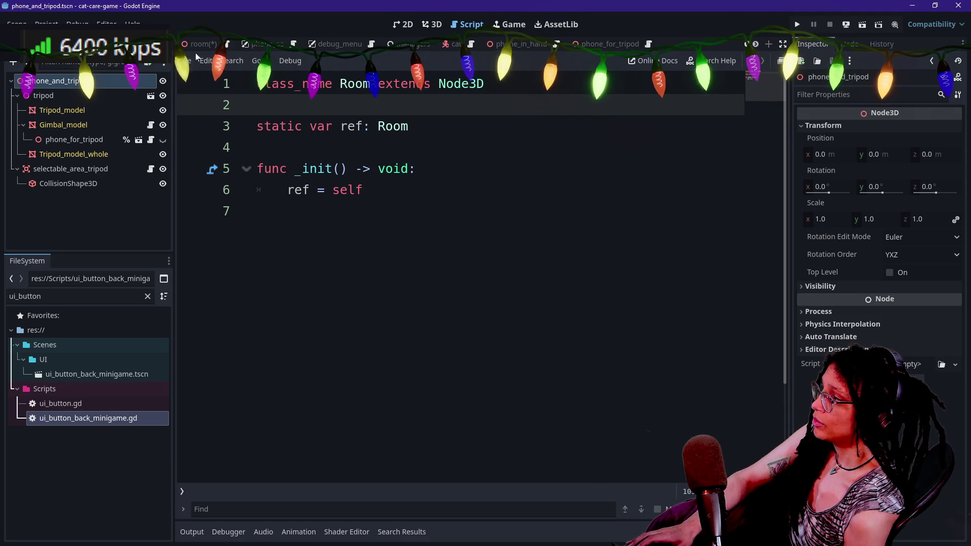
- Rename the room's tripod node to phone_and_tripod and open its Selectable_Tripod script
{"action": "left_click", "coordinate": [199, 44]}
{"action": "double_click", "coordinate": [73, 170]}
{"action": "key", "text": "BackSpace"}
{"action": "type", "text": "phone_and_tr"}
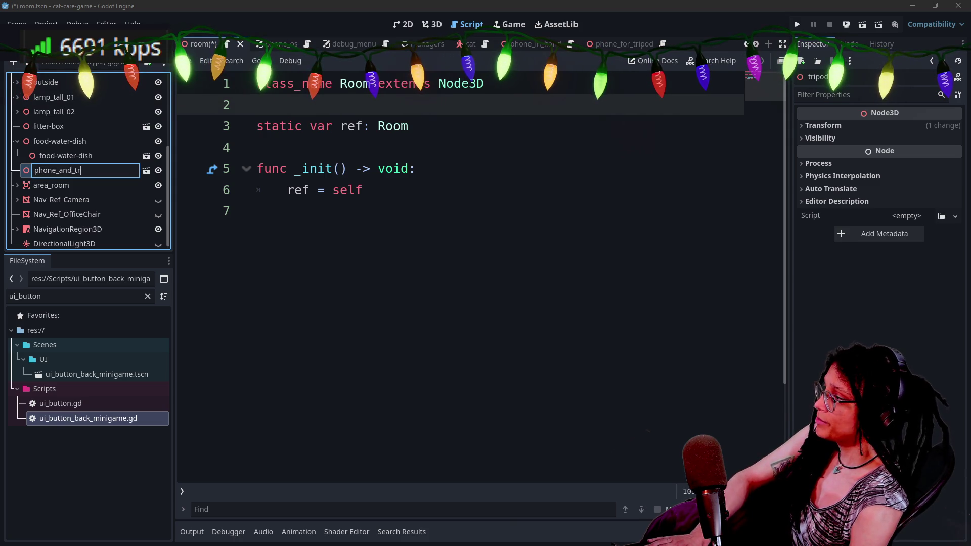
{"action": "type", "text": "ipod"}
{"action": "key", "text": "Return"}
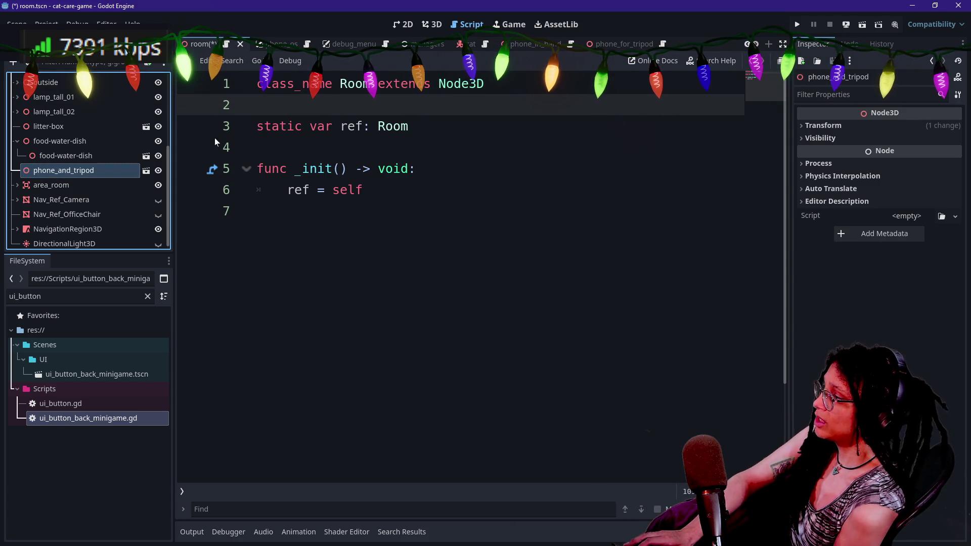
{"action": "left_click", "coordinate": [145, 170]}
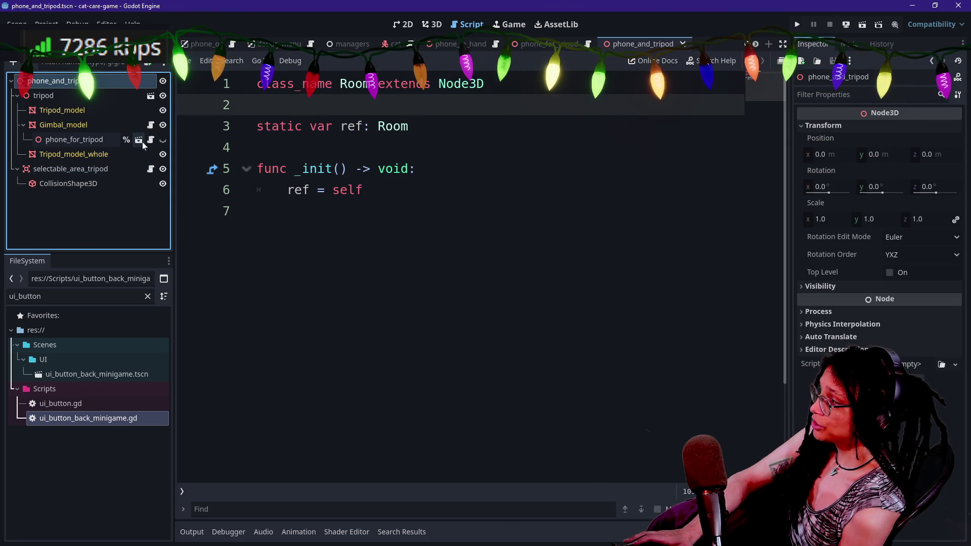
{"action": "left_click", "coordinate": [150, 169]}
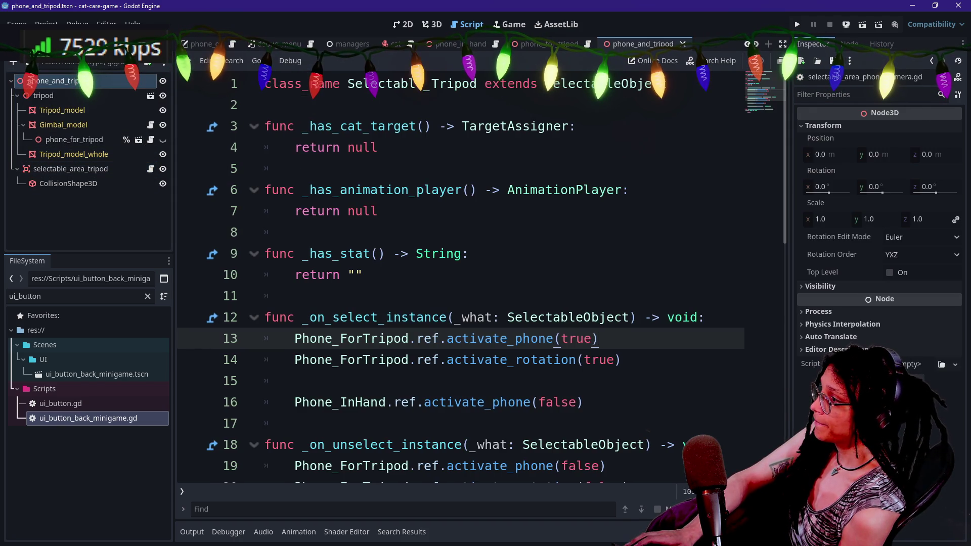
- Highlight Selectable_Tripod's class declaration extending SelectableObject and its first function
{"action": "double_click", "coordinate": [601, 83]}
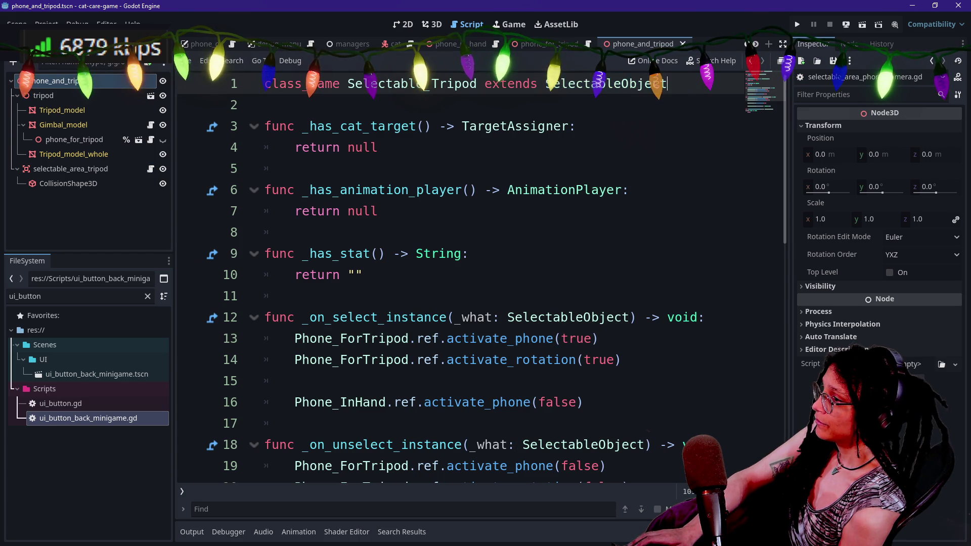
{"action": "left_click", "coordinate": [408, 84], "text": "shift"}
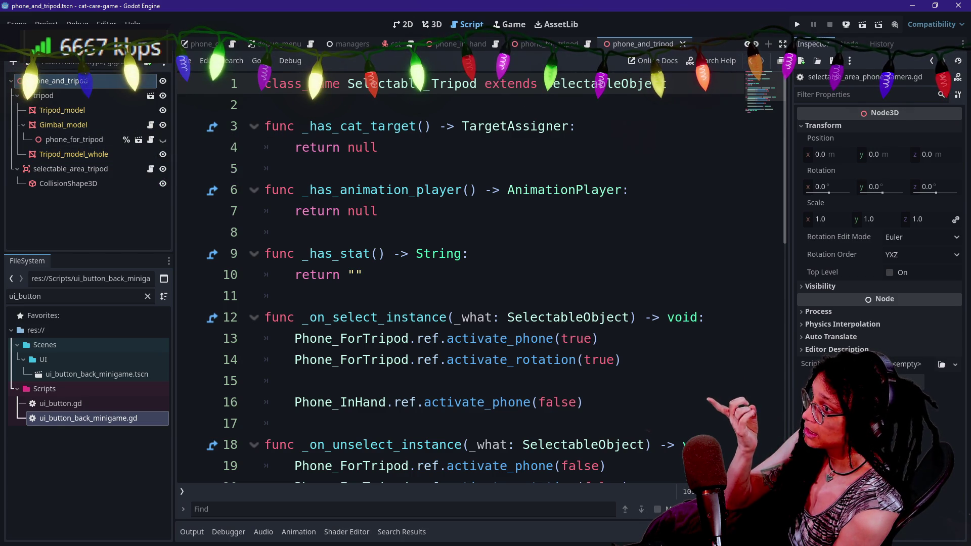
{"action": "left_click_drag", "start_coordinate": [401, 84], "coordinate": [577, 126]}
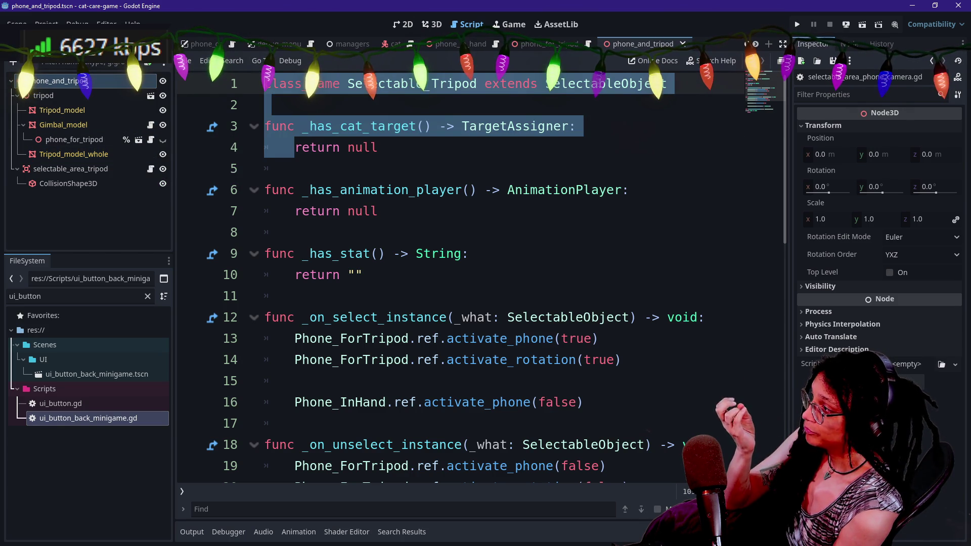
{"action": "left_click", "coordinate": [304, 168]}
- Open the Phone_ForTripod script and review its Node3D base class
{"action": "left_click", "coordinate": [150, 141]}
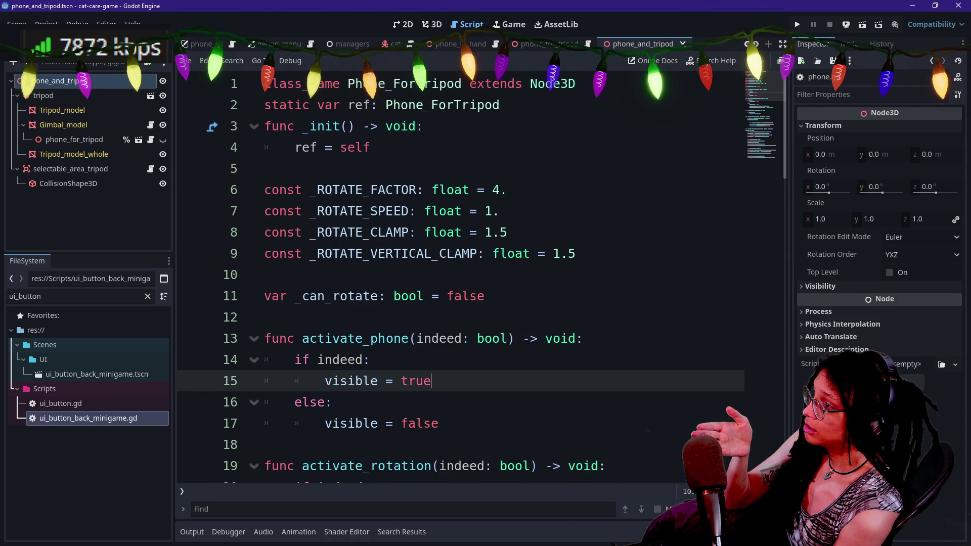
{"action": "left_click", "coordinate": [577, 84]}
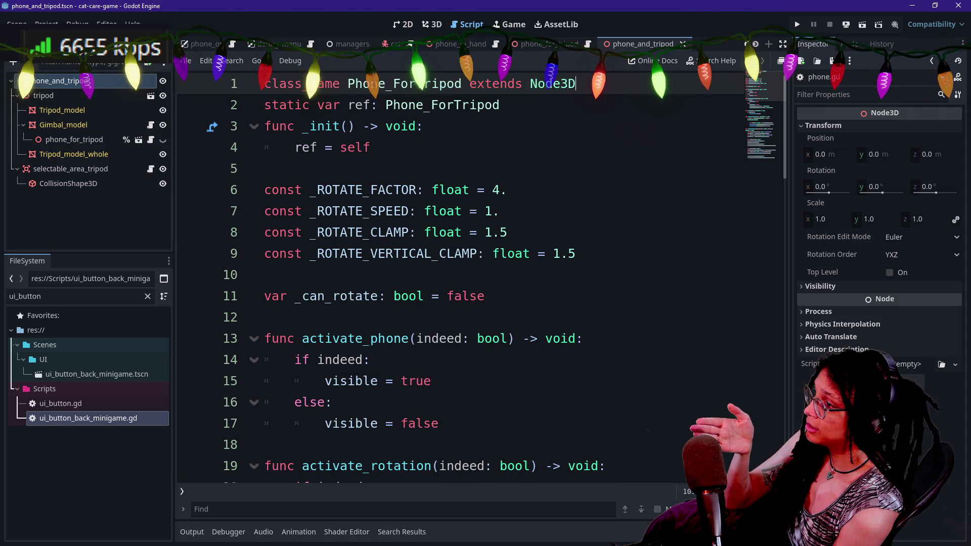
{"action": "key", "text": "ctrl+alt+o"}
- Open minigame.gd and review its abstract Minigame class extending Area3D
{"action": "type", "text": "mini"}
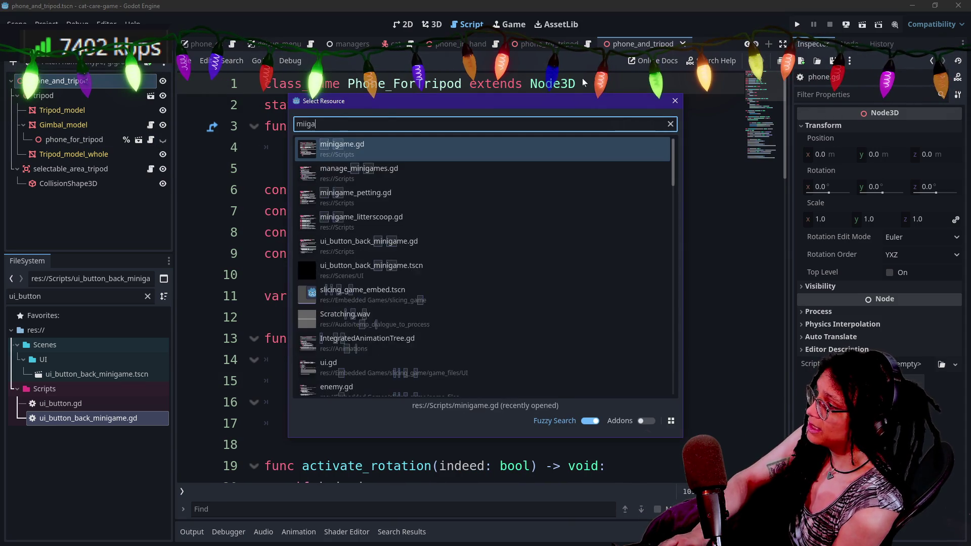
{"action": "key", "text": "Return"}
{"action": "scroll", "coordinate": [579, 76], "scroll_direction": "up", "scroll_amount": 4}
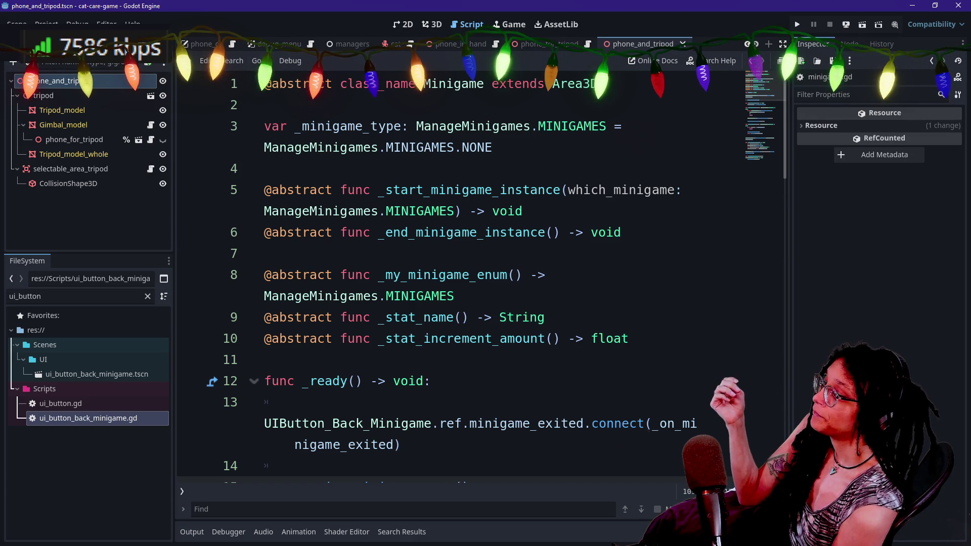
{"action": "scroll", "coordinate": [537, 190], "scroll_direction": "down", "scroll_amount": 2}
{"action": "left_click", "coordinate": [531, 190]}
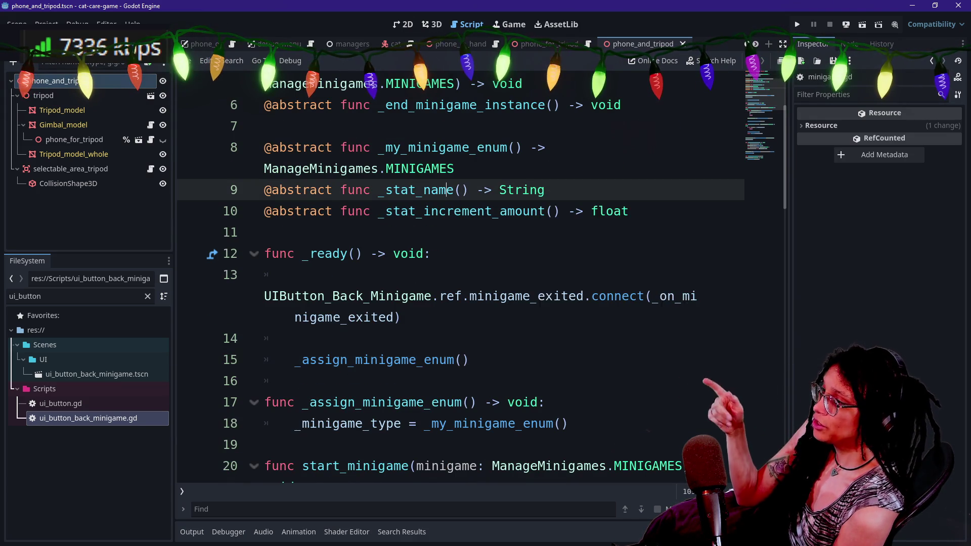
{"action": "scroll", "coordinate": [531, 190], "scroll_direction": "up", "scroll_amount": 2}
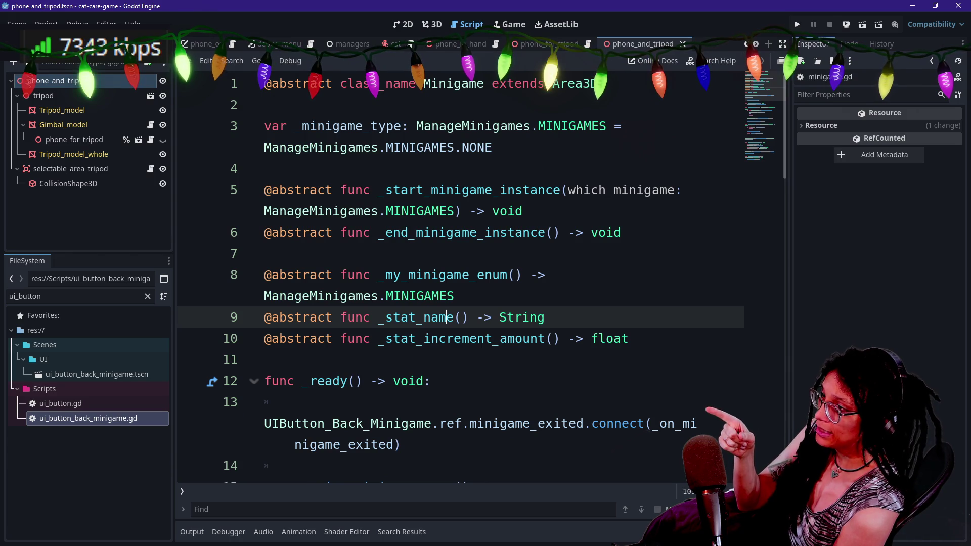
{"action": "left_click", "coordinate": [541, 84]}
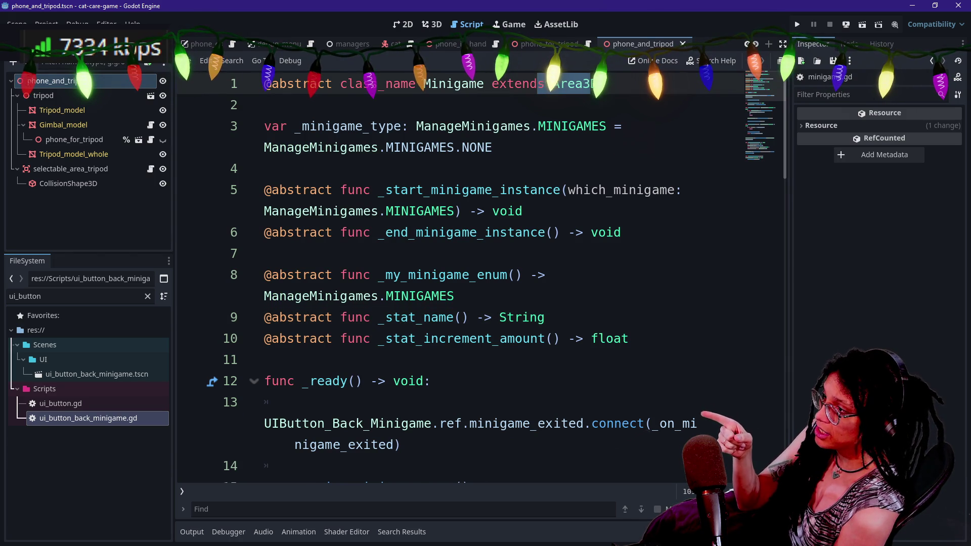
- Highlight the _ready function code and lines 11–15 of minigame.gd
{"action": "scroll", "coordinate": [541, 83], "scroll_direction": "down", "scroll_amount": 3}
{"action": "left_click_drag", "start_coordinate": [302, 190], "coordinate": [450, 338]}
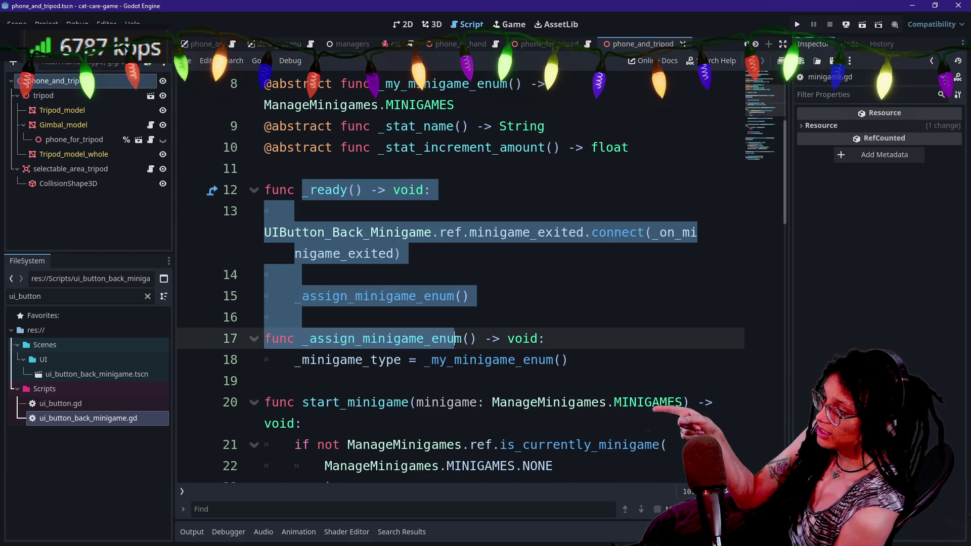
{"action": "left_click", "coordinate": [450, 338]}
{"action": "left_click_drag", "start_coordinate": [470, 296], "coordinate": [265, 169]}
{"action": "scroll", "coordinate": [265, 169], "scroll_direction": "up", "scroll_amount": 3}
{"action": "left_click", "coordinate": [265, 168]}
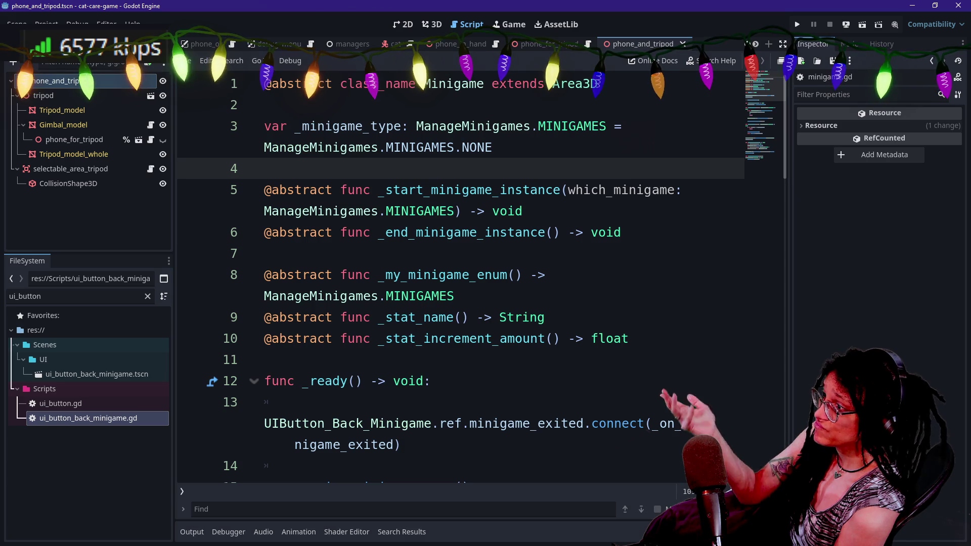
{"action": "key", "text": "shift+alt+o"}
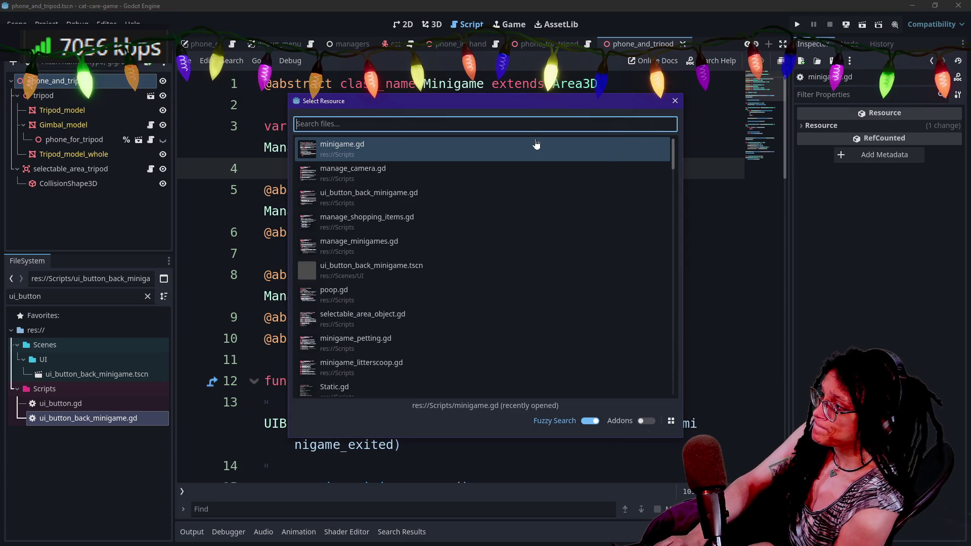
- Open minigame_petting.gd and review its _ready function in the Minigame_Petting class
{"action": "key", "text": "Down"}
{"action": "key", "text": "Down"}
{"action": "key", "text": "Down"}
{"action": "type", "text": "peti"}
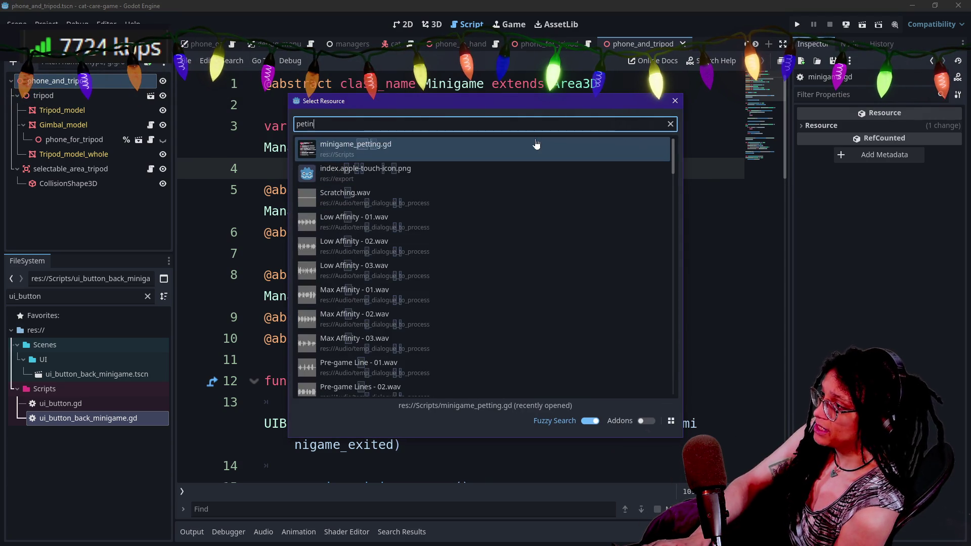
{"action": "key", "text": "Return"}
{"action": "scroll", "coordinate": [455, 273], "scroll_direction": "up", "scroll_amount": 7}
{"action": "scroll", "coordinate": [470, 203], "scroll_direction": "up", "scroll_amount": 20}
{"action": "scroll", "coordinate": [470, 202], "scroll_direction": "down", "scroll_amount": 4}
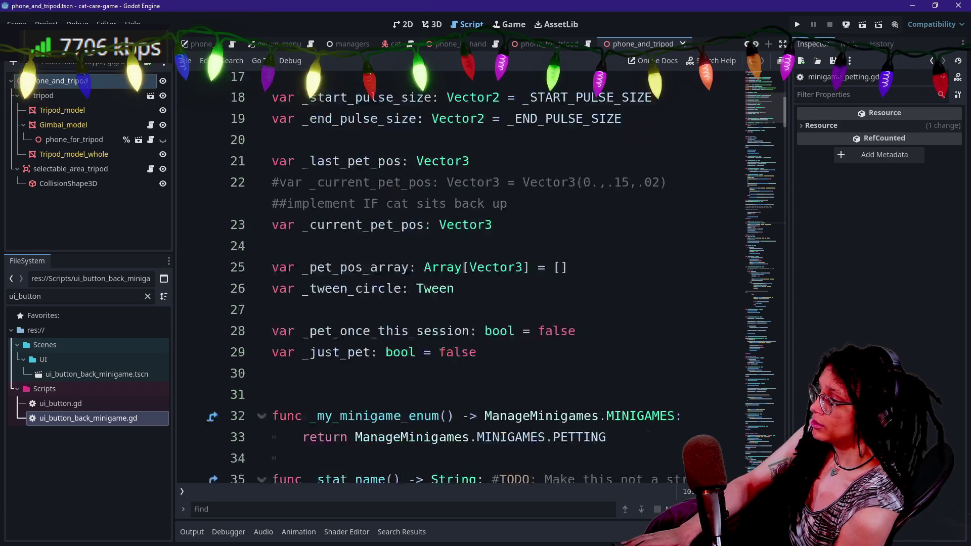
{"action": "scroll", "coordinate": [466, 243], "scroll_direction": "down", "scroll_amount": 6}
{"action": "scroll", "coordinate": [465, 243], "scroll_direction": "down", "scroll_amount": 2}
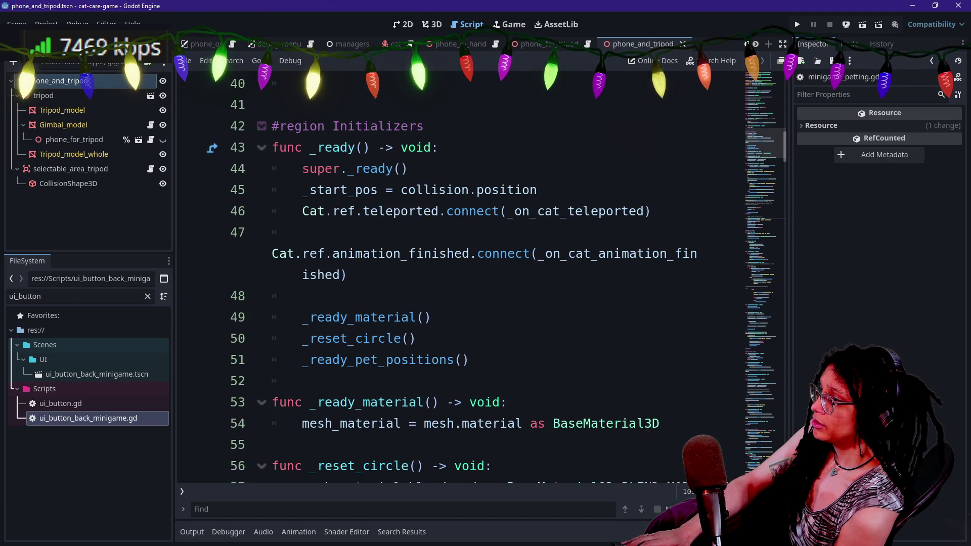
{"action": "mouse_move", "coordinate": [302, 169]}
{"action": "left_mouse_down"}
{"action": "mouse_move", "coordinate": [407, 168]}
{"action": "mouse_move", "coordinate": [304, 296]}
{"action": "left_mouse_up"}
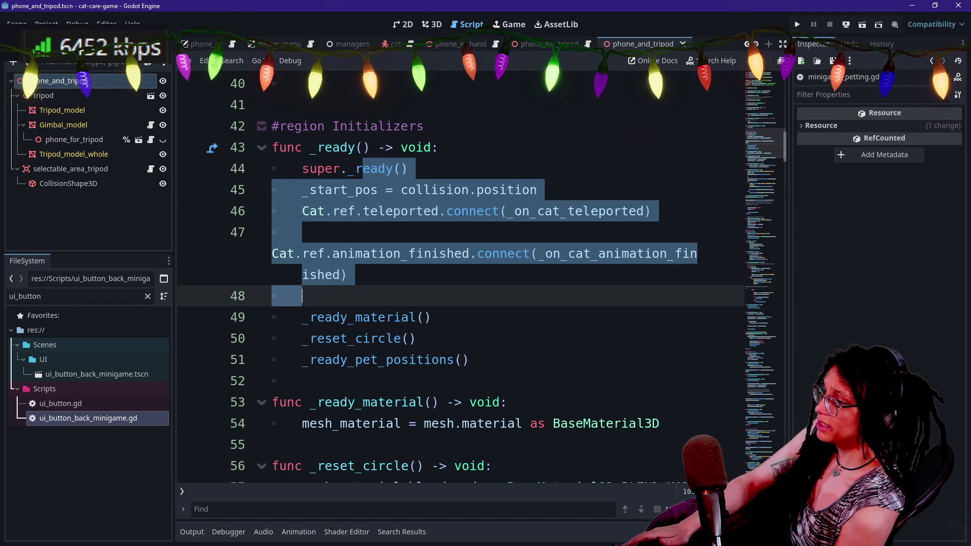
{"action": "left_click", "coordinate": [302, 296]}
{"action": "left_click", "coordinate": [469, 360]}
{"action": "scroll", "coordinate": [471, 278], "scroll_direction": "up", "scroll_amount": 13}
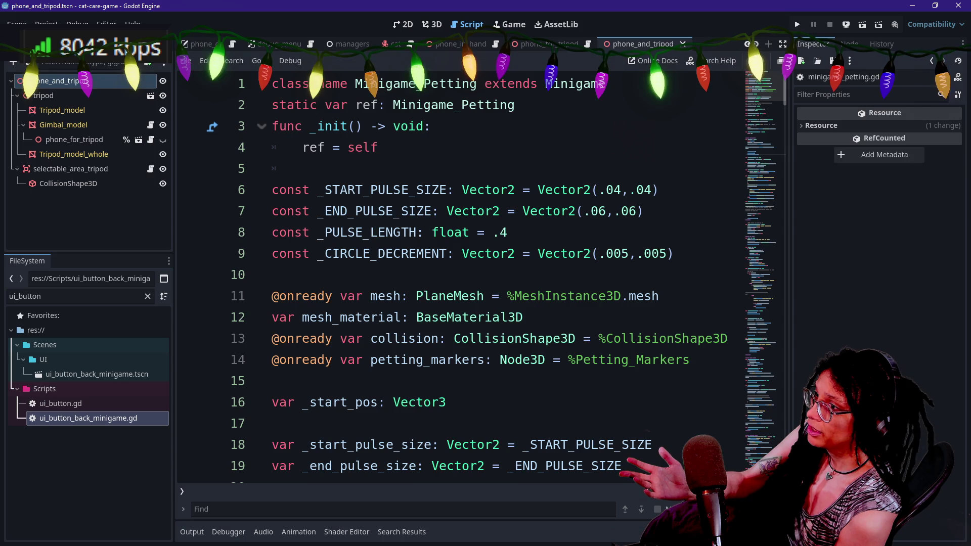
{"action": "scroll", "coordinate": [475, 278], "scroll_direction": "down", "scroll_amount": 20}
{"action": "scroll", "coordinate": [476, 279], "scroll_direction": "up", "scroll_amount": 20}
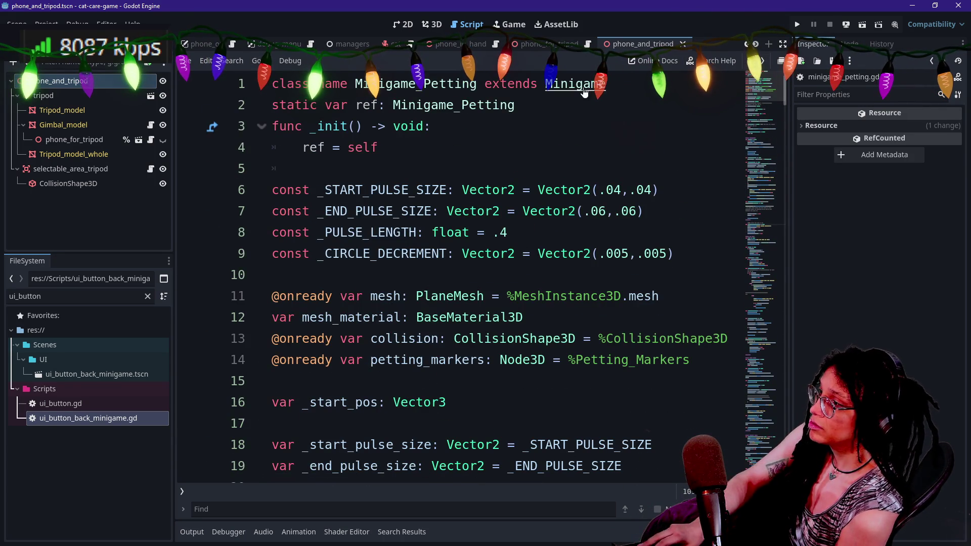
- Return to minigame.gd and delete Area3D from its extends line
{"action": "key", "text": "alt+Left"}
{"action": "double_click", "coordinate": [574, 84]}
{"action": "key", "text": "BackSpace"}
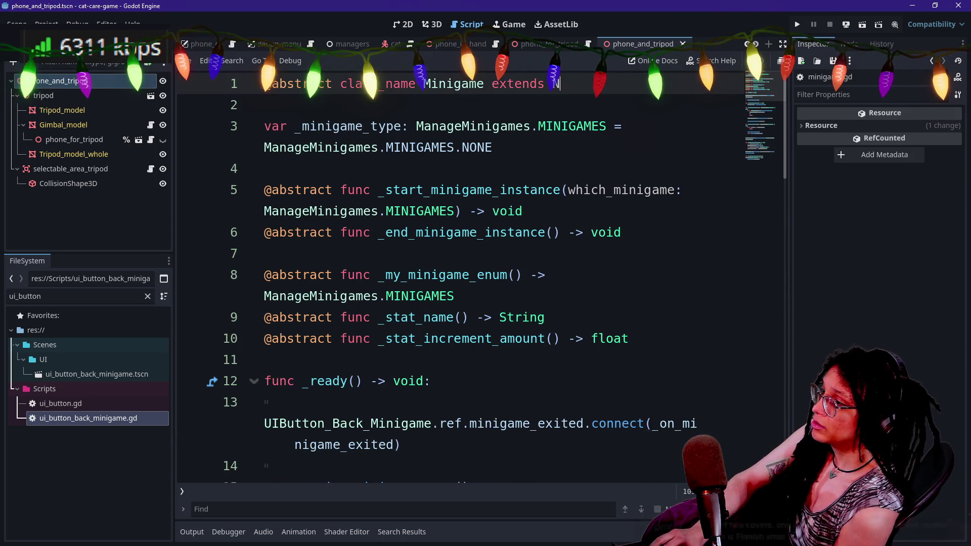
- Retype the base class as Node, run the game, and follow the error to Minigame_Petting
{"action": "type", "text": "Node"}
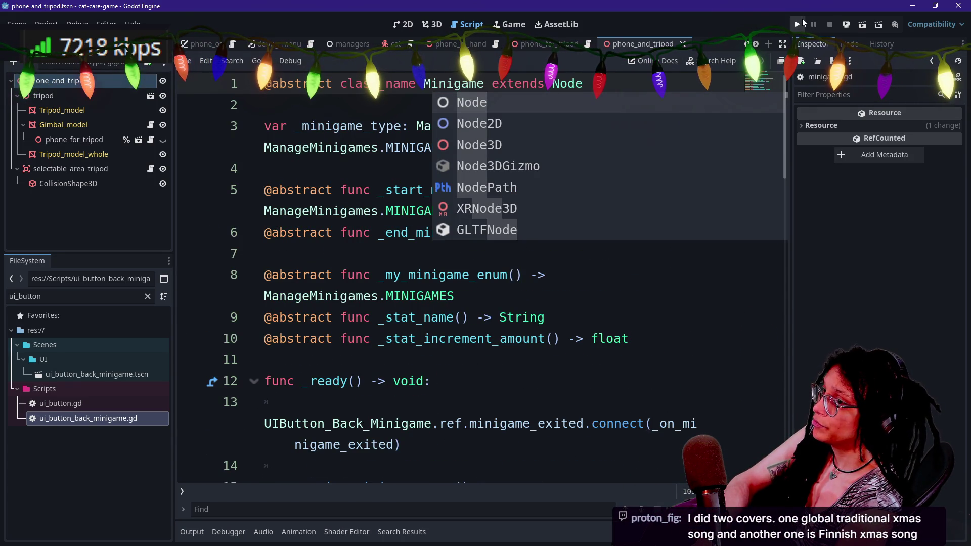
{"action": "left_click", "coordinate": [802, 24]}
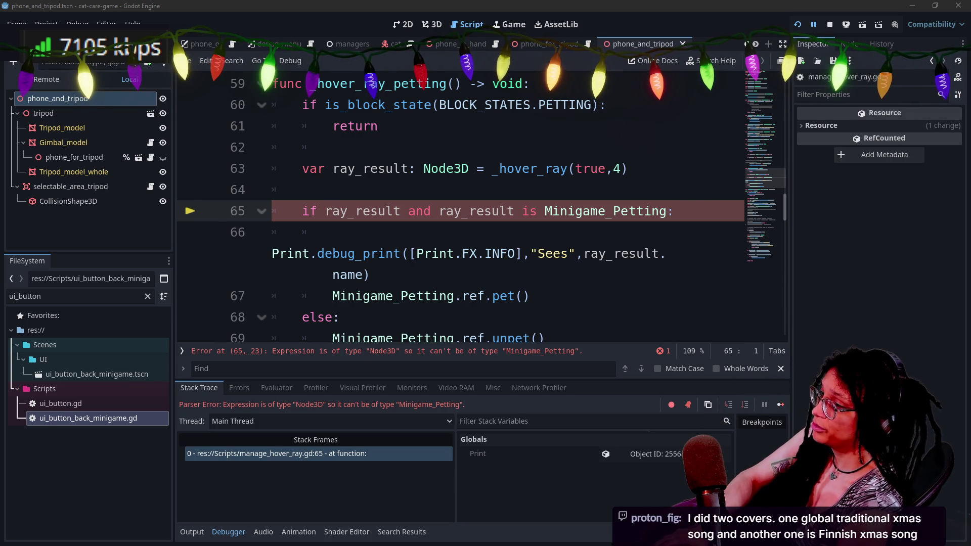
{"action": "left_click", "coordinate": [596, 212], "text": "ctrl"}
- Set the Minigame base class to Node3D and rerun the game
{"action": "left_click", "coordinate": [586, 83], "text": "ctrl"}
{"action": "type", "text": "3"}
{"action": "left_click", "coordinate": [354, 169]}
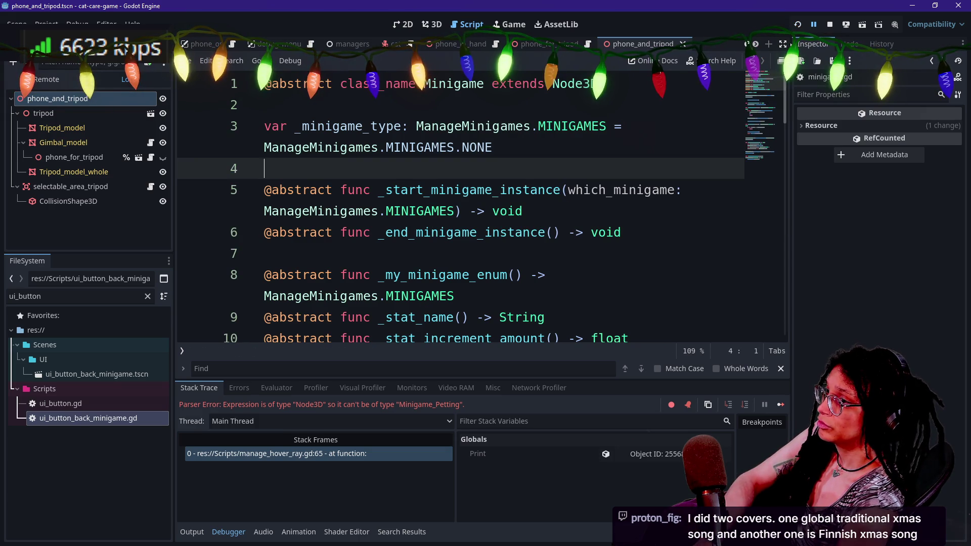
{"action": "left_click", "coordinate": [794, 27]}
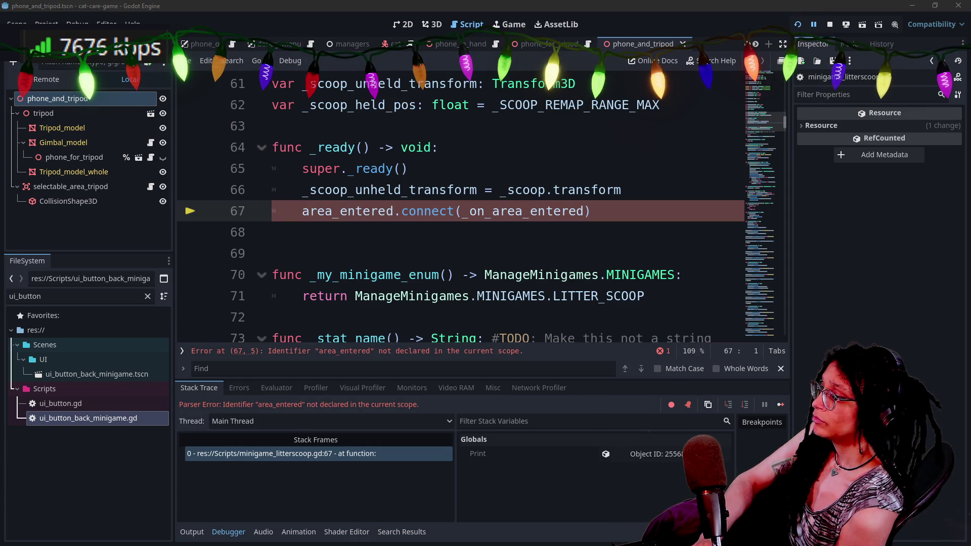
- Inspect the erroring area_entered connection on line 67 of minigame_litterscoop.gd
{"action": "left_click", "coordinate": [484, 210]}
{"action": "scroll", "coordinate": [485, 211], "scroll_direction": "up", "scroll_amount": 4}
{"action": "scroll", "coordinate": [484, 210], "scroll_direction": "up", "scroll_amount": 15}
{"action": "scroll", "coordinate": [485, 211], "scroll_direction": "down", "scroll_amount": 5}
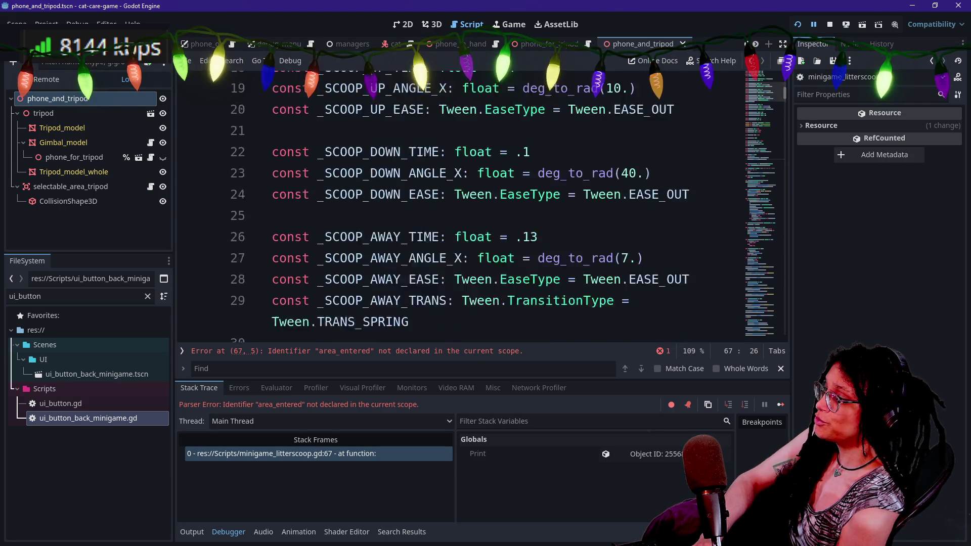
{"action": "scroll", "coordinate": [484, 211], "scroll_direction": "down", "scroll_amount": 9}
{"action": "scroll", "coordinate": [485, 211], "scroll_direction": "down", "scroll_amount": 7}
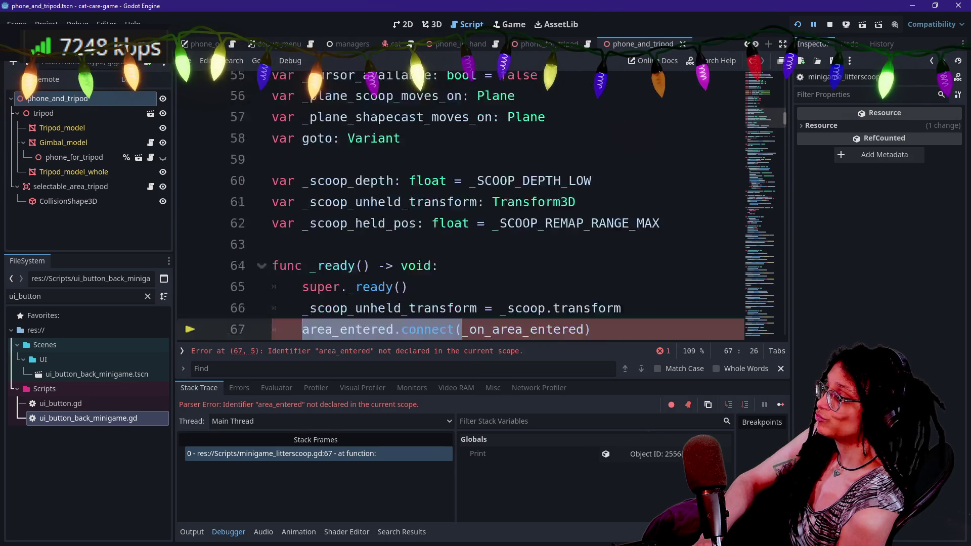
{"action": "left_click", "coordinate": [455, 190]}
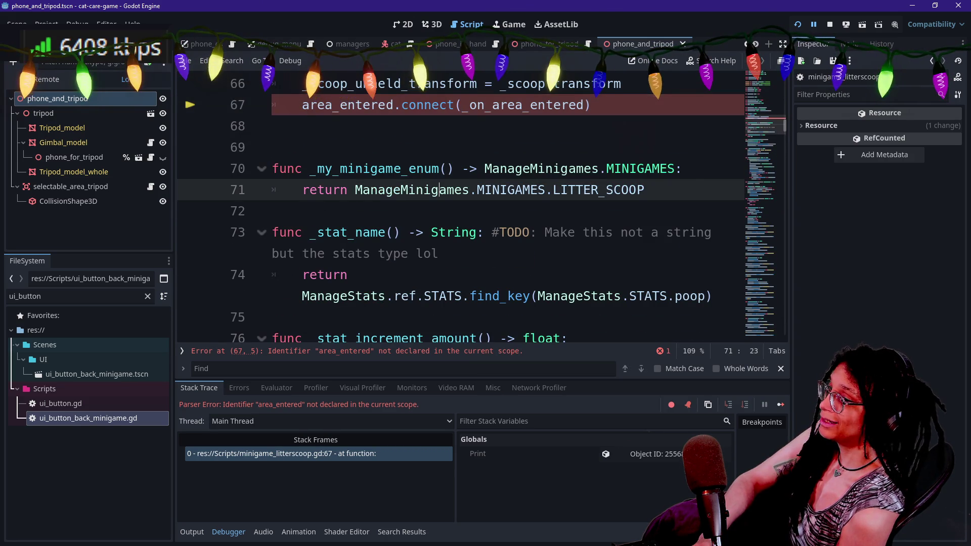
{"action": "scroll", "coordinate": [454, 190], "scroll_direction": "up", "scroll_amount": 3}
{"action": "left_click", "coordinate": [455, 189]}
{"action": "scroll", "coordinate": [455, 190], "scroll_direction": "up", "scroll_amount": 2}
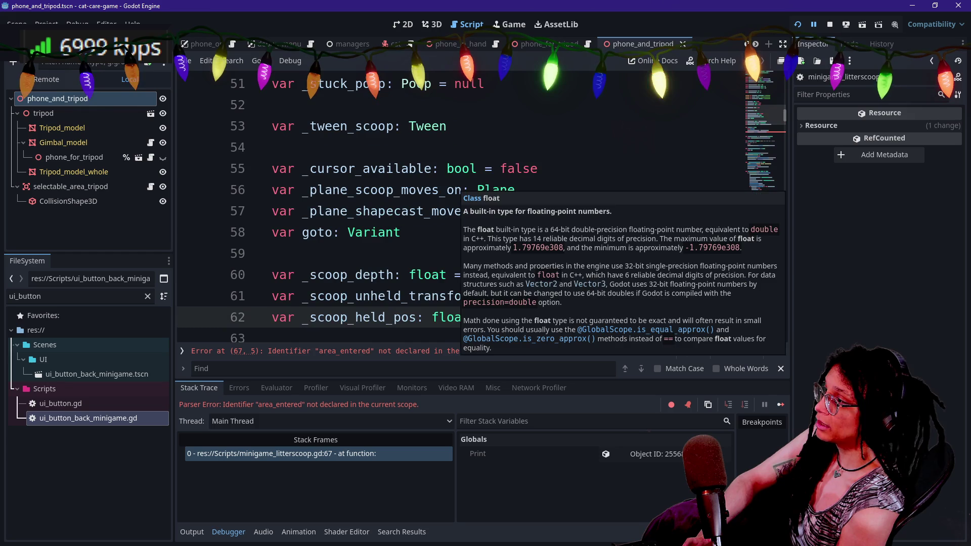
{"action": "scroll", "coordinate": [455, 190], "scroll_direction": "up", "scroll_amount": 6}
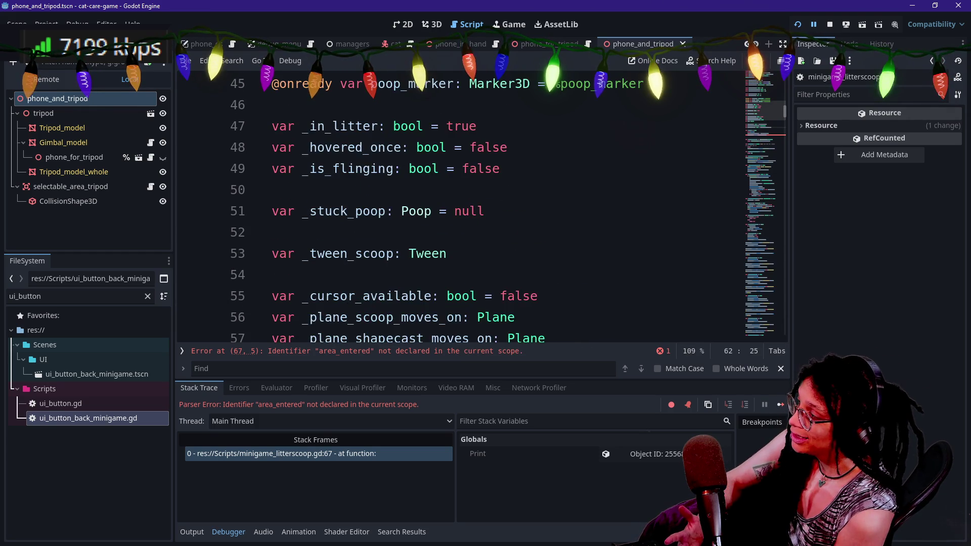
{"action": "scroll", "coordinate": [455, 189], "scroll_direction": "up", "scroll_amount": 10}
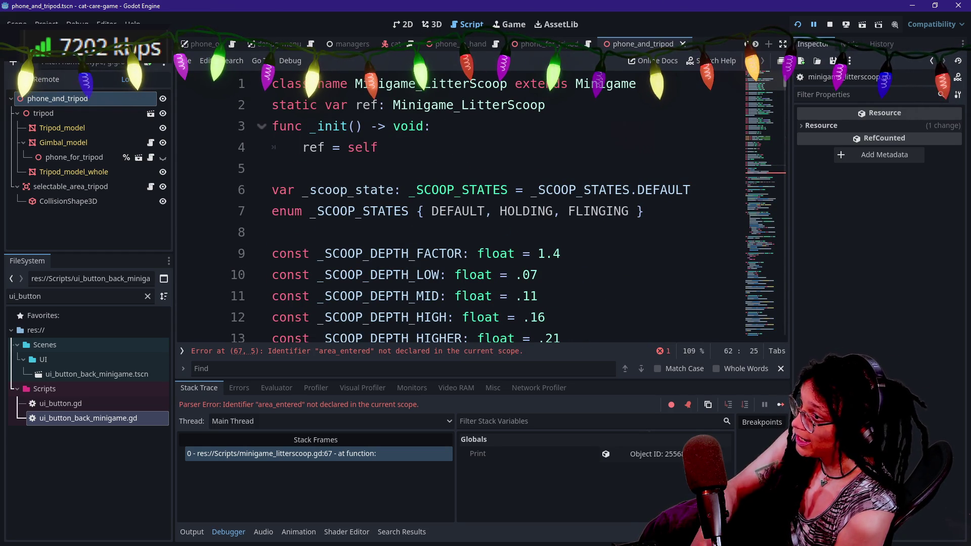
{"action": "scroll", "coordinate": [454, 189], "scroll_direction": "down", "scroll_amount": 18}
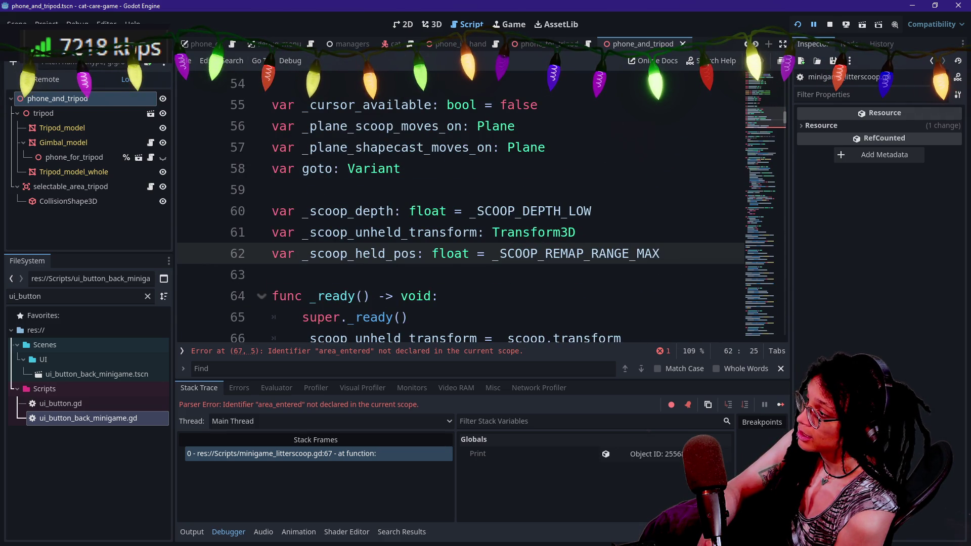
{"action": "scroll", "coordinate": [481, 210], "scroll_direction": "down", "scroll_amount": 4}
{"action": "scroll", "coordinate": [480, 210], "scroll_direction": "up", "scroll_amount": 2}
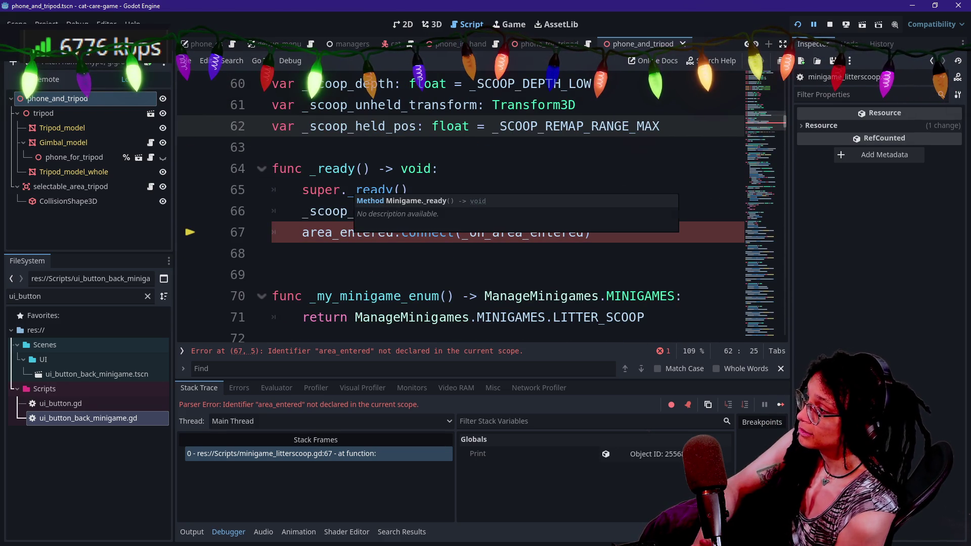
- Change line 67 to self.area_entered.connect(_on_area_entered) and run the game with F5
{"action": "left_click", "coordinate": [318, 232]}
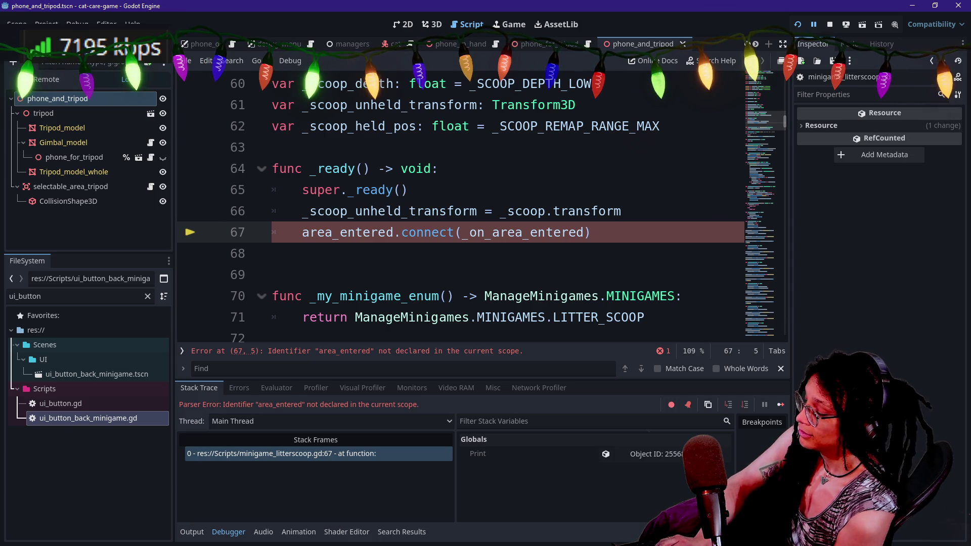
{"action": "type", "text": "self."}
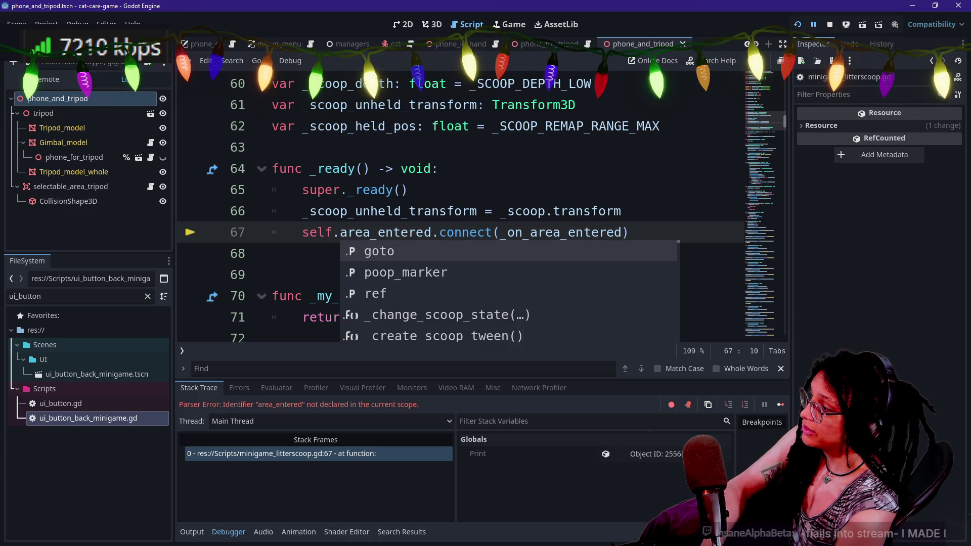
{"action": "key", "text": "F5"}
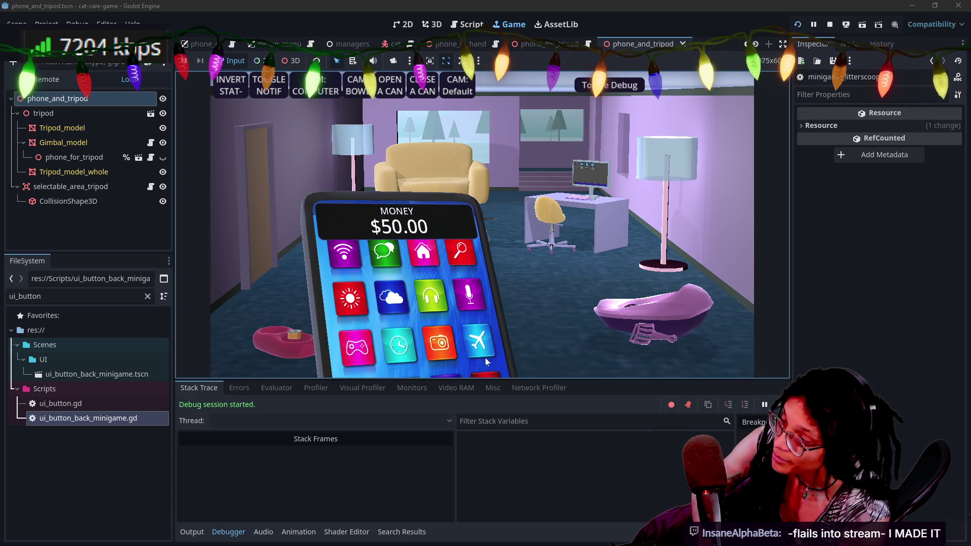
- In the running game, visit the litter box, return to the room, focus on the couch cat, then stop
{"action": "left_click", "coordinate": [494, 353]}
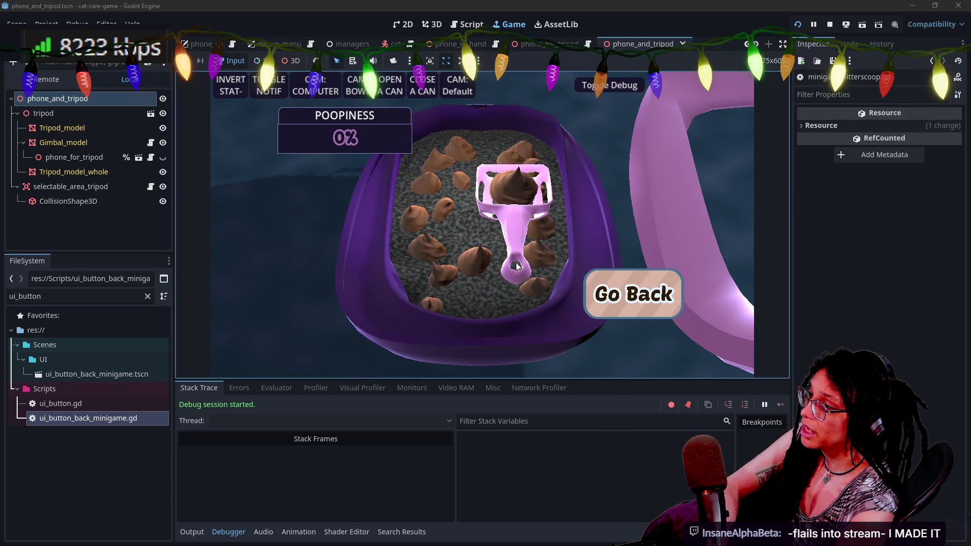
{"action": "left_click", "coordinate": [648, 287]}
{"action": "left_click", "coordinate": [467, 180]}
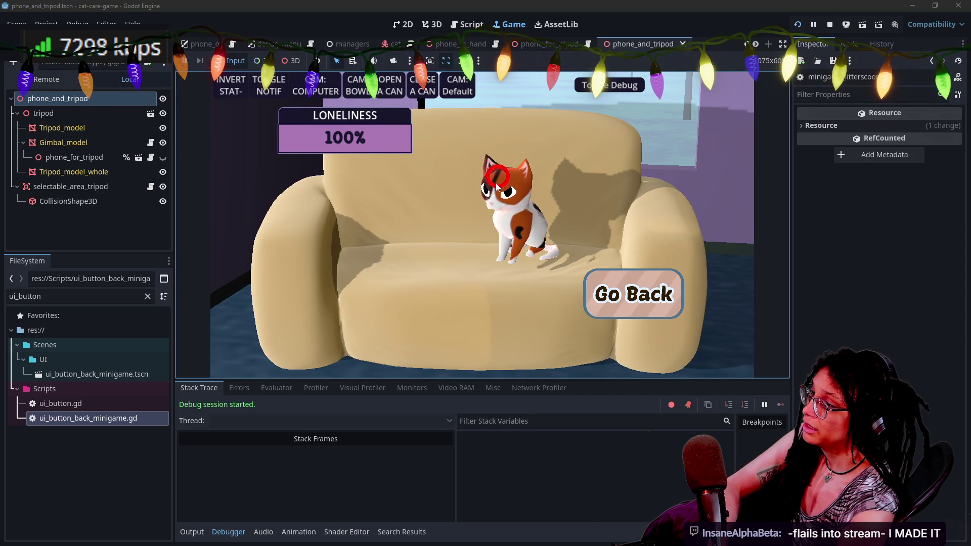
{"action": "left_click", "coordinate": [830, 25]}
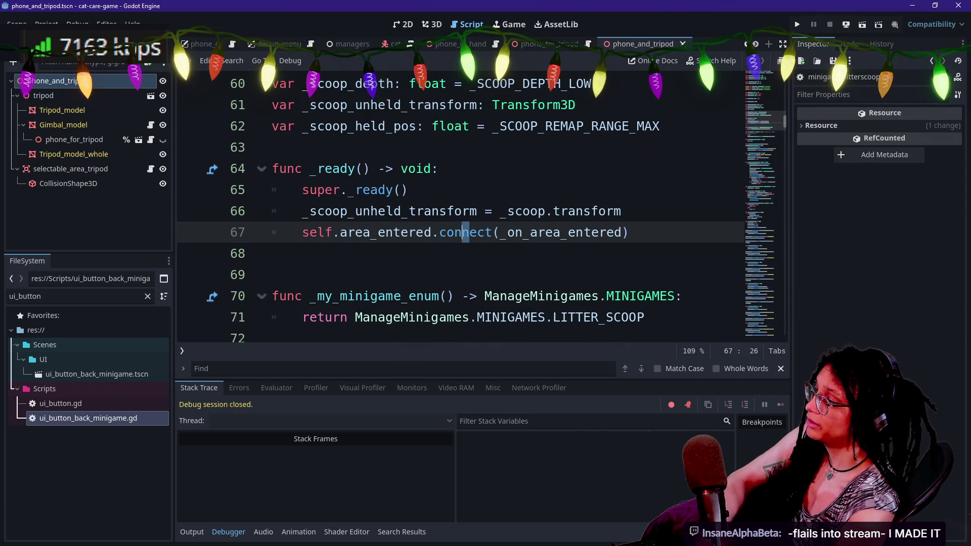
- Search Quick Open for 'phone_and' files and browse the matches down to phone_camera.gd
{"action": "scroll", "coordinate": [460, 202], "scroll_direction": "up", "scroll_amount": 15}
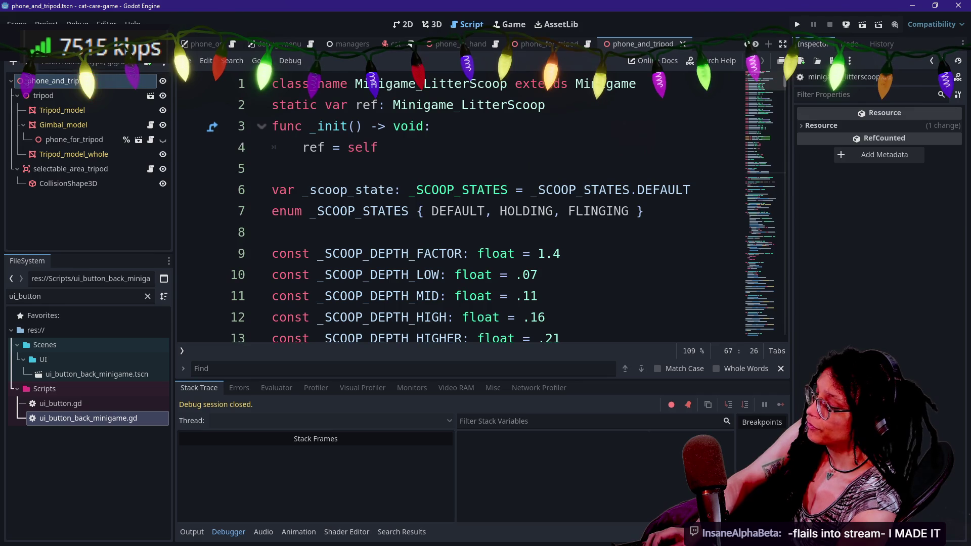
{"action": "key", "text": "alt+shift+o"}
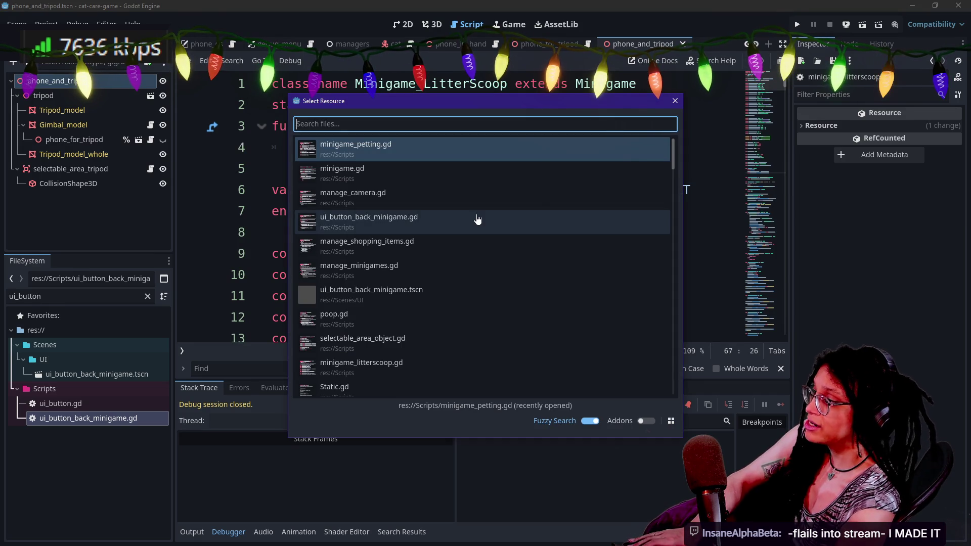
{"action": "type", "text": "phone_and_"}
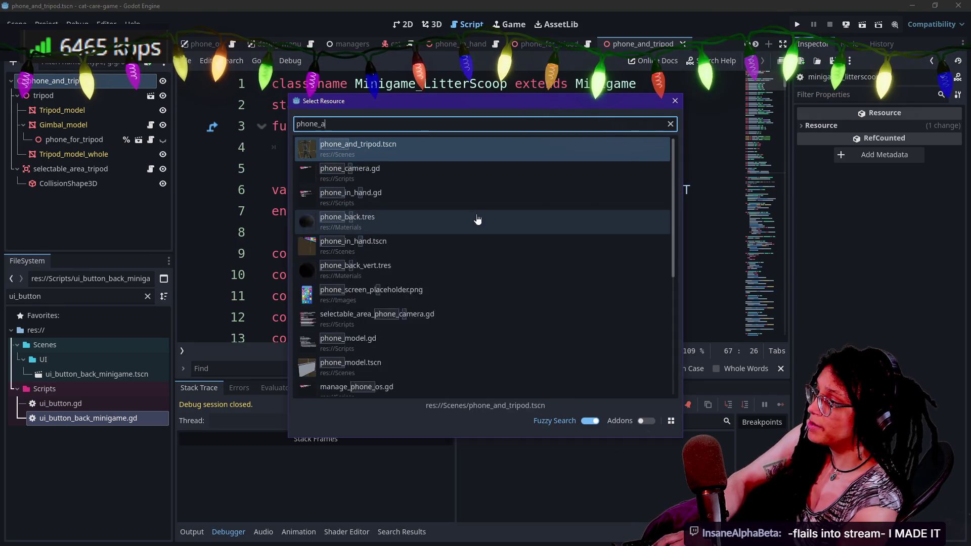
{"action": "key", "text": "Return"}
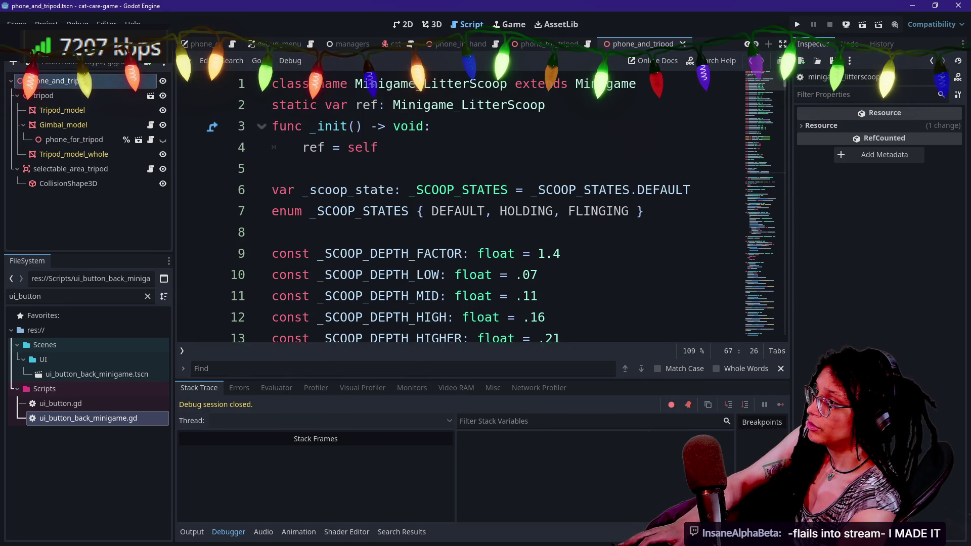
{"action": "left_click_drag", "start_coordinate": [540, 190], "coordinate": [552, 211]}
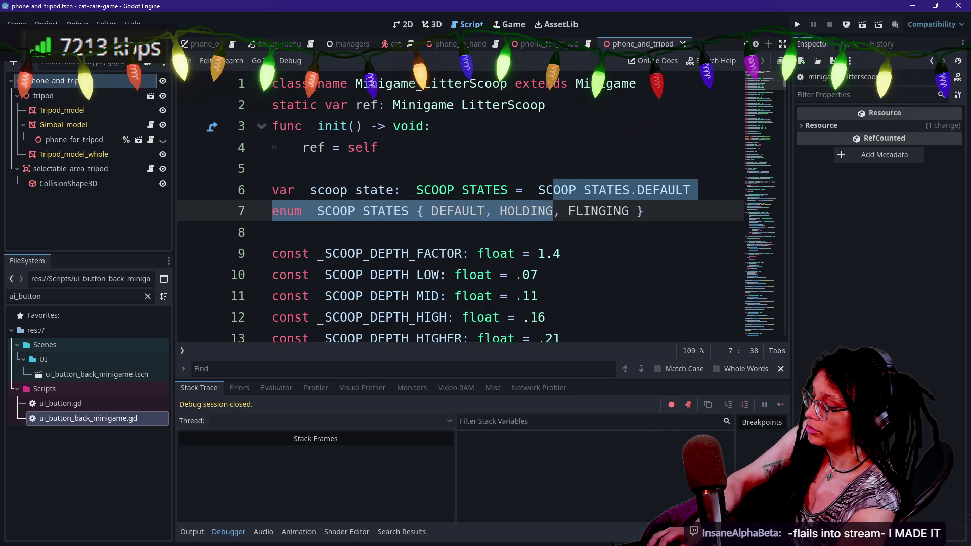
{"action": "key", "text": "alt+shift+o"}
{"action": "type", "text": "phone_and"}
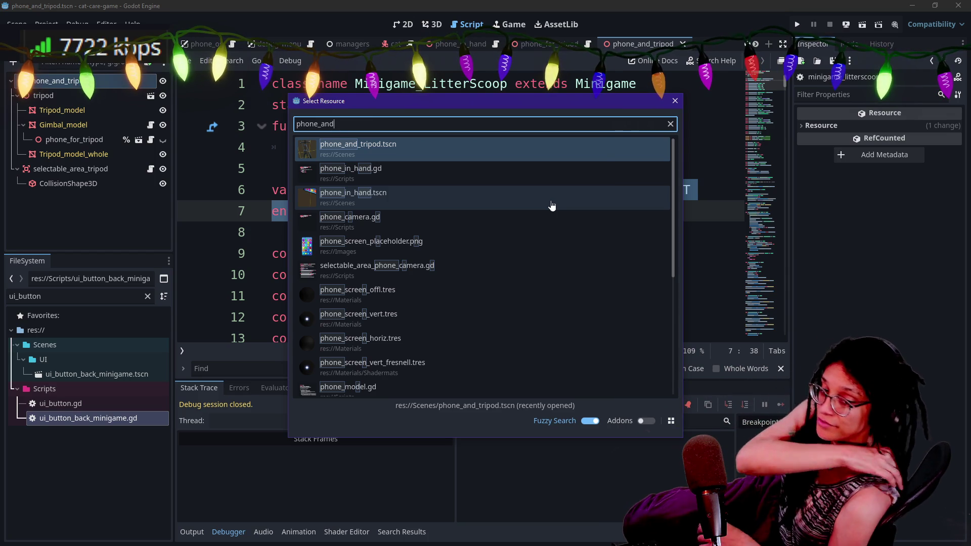
{"action": "key", "text": "Down"}
{"action": "key", "text": "Down"}
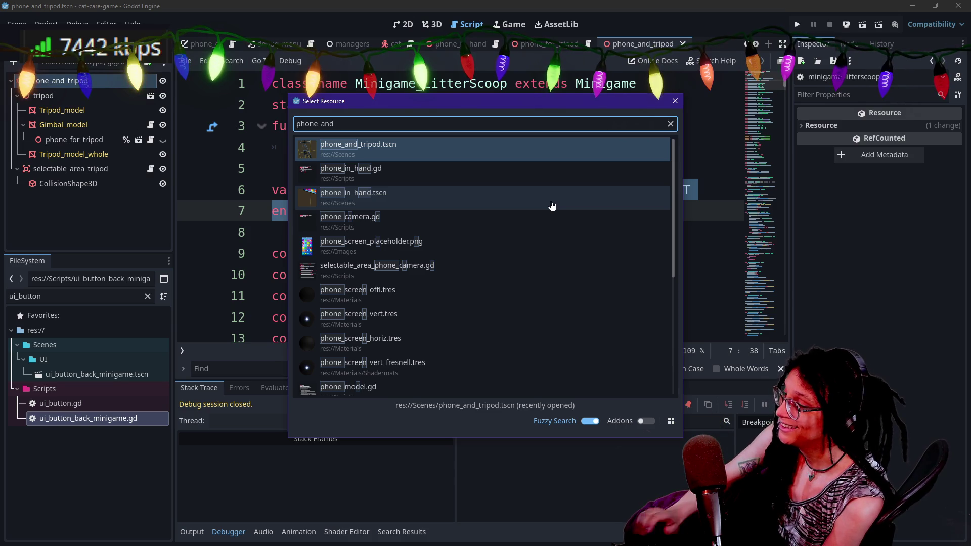
{"action": "key", "text": "Down"}
{"action": "key", "text": "Down"}
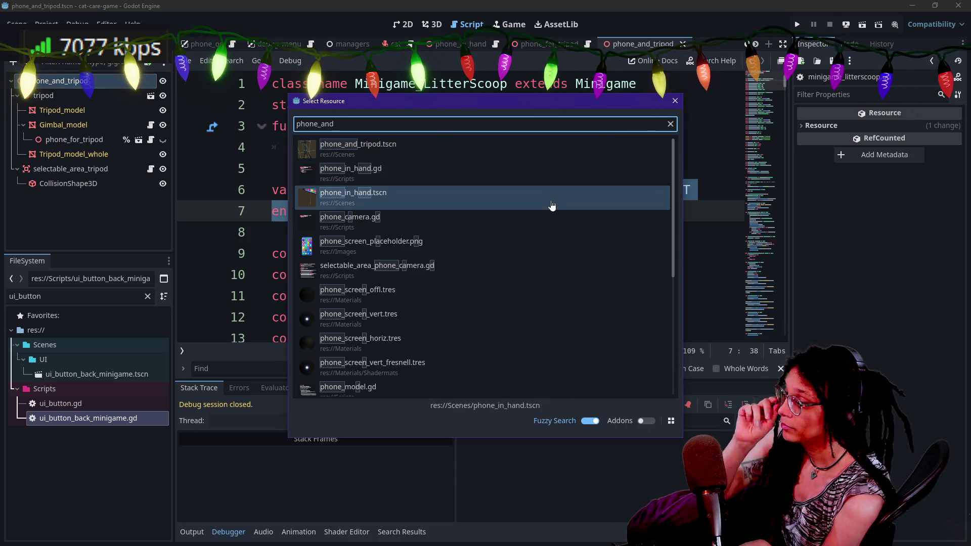
{"action": "key", "text": "Up"}
{"action": "key", "text": "Up"}
{"action": "key", "text": "Down"}
{"action": "key", "text": "Down"}
{"action": "key", "text": "Down"}
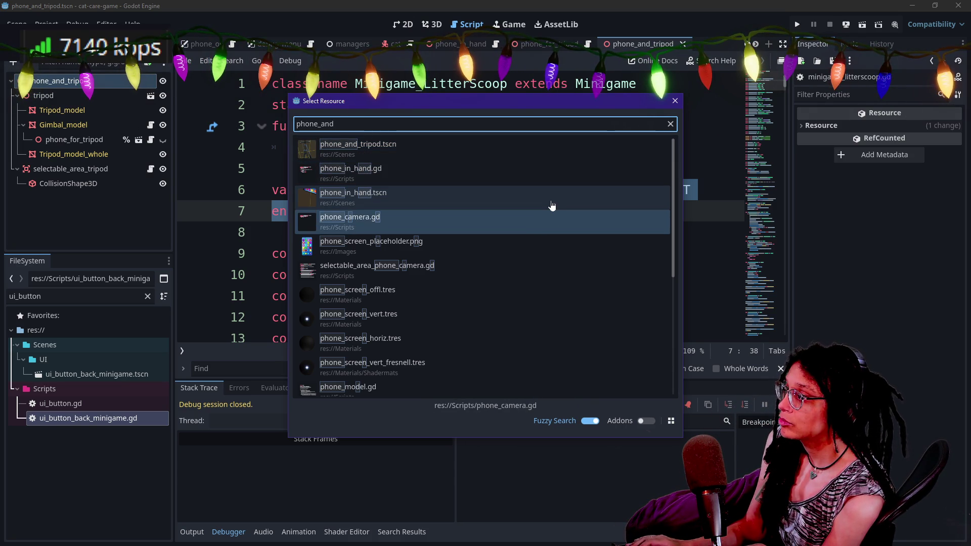
- Try searches for 'minigamephone_and' and 'tri', close the finder, and undo the accidental move of lines 6–7
{"action": "type", "text": " minigame"}
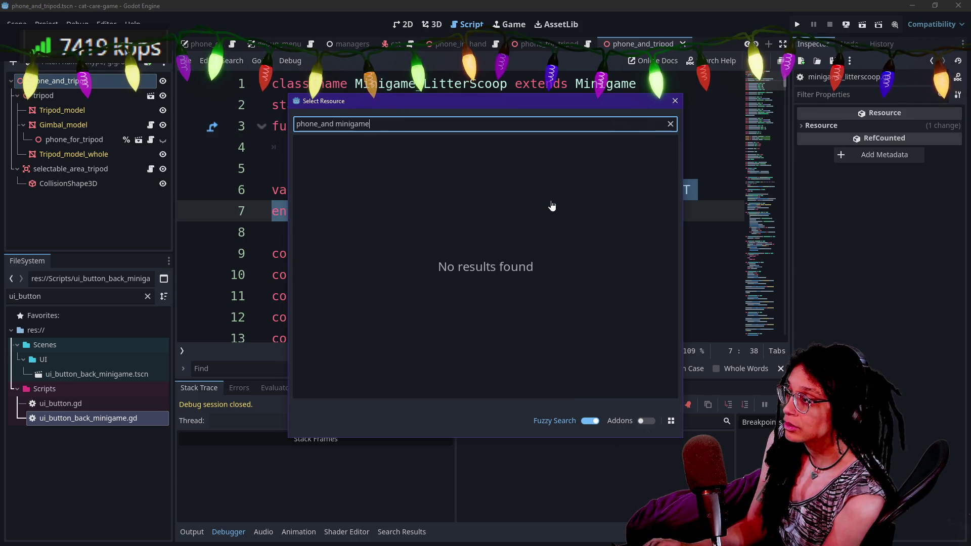
{"action": "type", "text": "phone_and"}
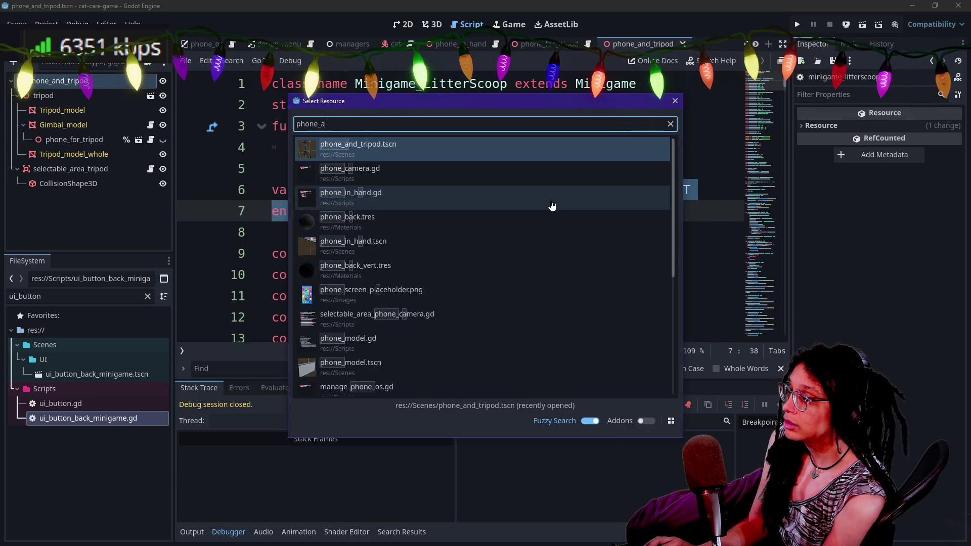
{"action": "left_click", "coordinate": [552, 206]}
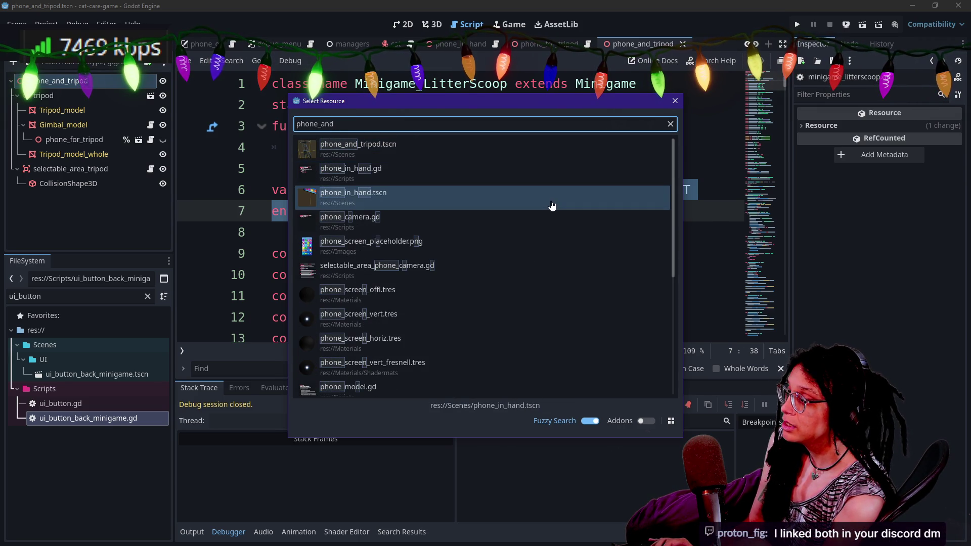
{"action": "key", "text": "ctrl+a"}
{"action": "type", "text": "tri"}
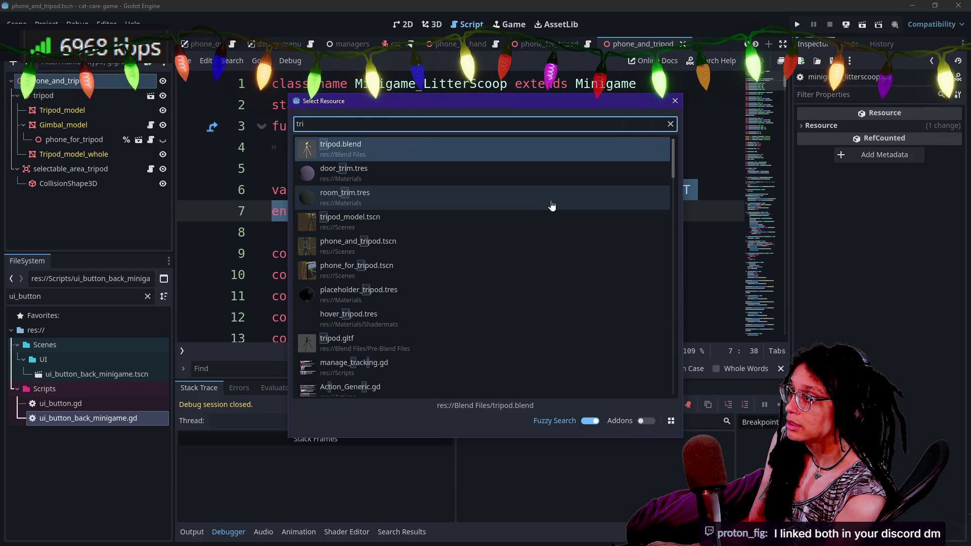
{"action": "key", "text": "BackSpace"}
{"action": "key", "text": "BackSpace"}
{"action": "key", "text": "Escape"}
{"action": "left_click_drag", "start_coordinate": [378, 288], "coordinate": [378, 295]}
{"action": "key", "text": "ctrl+z"}
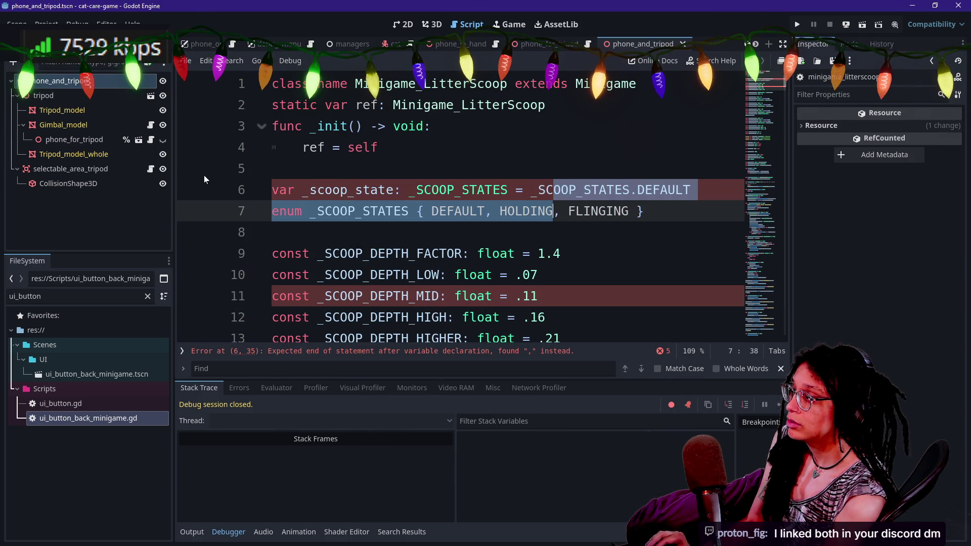
- Glance at the gimbal's script, then return to the Phone_ForTripod script and scroll through it
{"action": "left_click", "coordinate": [151, 140]}
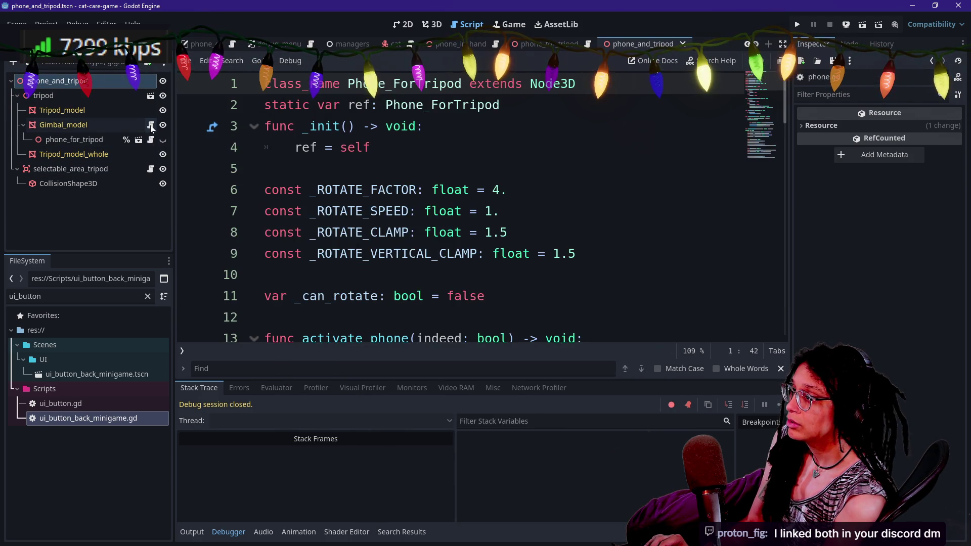
{"action": "left_click", "coordinate": [151, 125]}
{"action": "left_click", "coordinate": [151, 141]}
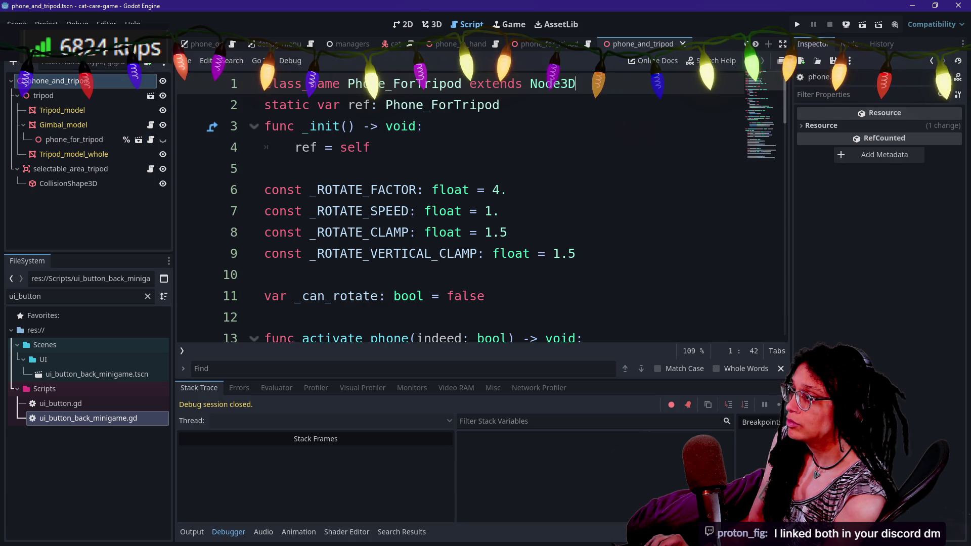
{"action": "scroll", "coordinate": [481, 213], "scroll_direction": "down", "scroll_amount": 3}
{"action": "scroll", "coordinate": [480, 212], "scroll_direction": "up", "scroll_amount": 3}
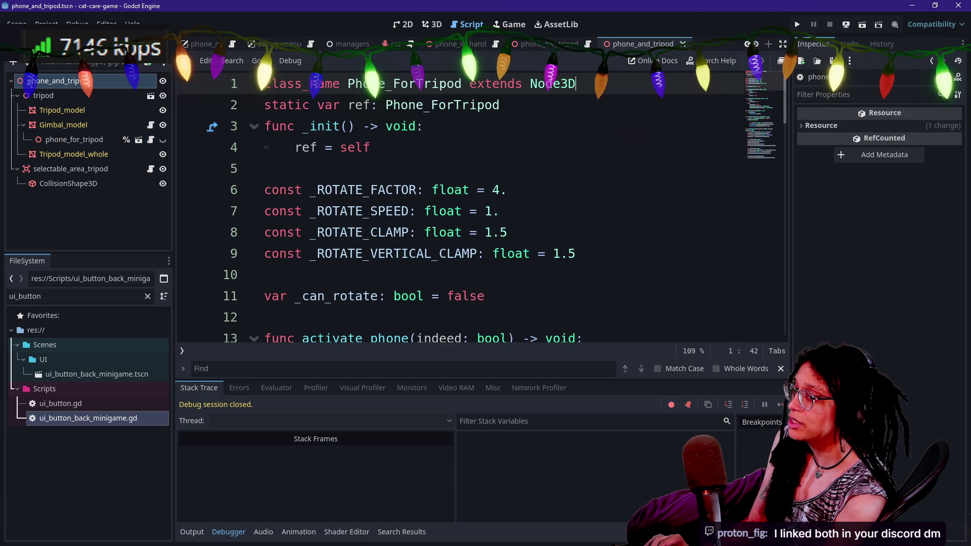
{"action": "scroll", "coordinate": [481, 212], "scroll_direction": "down", "scroll_amount": 15}
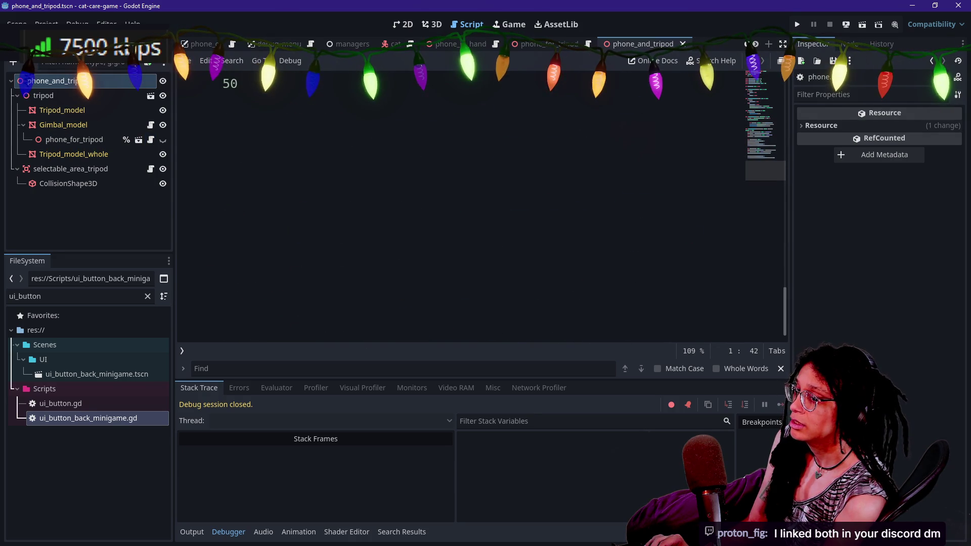
{"action": "scroll", "coordinate": [481, 212], "scroll_direction": "up", "scroll_amount": 13}
{"action": "left_click", "coordinate": [431, 147]}
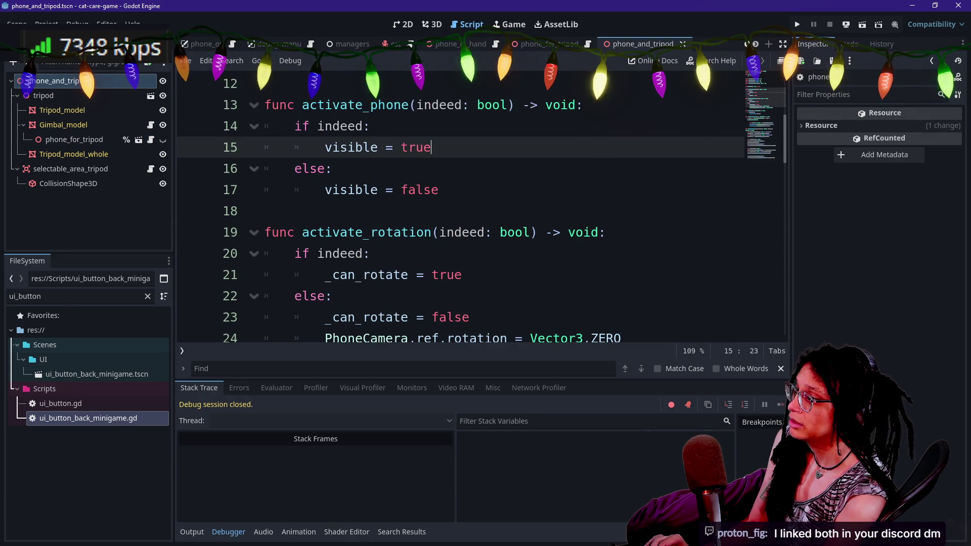
{"action": "scroll", "coordinate": [480, 213], "scroll_direction": "up", "scroll_amount": 4}
- Step through the Phone_ForTripod script's opening lines, then scroll down to its end
{"action": "key", "text": "Down"}
{"action": "key", "text": "Down"}
{"action": "key", "text": "Down"}
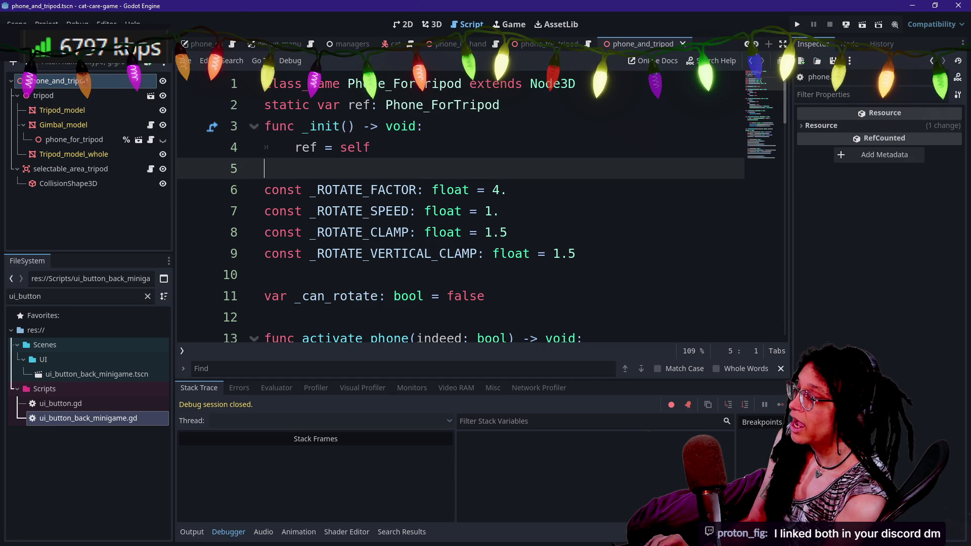
{"action": "key", "text": "Up"}
{"action": "key", "text": "Up"}
{"action": "key", "text": "Up"}
{"action": "key", "text": "Down"}
{"action": "key", "text": "Down"}
{"action": "key", "text": "Up"}
{"action": "key", "text": "Up"}
{"action": "key", "text": "Down"}
{"action": "key", "text": "Down"}
{"action": "key", "text": "Down"}
{"action": "key", "text": "Up"}
{"action": "key", "text": "Up"}
{"action": "key", "text": "Up"}
{"action": "key", "text": "Down"}
{"action": "key", "text": "Down"}
{"action": "key", "text": "Down"}
{"action": "key", "text": "Up"}
{"action": "key", "text": "Up"}
{"action": "key", "text": "Up"}
{"action": "key", "text": "Down"}
{"action": "key", "text": "Down"}
{"action": "key", "text": "Up"}
{"action": "key", "text": "Up"}
{"action": "key", "text": "Down"}
{"action": "key", "text": "Down"}
{"action": "key", "text": "Down"}
{"action": "key", "text": "Up"}
{"action": "key", "text": "Up"}
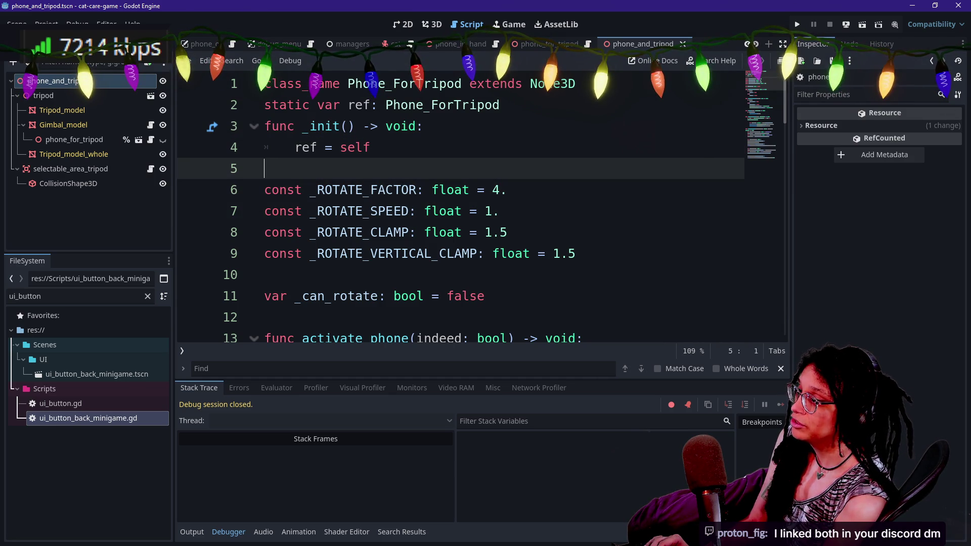
{"action": "key", "text": "Down"}
{"action": "key", "text": "Down"}
{"action": "key", "text": "Down"}
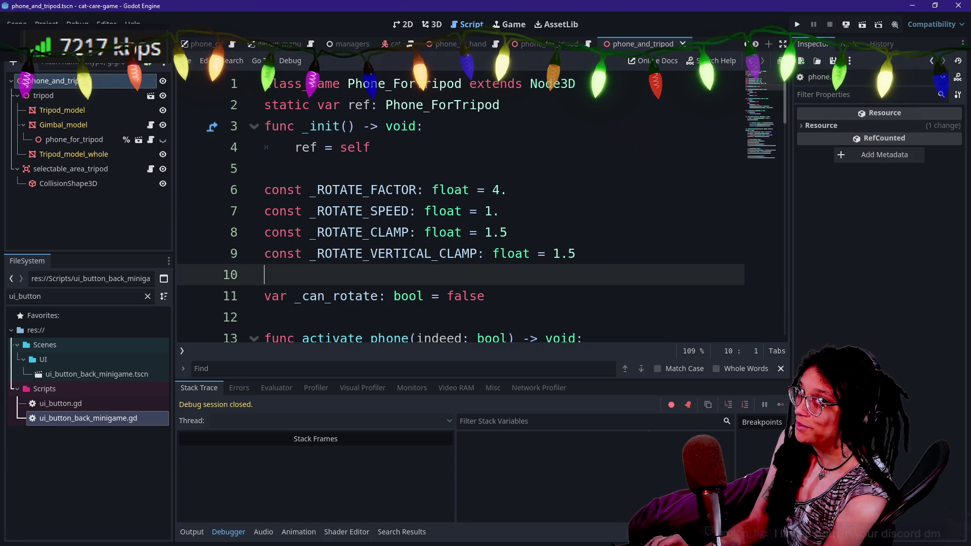
{"action": "key", "text": "Down"}
{"action": "scroll", "coordinate": [481, 202], "scroll_direction": "down", "scroll_amount": 7}
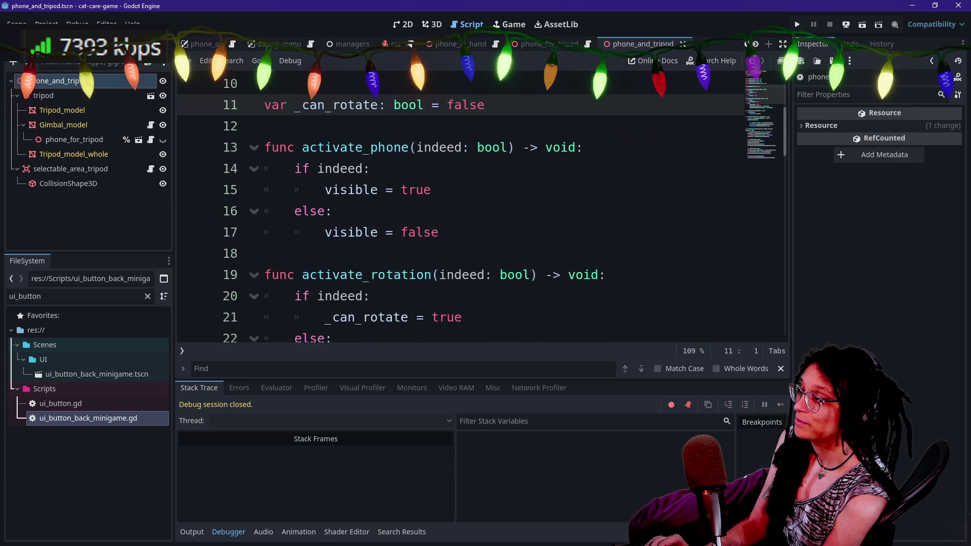
{"action": "scroll", "coordinate": [480, 202], "scroll_direction": "down", "scroll_amount": 5}
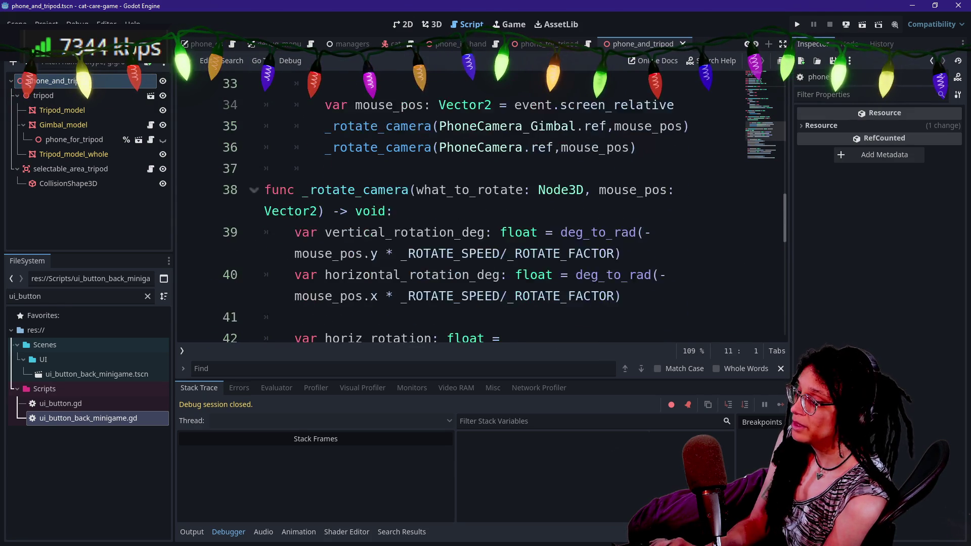
{"action": "scroll", "coordinate": [480, 202], "scroll_direction": "down", "scroll_amount": 4}
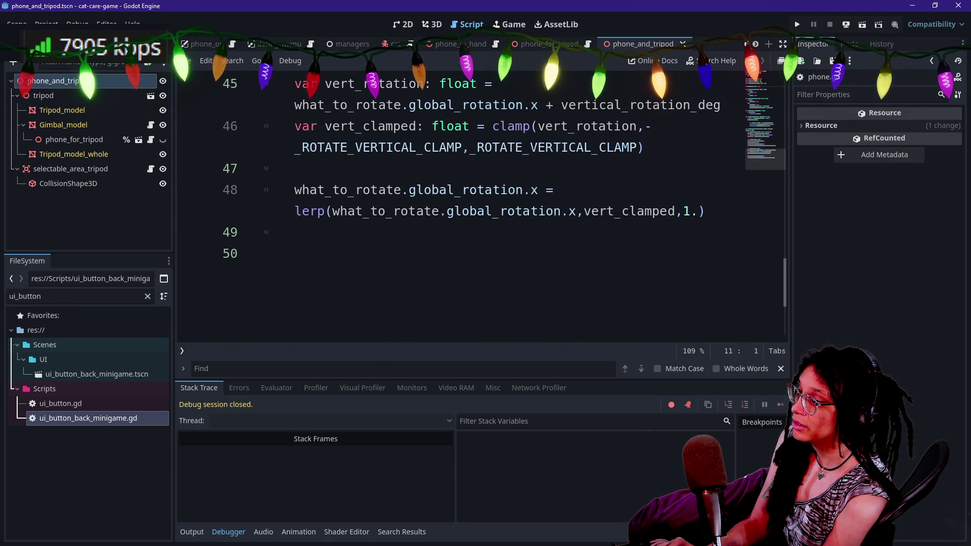
- Delete the trailing empty line 50, removing the stray backslash typed by mistake
{"action": "left_click", "coordinate": [264, 254]}
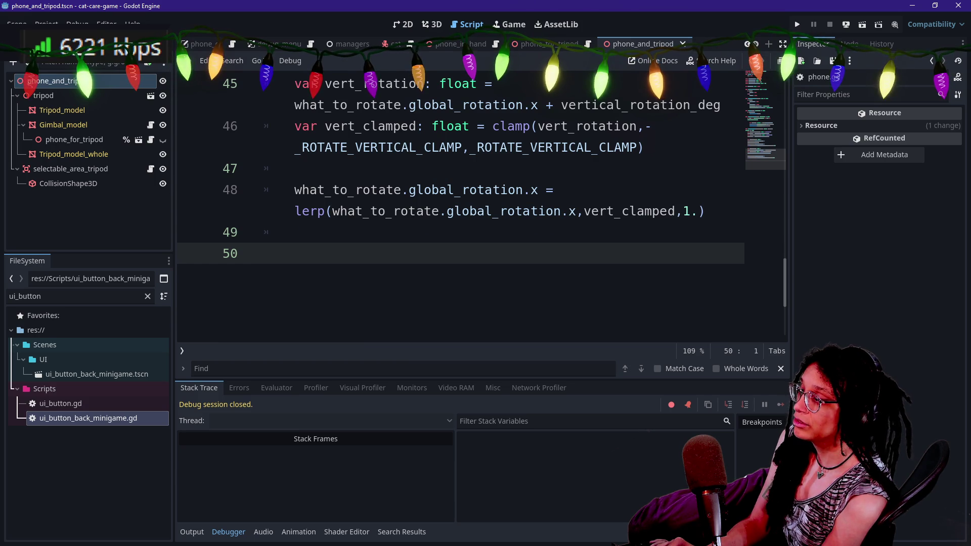
{"action": "key", "text": "BackSpace"}
{"action": "type", "text": "\\"}
{"action": "key", "text": "BackSpace"}
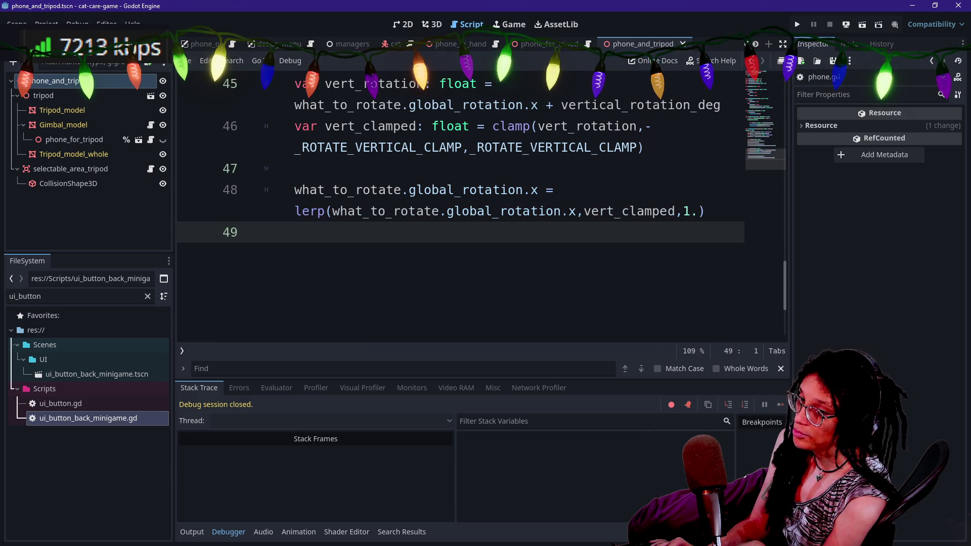
{"action": "key", "text": "Up"}
{"action": "key", "text": "Up"}
{"action": "key", "text": "Up"}
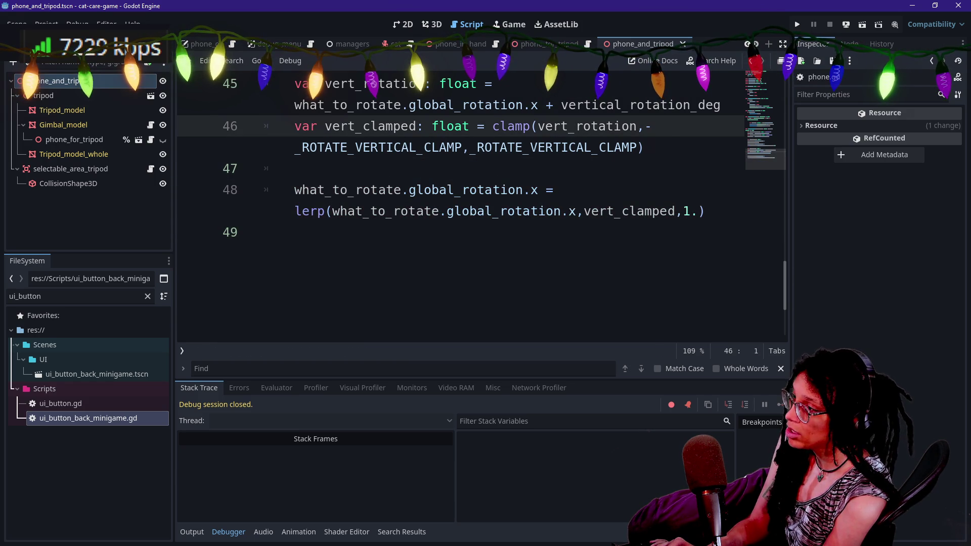
- Review the top of the script: blank line 5, the _init declaration and class_name line
{"action": "scroll", "coordinate": [480, 202], "scroll_direction": "up", "scroll_amount": 12}
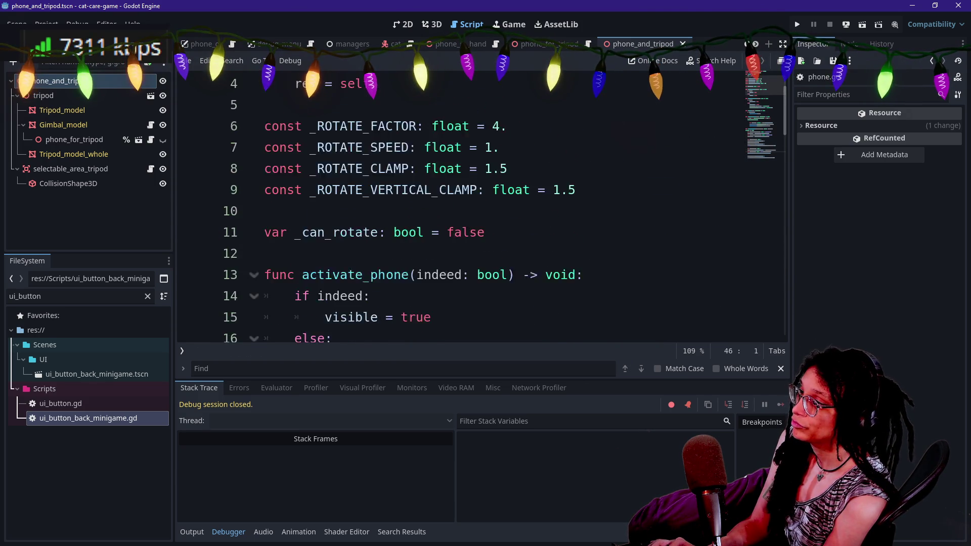
{"action": "scroll", "coordinate": [480, 203], "scroll_direction": "up", "scroll_amount": 1}
{"action": "left_click", "coordinate": [269, 168]}
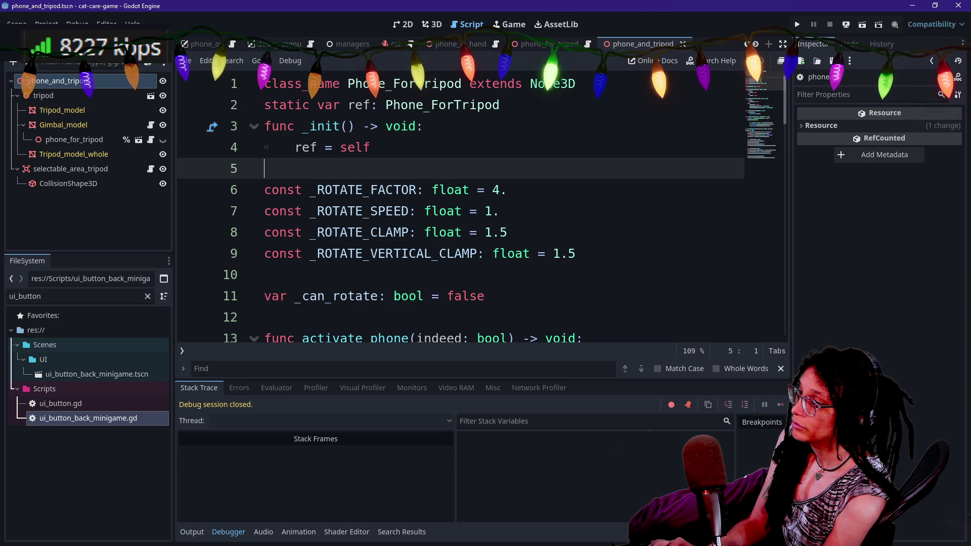
{"action": "key", "text": "Down"}
{"action": "key", "text": "Up"}
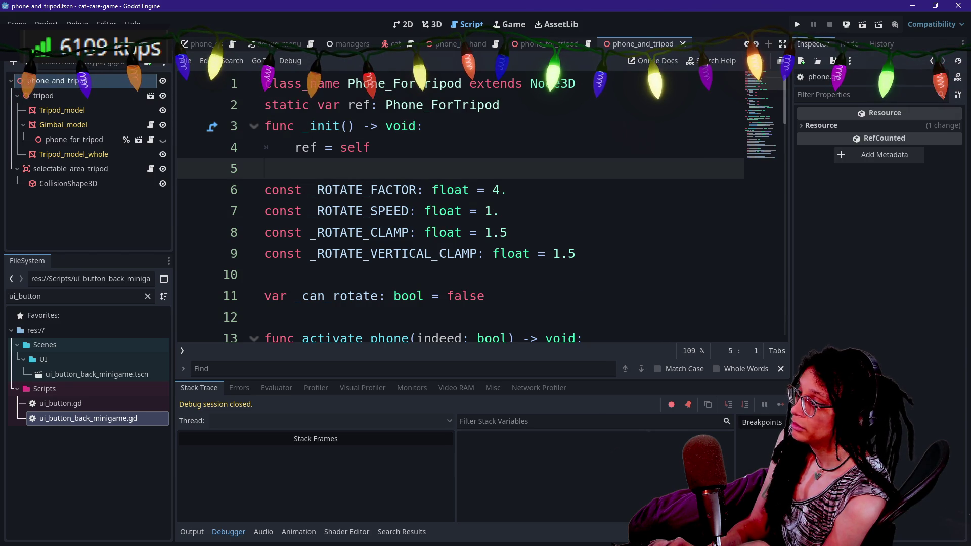
{"action": "left_click", "coordinate": [372, 147]}
{"action": "key", "text": "Up"}
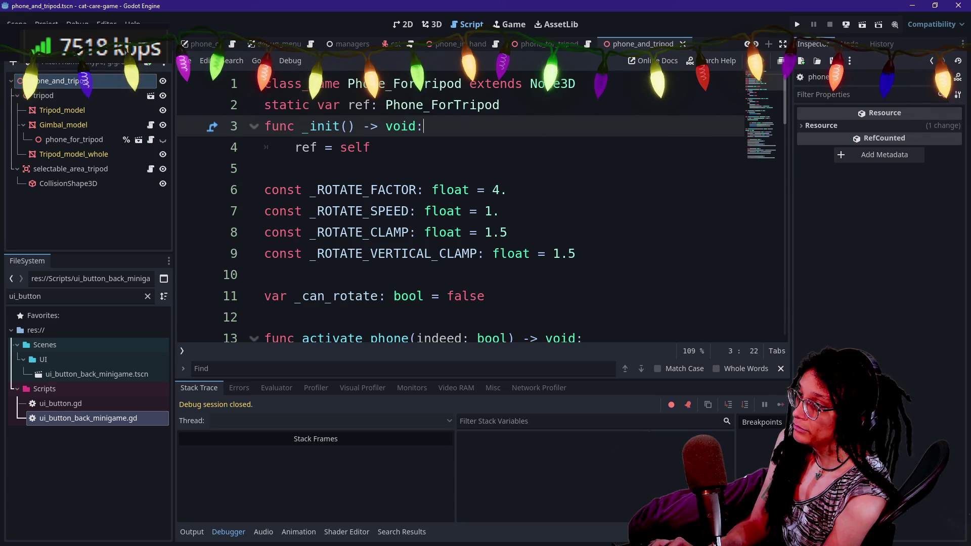
{"action": "left_click", "coordinate": [264, 83]}
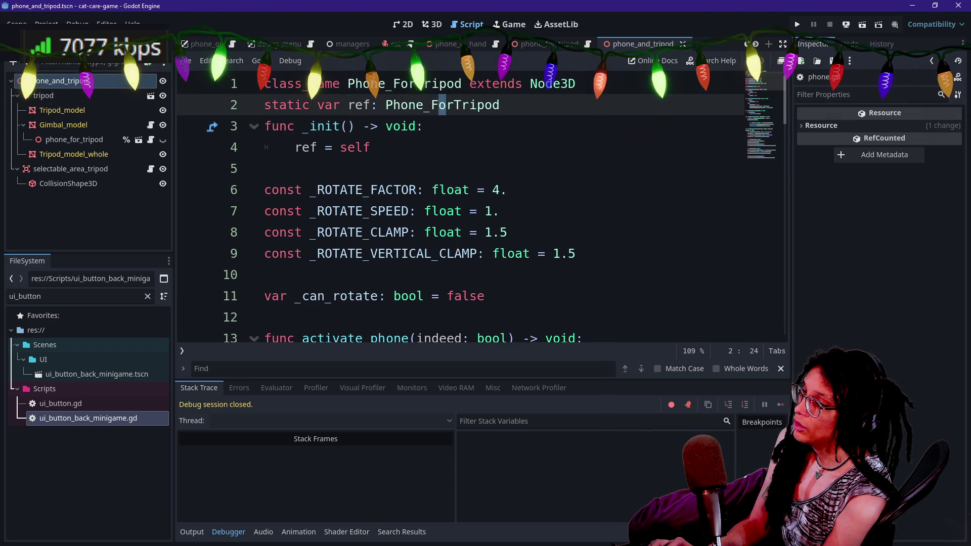
{"action": "scroll", "coordinate": [480, 202], "scroll_direction": "down", "scroll_amount": 10}
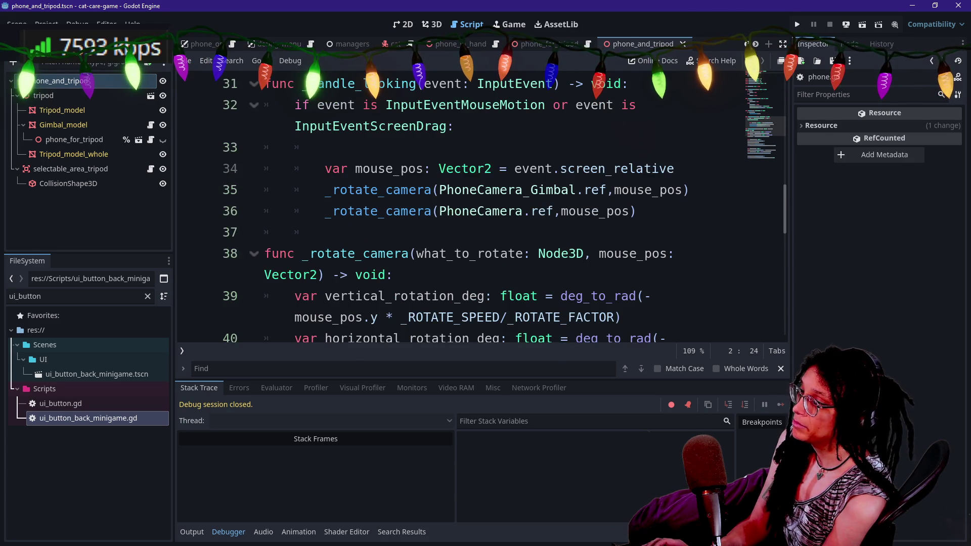
- Hide the Debugger panel with Ctrl+J so the code fills the editor
{"action": "key", "text": "ctrl+j"}
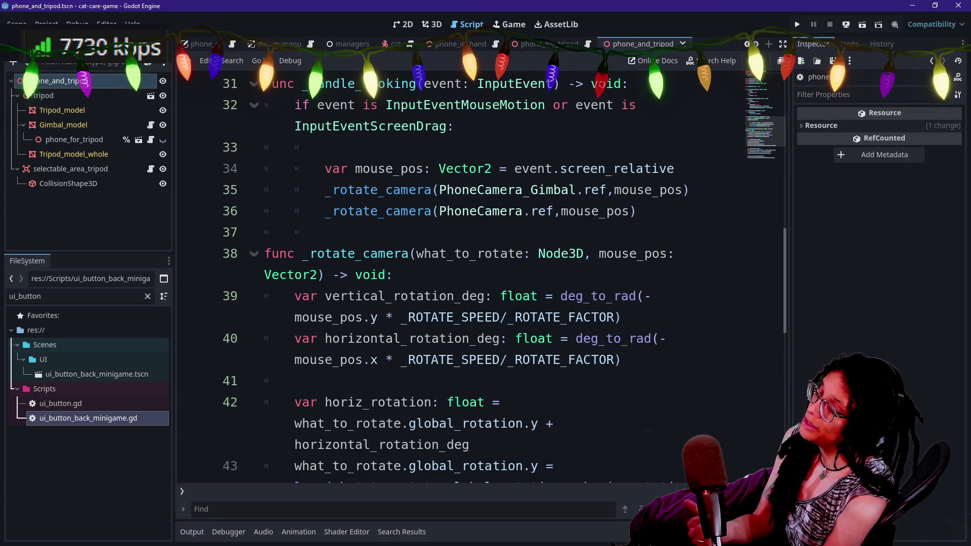
{"action": "scroll", "coordinate": [481, 278], "scroll_direction": "down", "scroll_amount": 4}
{"action": "scroll", "coordinate": [480, 278], "scroll_direction": "up", "scroll_amount": 10}
{"action": "scroll", "coordinate": [780, 74], "scroll_direction": "up", "scroll_amount": 2}
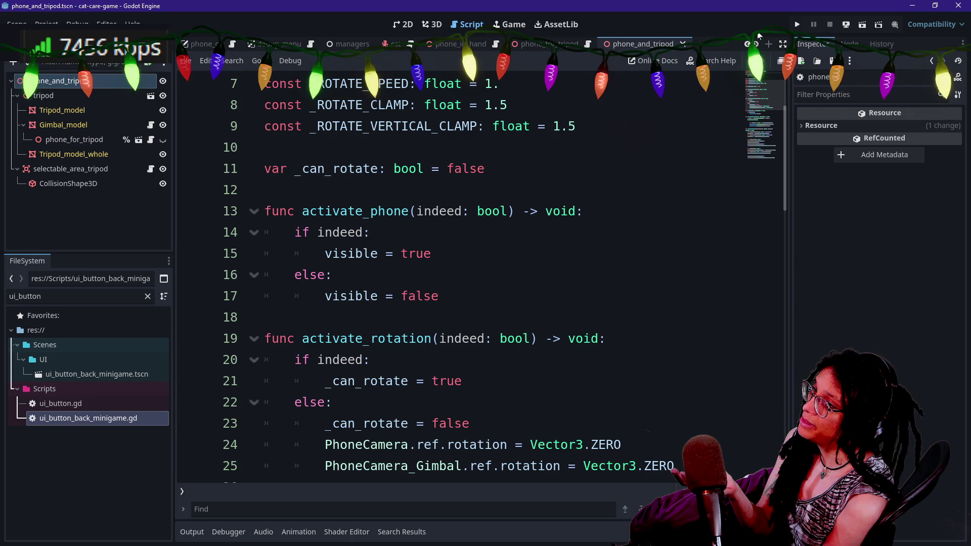
- Run the game, focus on the tripod phone, and rotate its camera toward the couch and cat
{"action": "left_click", "coordinate": [796, 25]}
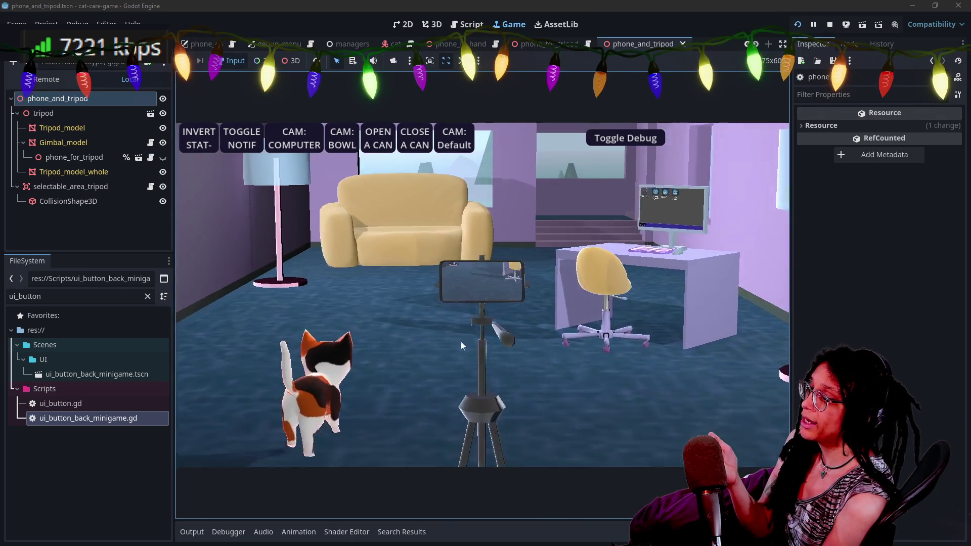
{"action": "left_click", "coordinate": [481, 334]}
{"action": "mouse_move", "coordinate": [481, 354]}
{"action": "left_mouse_down"}
{"action": "mouse_move", "coordinate": [526, 355]}
{"action": "mouse_move", "coordinate": [536, 394]}
{"action": "mouse_move", "coordinate": [623, 420]}
{"action": "mouse_move", "coordinate": [621, 384]}
{"action": "mouse_move", "coordinate": [520, 371]}
{"action": "mouse_move", "coordinate": [509, 327]}
{"action": "mouse_move", "coordinate": [462, 301]}
{"action": "mouse_move", "coordinate": [489, 291]}
{"action": "mouse_move", "coordinate": [485, 307]}
{"action": "left_mouse_up"}
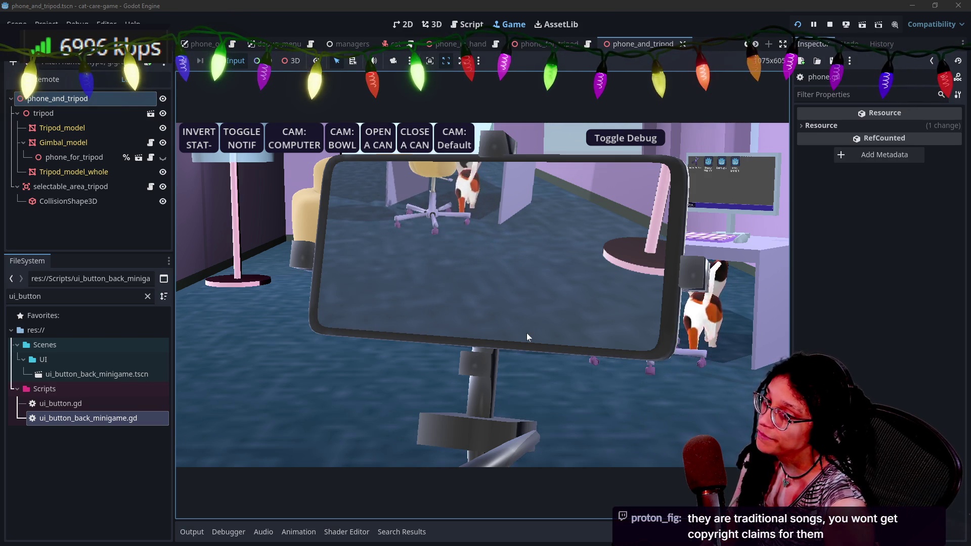
{"action": "mouse_move", "coordinate": [527, 334]}
{"action": "left_mouse_down"}
{"action": "mouse_move", "coordinate": [521, 302]}
{"action": "mouse_move", "coordinate": [490, 300]}
{"action": "mouse_move", "coordinate": [500, 314]}
{"action": "mouse_move", "coordinate": [486, 314]}
{"action": "left_mouse_up"}
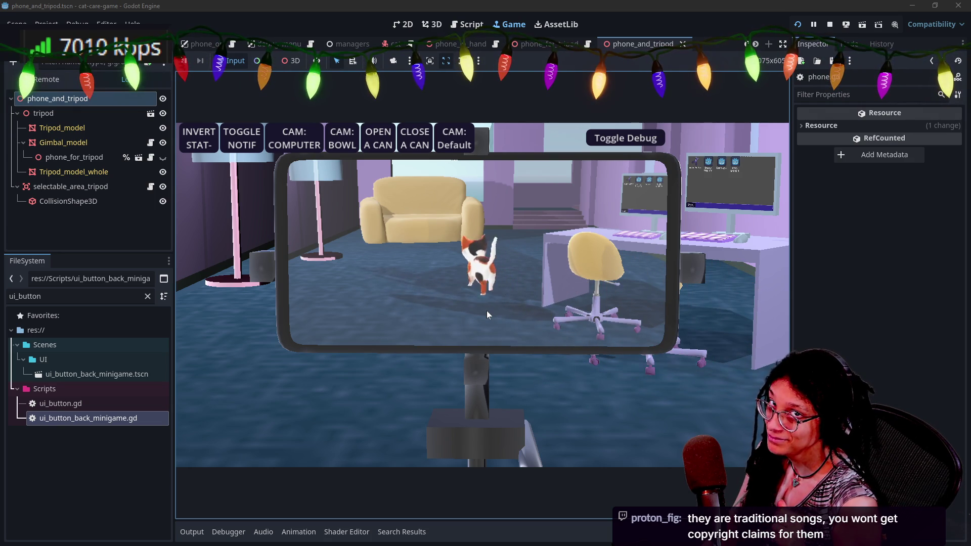
{"action": "mouse_move", "coordinate": [487, 311]}
{"action": "left_mouse_down"}
{"action": "mouse_move", "coordinate": [475, 296]}
{"action": "mouse_move", "coordinate": [475, 315]}
{"action": "mouse_move", "coordinate": [475, 305]}
{"action": "mouse_move", "coordinate": [460, 326]}
{"action": "mouse_move", "coordinate": [469, 323]}
{"action": "mouse_move", "coordinate": [399, 354]}
{"action": "mouse_move", "coordinate": [428, 345]}
{"action": "mouse_move", "coordinate": [329, 432]}
{"action": "mouse_move", "coordinate": [310, 421]}
{"action": "mouse_move", "coordinate": [402, 368]}
{"action": "mouse_move", "coordinate": [271, 489]}
{"action": "mouse_move", "coordinate": [438, 332]}
{"action": "mouse_move", "coordinate": [475, 350]}
{"action": "mouse_move", "coordinate": [539, 326]}
{"action": "mouse_move", "coordinate": [441, 379]}
{"action": "mouse_move", "coordinate": [459, 401]}
{"action": "mouse_move", "coordinate": [584, 398]}
{"action": "mouse_move", "coordinate": [529, 369]}
{"action": "mouse_move", "coordinate": [500, 329]}
{"action": "mouse_move", "coordinate": [610, 338]}
{"action": "mouse_move", "coordinate": [562, 334]}
{"action": "mouse_move", "coordinate": [570, 328]}
{"action": "mouse_move", "coordinate": [572, 340]}
{"action": "mouse_move", "coordinate": [476, 287]}
{"action": "mouse_move", "coordinate": [504, 286]}
{"action": "mouse_move", "coordinate": [473, 300]}
{"action": "mouse_move", "coordinate": [533, 294]}
{"action": "mouse_move", "coordinate": [512, 297]}
{"action": "mouse_move", "coordinate": [559, 303]}
{"action": "left_mouse_up"}
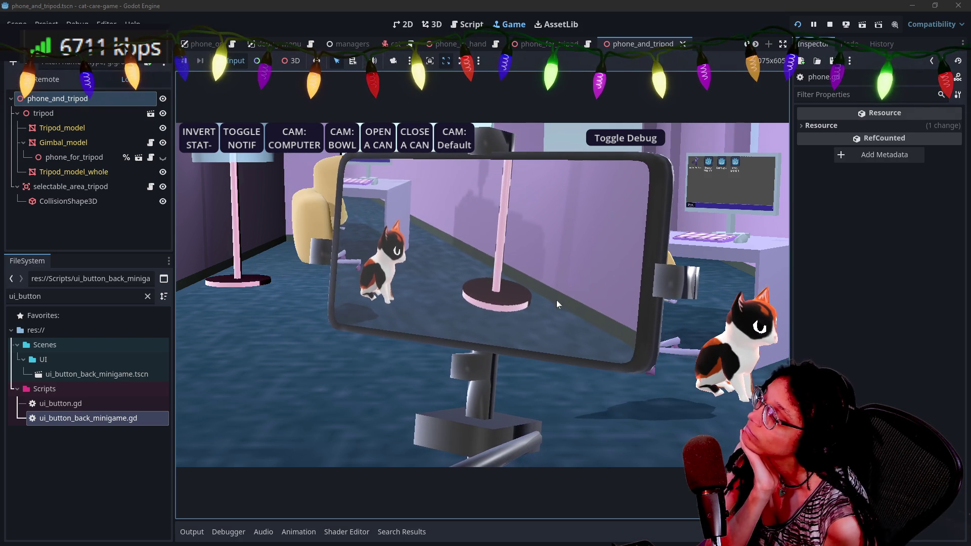
- Turn the tripod phone to follow the cat until it frames the cat beside the desk chair
{"action": "mouse_move", "coordinate": [535, 306]}
{"action": "left_mouse_down"}
{"action": "mouse_move", "coordinate": [347, 417]}
{"action": "mouse_move", "coordinate": [320, 427]}
{"action": "mouse_move", "coordinate": [343, 408]}
{"action": "mouse_move", "coordinate": [256, 436]}
{"action": "mouse_move", "coordinate": [330, 359]}
{"action": "mouse_move", "coordinate": [309, 375]}
{"action": "mouse_move", "coordinate": [335, 362]}
{"action": "mouse_move", "coordinate": [413, 366]}
{"action": "mouse_move", "coordinate": [452, 319]}
{"action": "mouse_move", "coordinate": [504, 289]}
{"action": "left_mouse_up"}
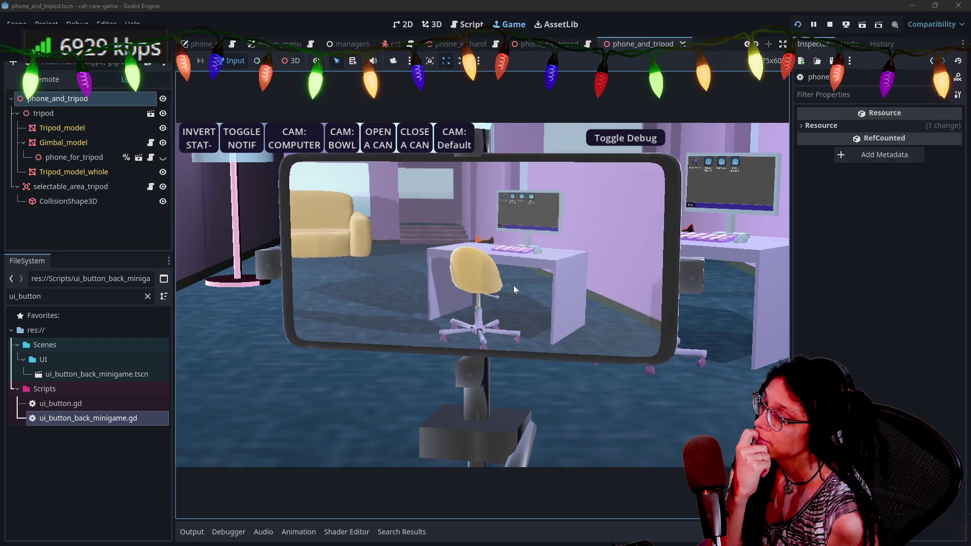
{"action": "mouse_move", "coordinate": [513, 286]}
{"action": "left_mouse_down"}
{"action": "mouse_move", "coordinate": [484, 294]}
{"action": "mouse_move", "coordinate": [484, 333]}
{"action": "mouse_move", "coordinate": [432, 423]}
{"action": "mouse_move", "coordinate": [410, 387]}
{"action": "mouse_move", "coordinate": [418, 375]}
{"action": "mouse_move", "coordinate": [462, 334]}
{"action": "mouse_move", "coordinate": [490, 335]}
{"action": "mouse_move", "coordinate": [511, 298]}
{"action": "mouse_move", "coordinate": [502, 317]}
{"action": "left_mouse_up"}
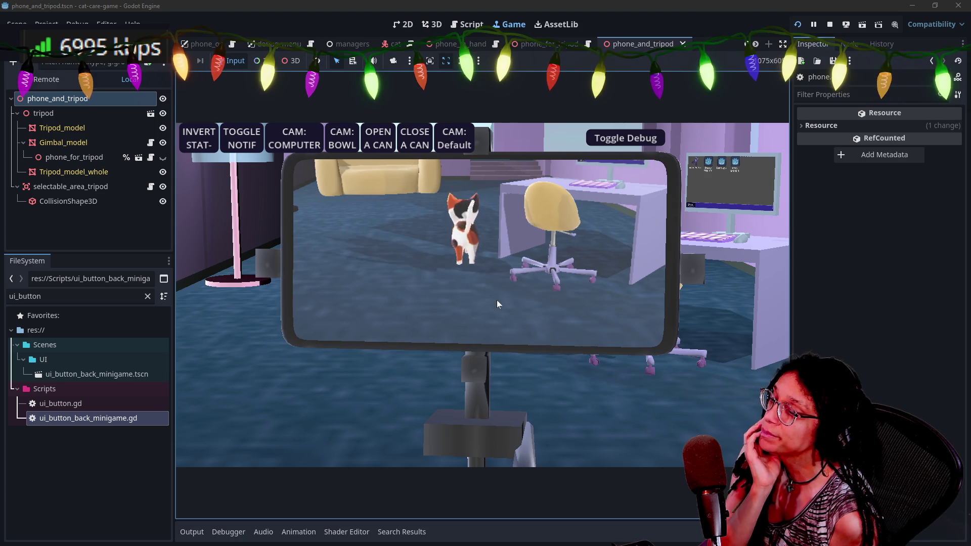
- Drag the tripod phone round until its grey back faces the view
{"action": "mouse_move", "coordinate": [497, 297]}
{"action": "left_mouse_down"}
{"action": "mouse_move", "coordinate": [492, 284]}
{"action": "mouse_move", "coordinate": [503, 284]}
{"action": "mouse_move", "coordinate": [488, 293]}
{"action": "mouse_move", "coordinate": [479, 284]}
{"action": "mouse_move", "coordinate": [506, 287]}
{"action": "mouse_move", "coordinate": [475, 281]}
{"action": "mouse_move", "coordinate": [512, 293]}
{"action": "mouse_move", "coordinate": [494, 280]}
{"action": "mouse_move", "coordinate": [484, 302]}
{"action": "mouse_move", "coordinate": [514, 296]}
{"action": "mouse_move", "coordinate": [467, 266]}
{"action": "mouse_move", "coordinate": [480, 296]}
{"action": "mouse_move", "coordinate": [517, 300]}
{"action": "mouse_move", "coordinate": [535, 351]}
{"action": "mouse_move", "coordinate": [587, 372]}
{"action": "mouse_move", "coordinate": [529, 367]}
{"action": "mouse_move", "coordinate": [555, 276]}
{"action": "mouse_move", "coordinate": [397, 166]}
{"action": "mouse_move", "coordinate": [401, 220]}
{"action": "mouse_move", "coordinate": [493, 238]}
{"action": "mouse_move", "coordinate": [489, 271]}
{"action": "mouse_move", "coordinate": [392, 238]}
{"action": "mouse_move", "coordinate": [407, 232]}
{"action": "mouse_move", "coordinate": [441, 254]}
{"action": "mouse_move", "coordinate": [441, 281]}
{"action": "mouse_move", "coordinate": [405, 335]}
{"action": "mouse_move", "coordinate": [372, 333]}
{"action": "mouse_move", "coordinate": [521, 297]}
{"action": "mouse_move", "coordinate": [638, 359]}
{"action": "left_mouse_up"}
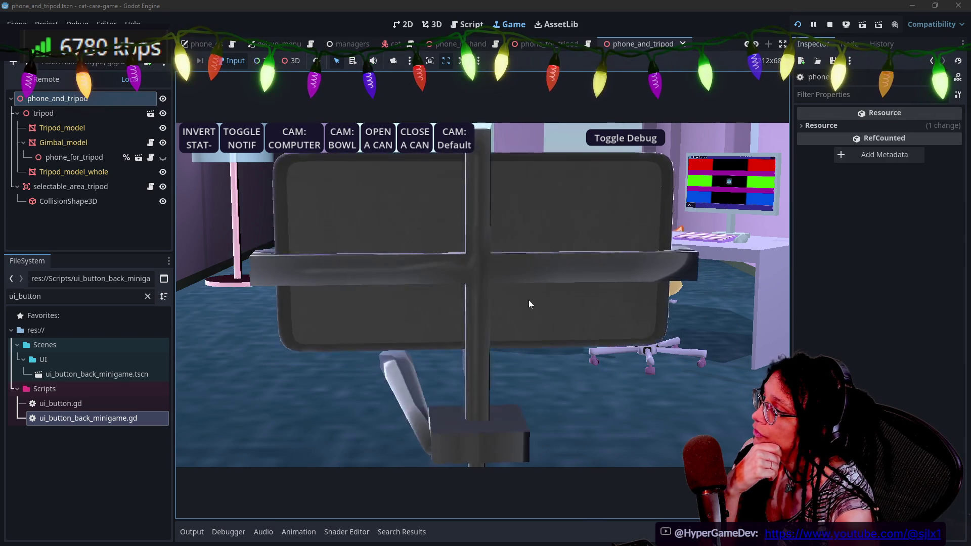
- Stop the game and quick-open manage_hover_ray.gd by searching 'hover'
{"action": "left_click", "coordinate": [825, 25]}
{"action": "key", "text": "shift+alt+o"}
{"action": "type", "text": "hover"}
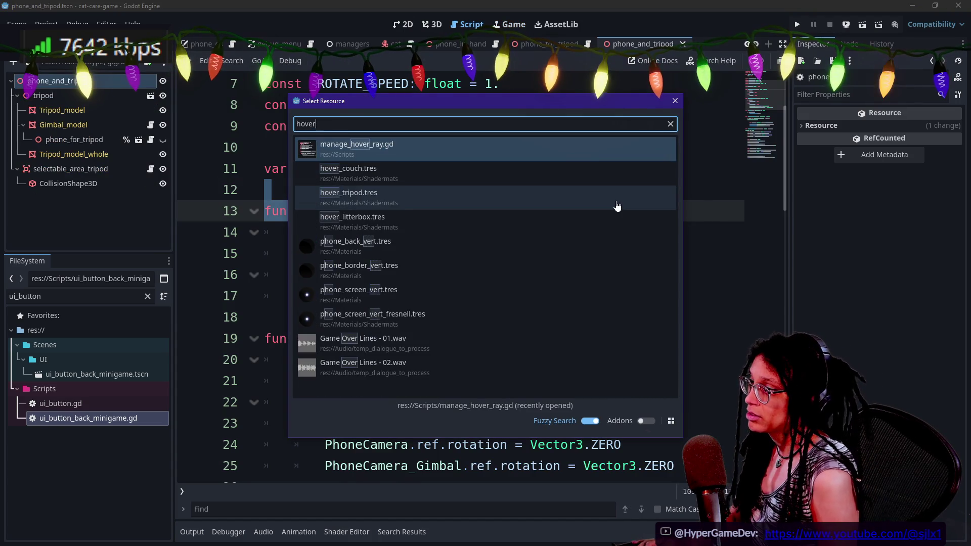
{"action": "key", "text": "Return"}
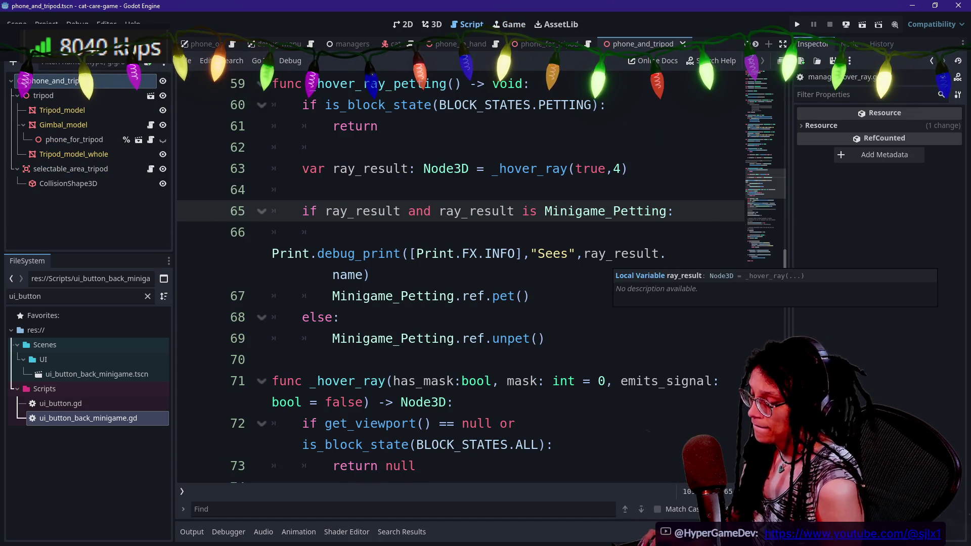
- Review manage_hover_ray.gd, selecting the PETTING block-state check and the OBJECT enum entry
{"action": "scroll", "coordinate": [612, 258], "scroll_direction": "up", "scroll_amount": 3}
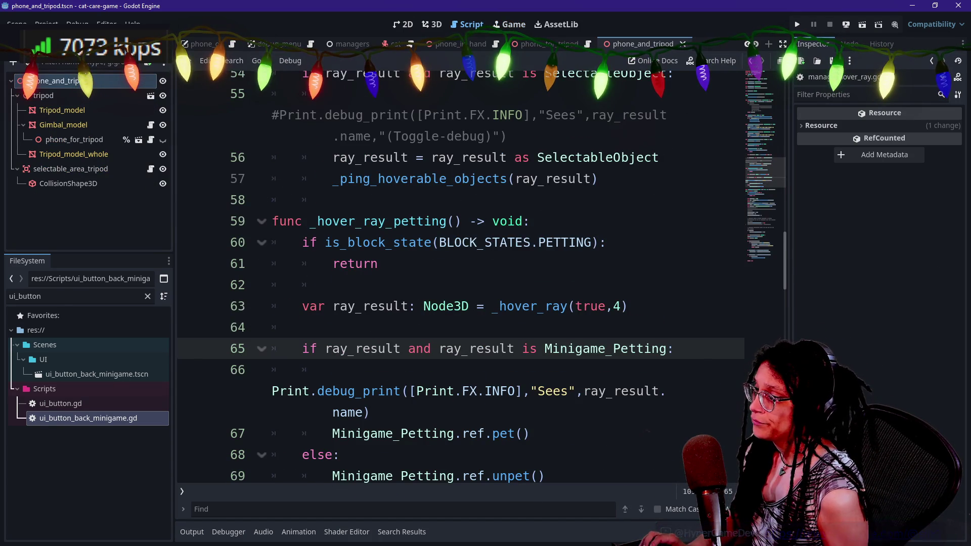
{"action": "left_click_drag", "start_coordinate": [453, 242], "coordinate": [607, 242]}
{"action": "scroll", "coordinate": [607, 242], "scroll_direction": "up", "scroll_amount": 15}
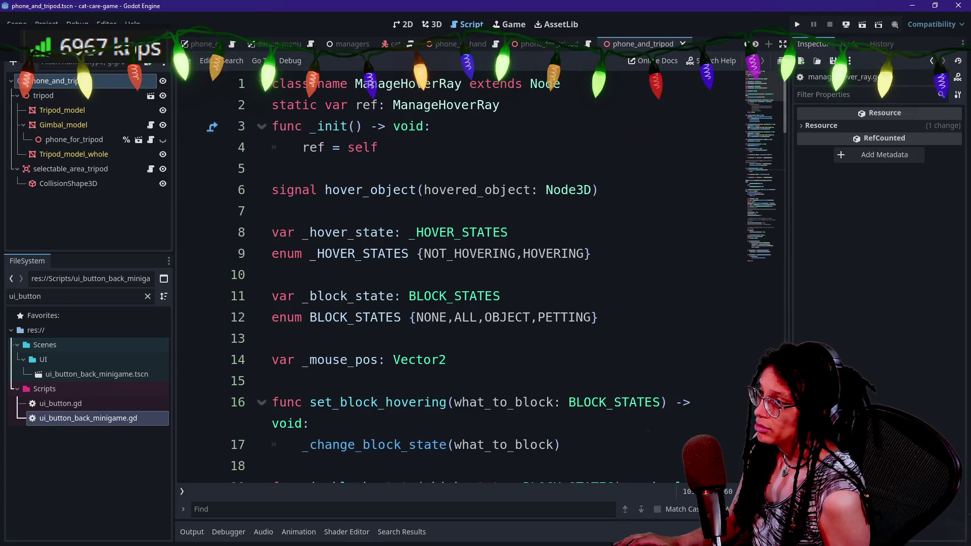
{"action": "scroll", "coordinate": [480, 278], "scroll_direction": "down", "scroll_amount": 6}
{"action": "scroll", "coordinate": [481, 278], "scroll_direction": "up", "scroll_amount": 3}
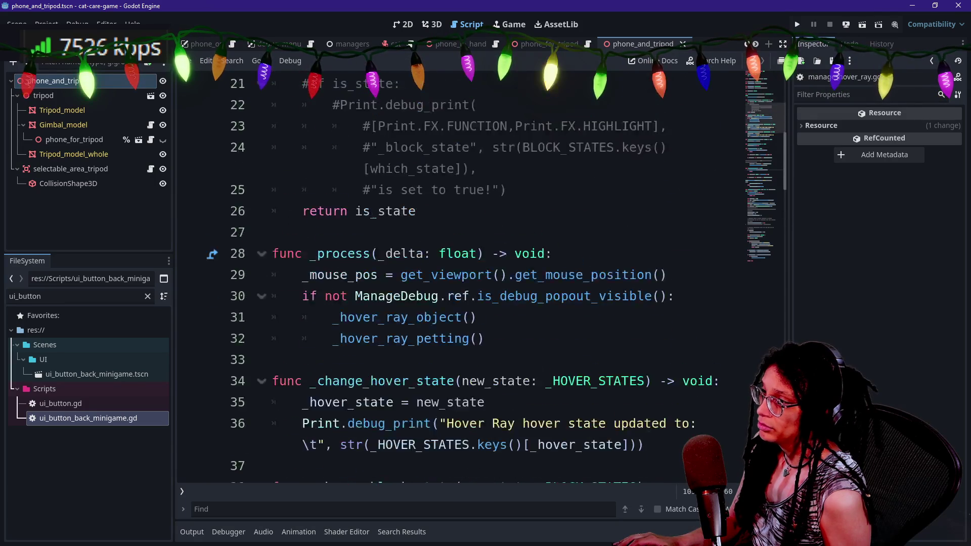
{"action": "scroll", "coordinate": [481, 279], "scroll_direction": "up", "scroll_amount": 4}
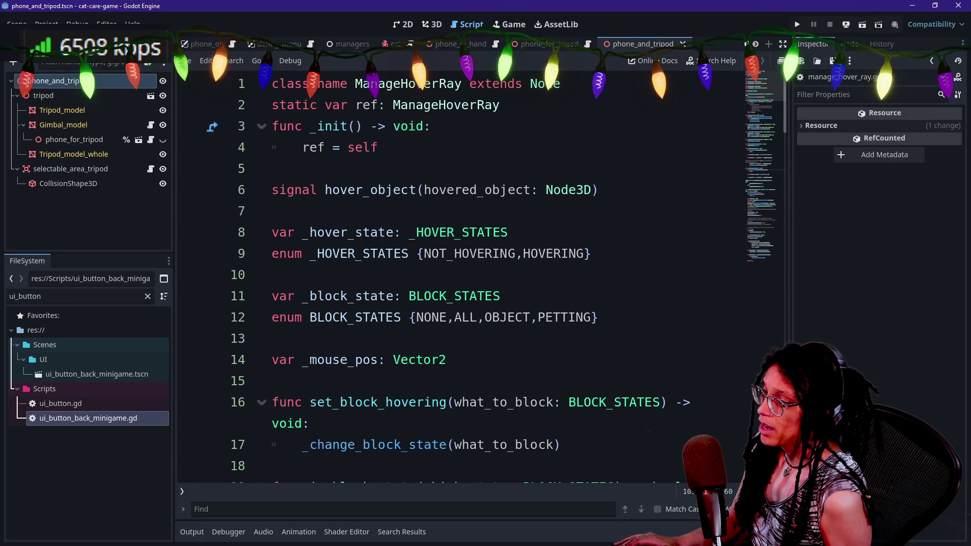
{"action": "left_click_drag", "start_coordinate": [486, 317], "coordinate": [499, 318]}
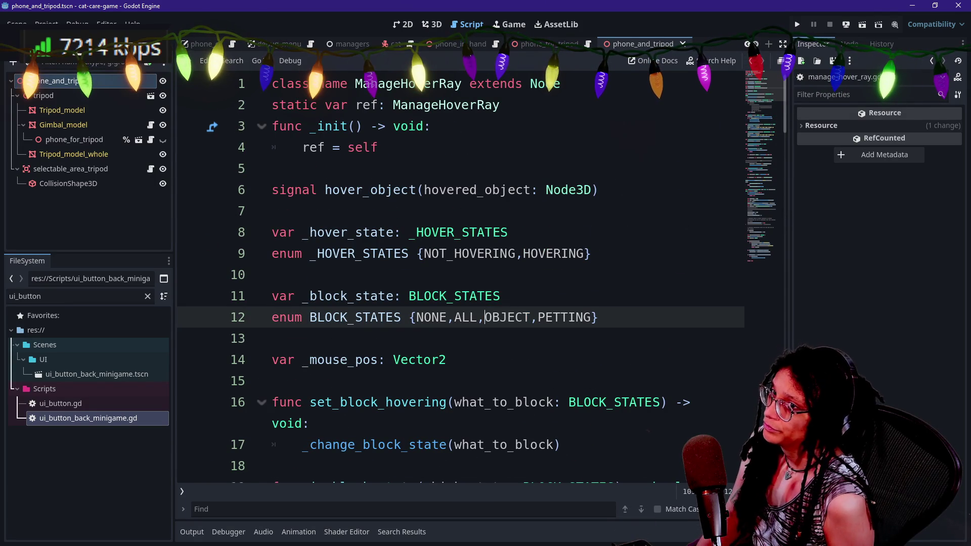